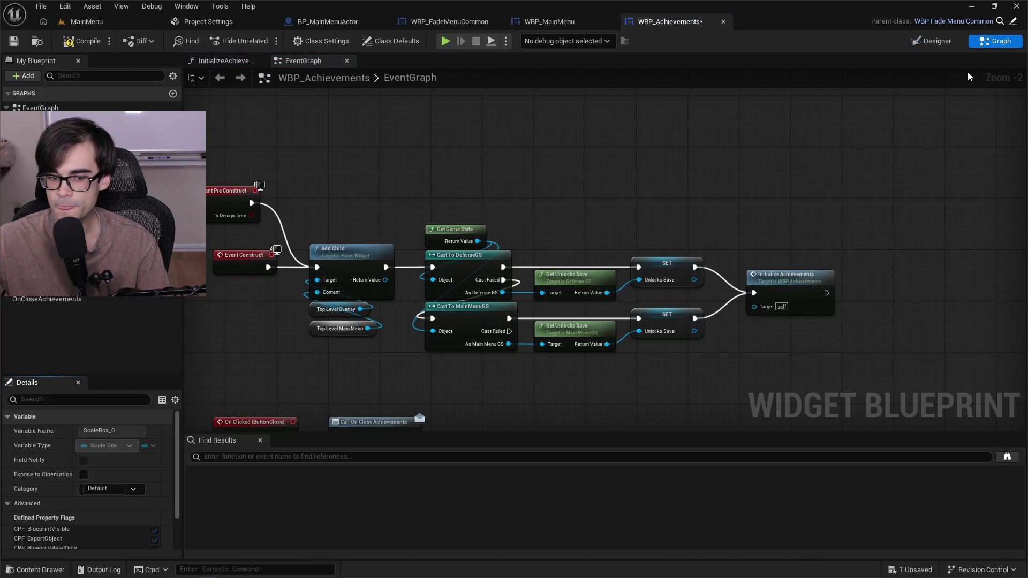
Rename WBP_Achievements' root ScaleBox_0 to TopLevelPanel in Designer, then go back to Graph
{"action": "left_click", "coordinate": [931, 40]}
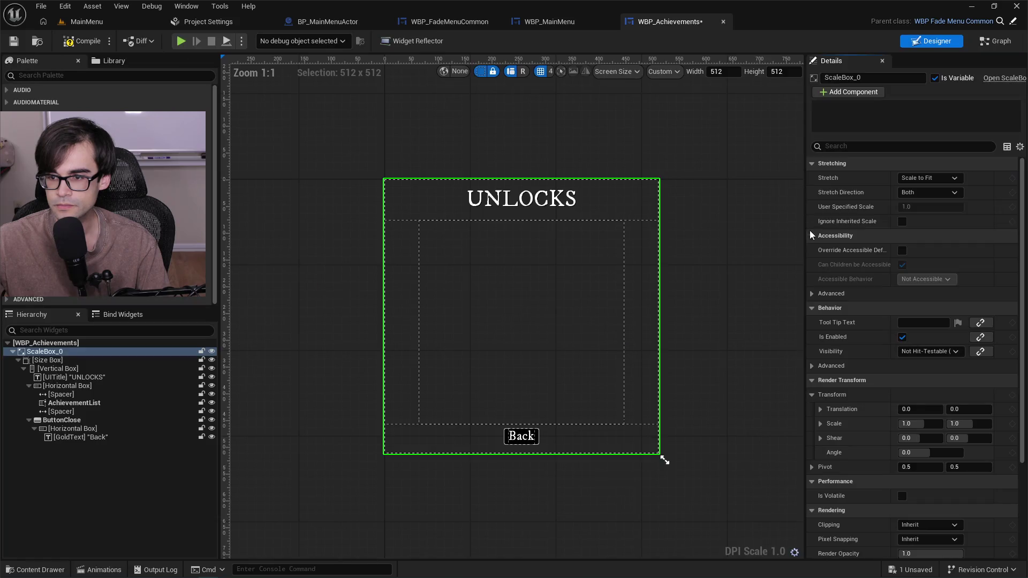
{"action": "left_click", "coordinate": [901, 79]}
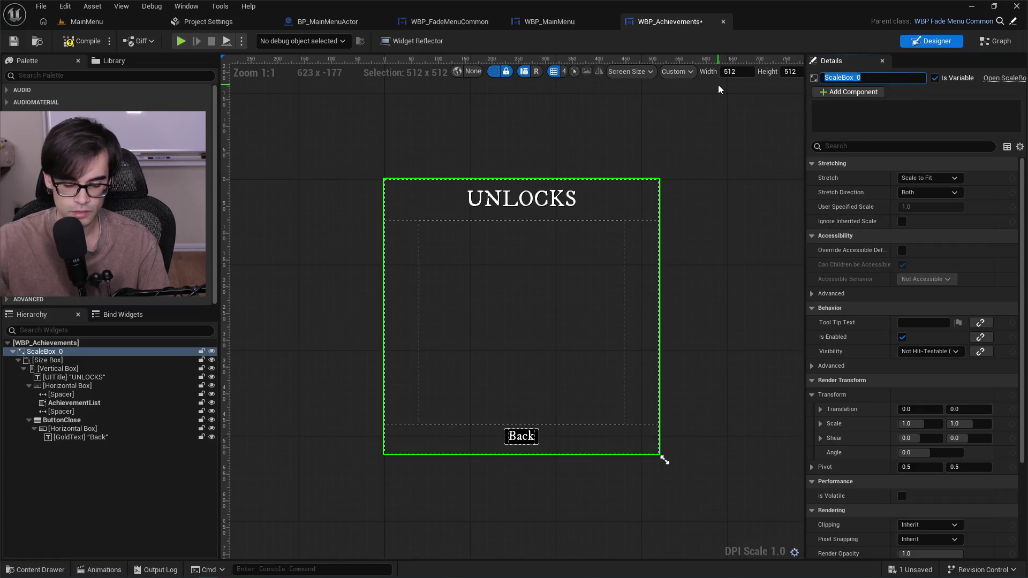
{"action": "type", "text": "TopLevel"}
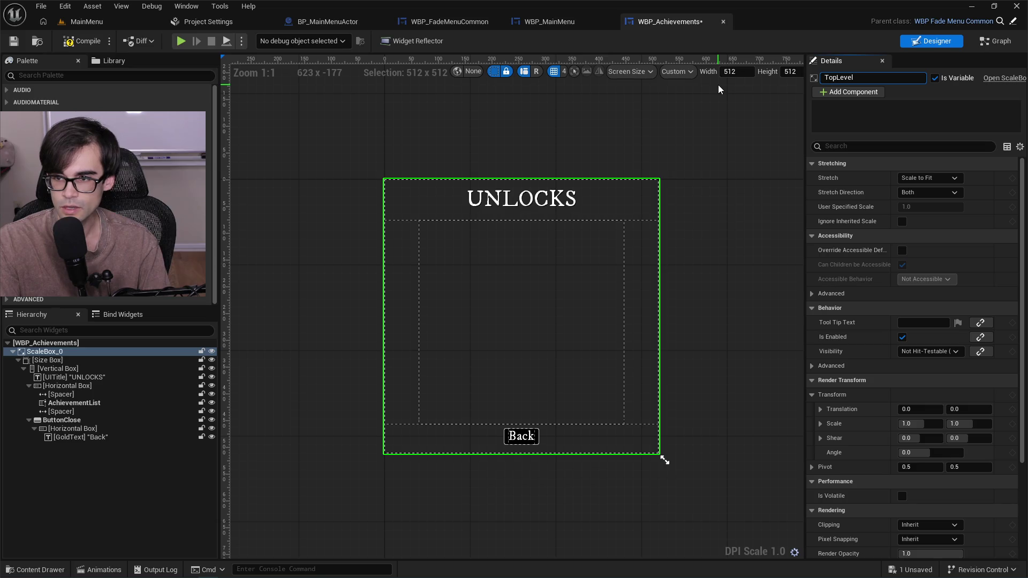
{"action": "type", "text": "Panel"}
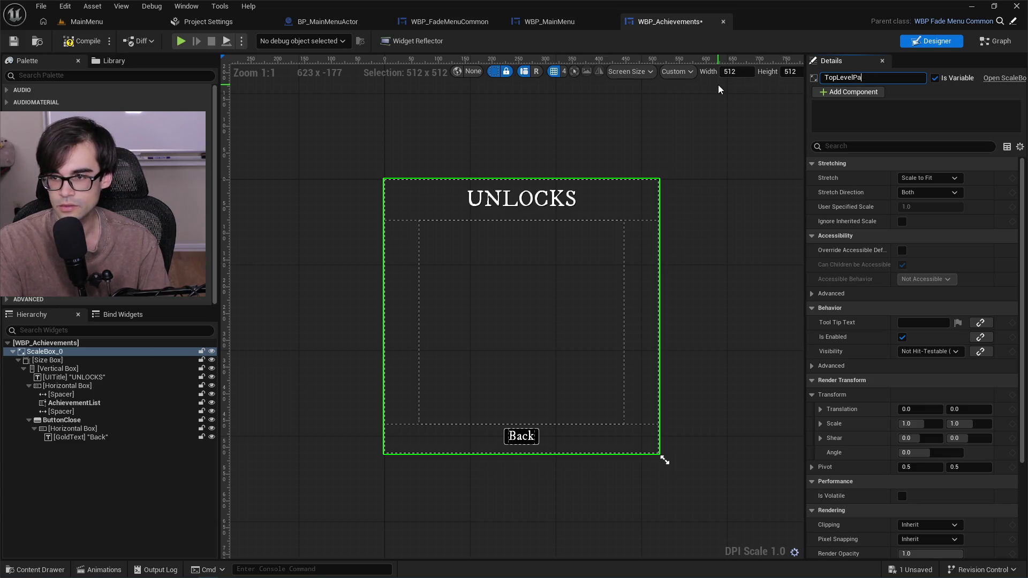
{"action": "key", "text": "ctrl+a"}
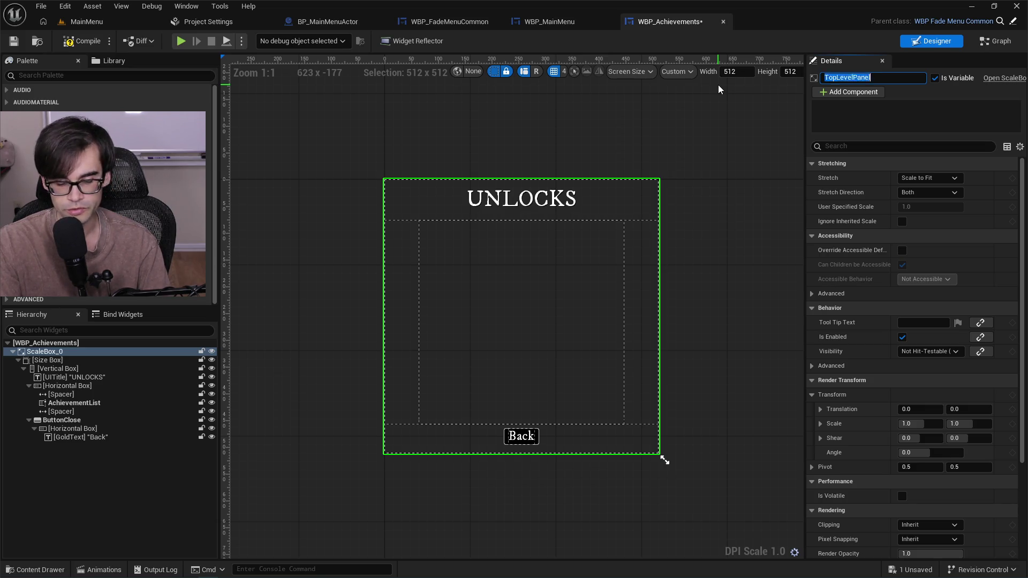
{"action": "key", "text": "Return"}
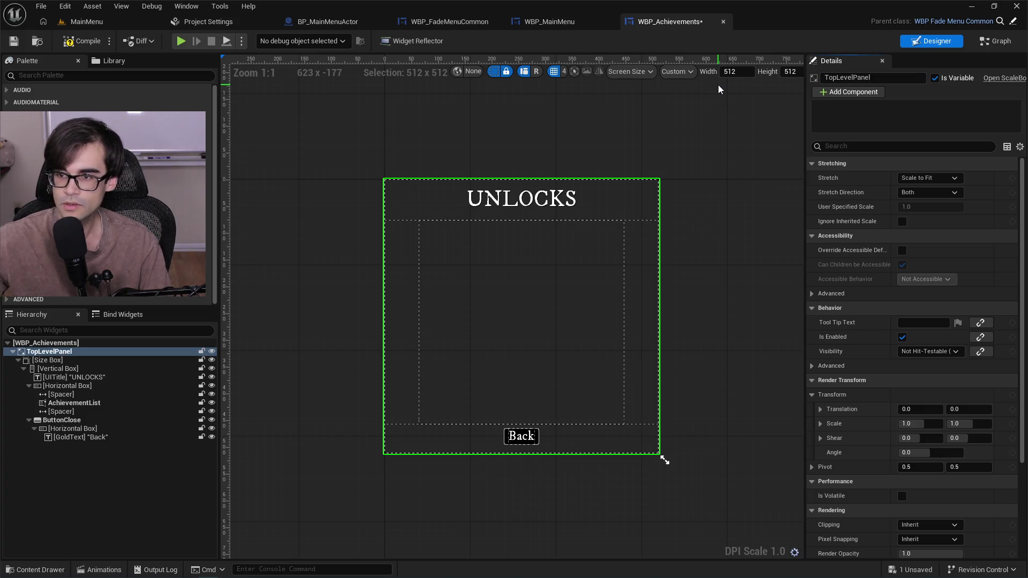
{"action": "left_click", "coordinate": [992, 40]}
{"action": "scroll", "coordinate": [455, 246], "scroll_direction": "up", "scroll_amount": 3}
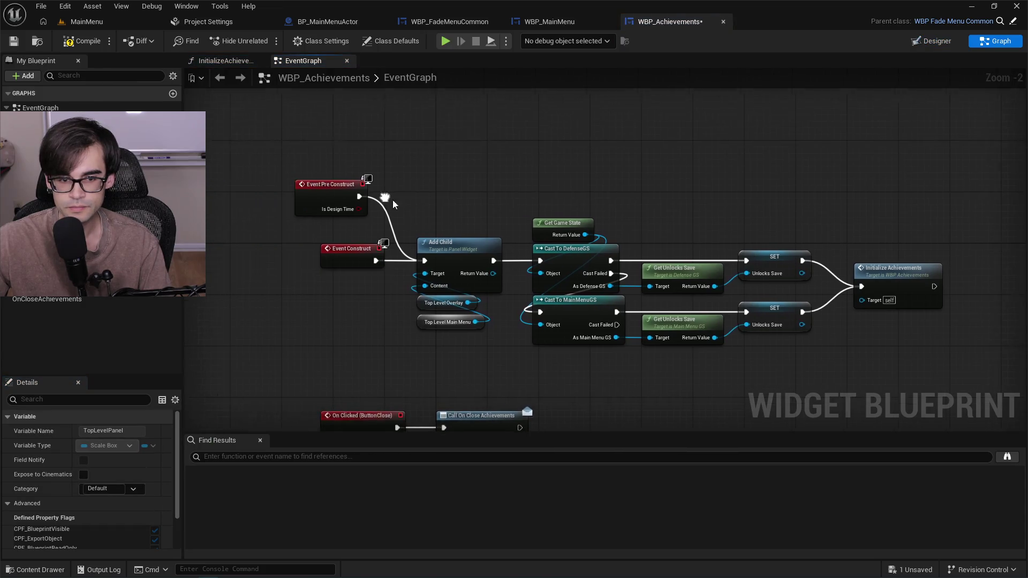
Replace the Top Level Main Menu node with a TopLevelPanel getter, then switch to WBP_FadeMenuCommon
{"action": "key", "text": "Delete"}
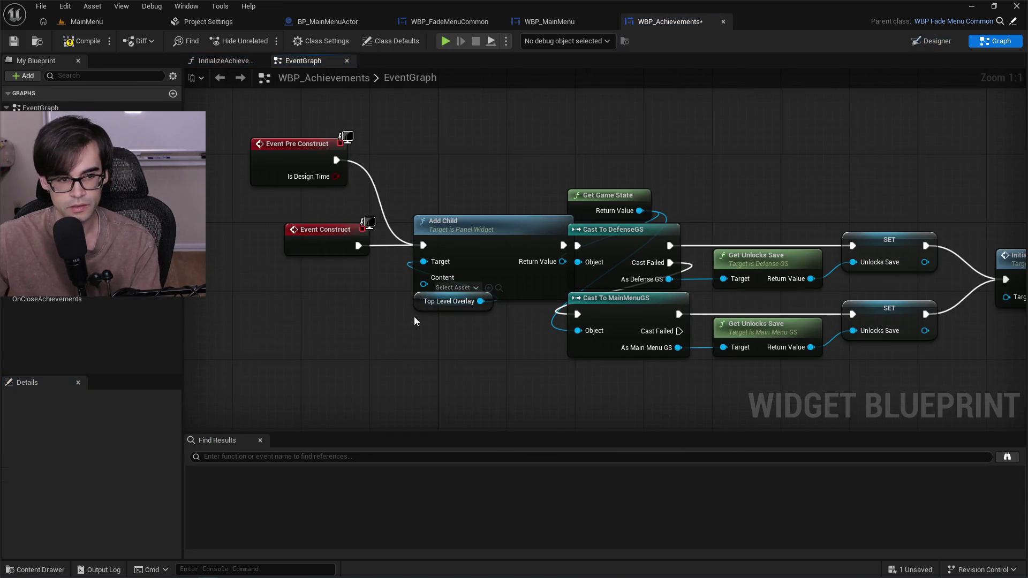
{"action": "mouse_move", "coordinate": [48, 257]}
{"action": "left_mouse_down"}
{"action": "mouse_move", "coordinate": [422, 294]}
{"action": "mouse_move", "coordinate": [412, 295]}
{"action": "left_mouse_up"}
{"action": "mouse_move", "coordinate": [316, 287]}
{"action": "left_mouse_down"}
{"action": "mouse_move", "coordinate": [424, 320]}
{"action": "mouse_move", "coordinate": [416, 315]}
{"action": "left_mouse_up"}
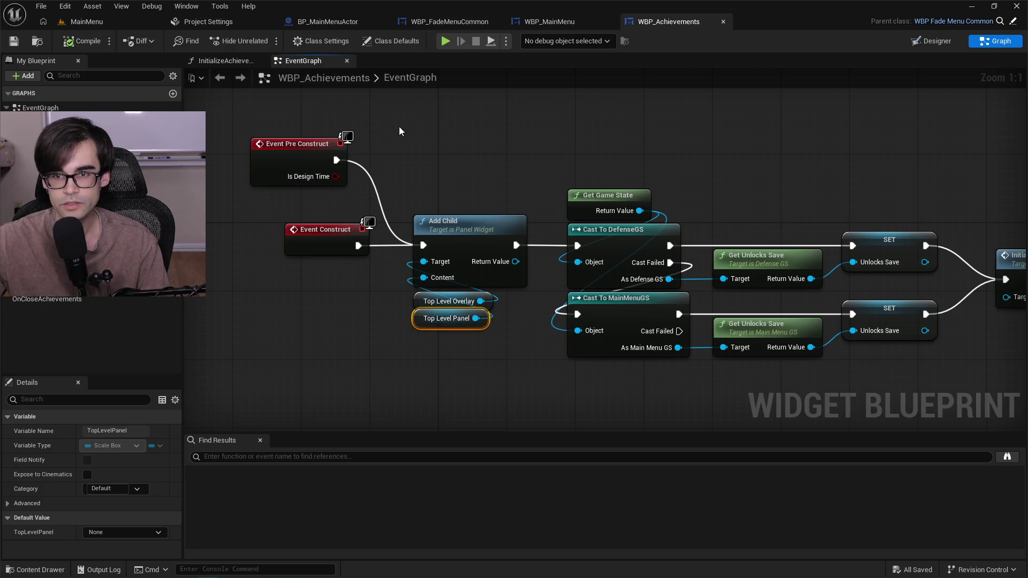
{"action": "left_click", "coordinate": [436, 21]}
{"action": "left_click_drag", "start_coordinate": [436, 22], "coordinate": [321, 22]}
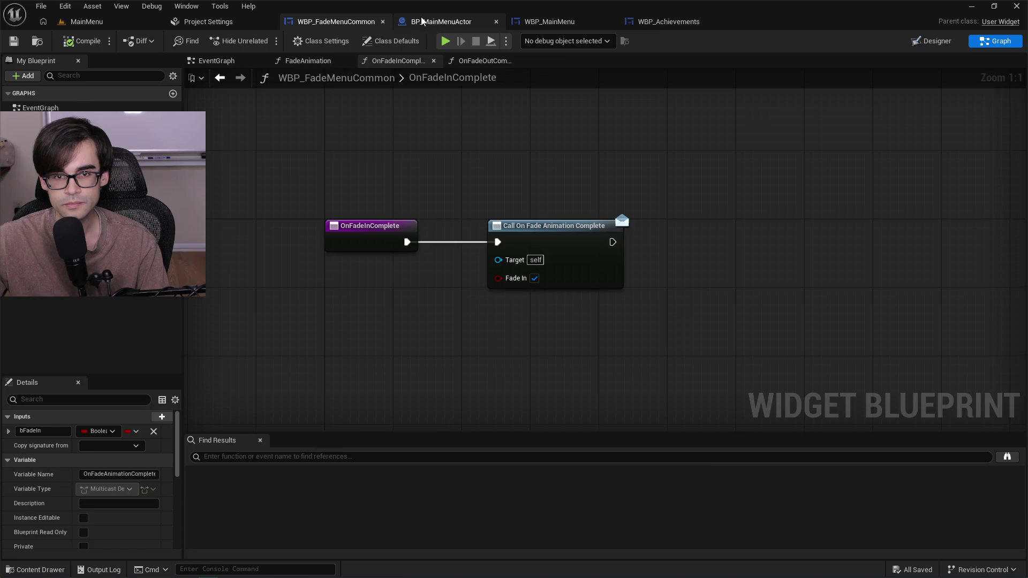
Open WBP_SettingsMenu, set its parent class to WBP Fade Menu Common, and save it
{"action": "left_click", "coordinate": [439, 22]}
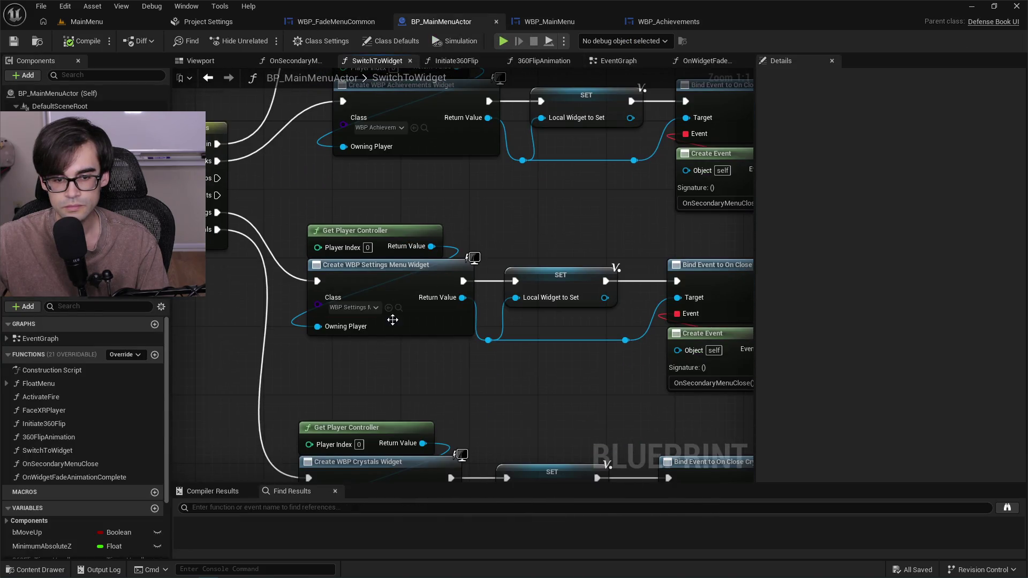
{"action": "left_click", "coordinate": [398, 312]}
{"action": "double_click", "coordinate": [325, 439]}
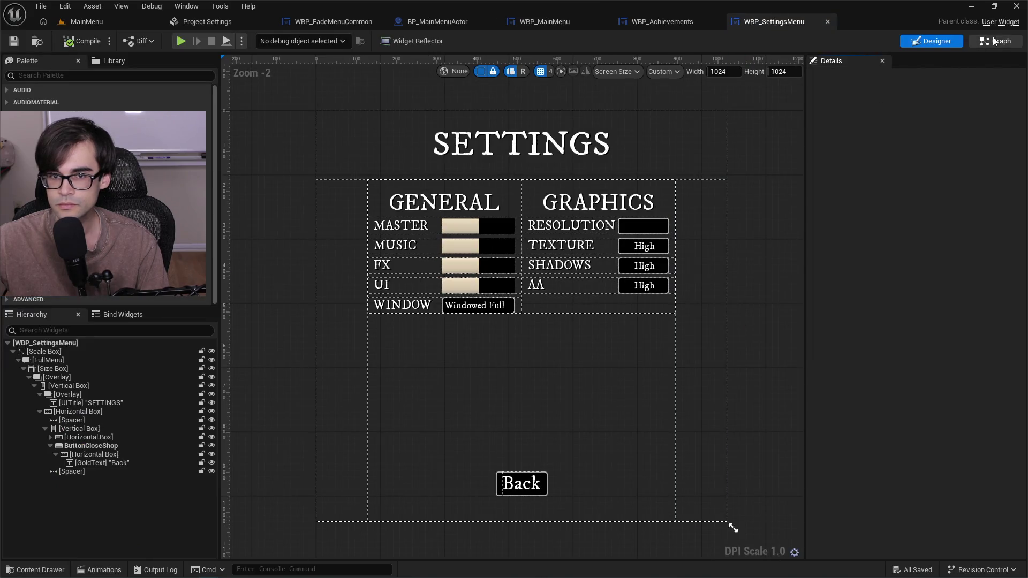
{"action": "left_click", "coordinate": [994, 42]}
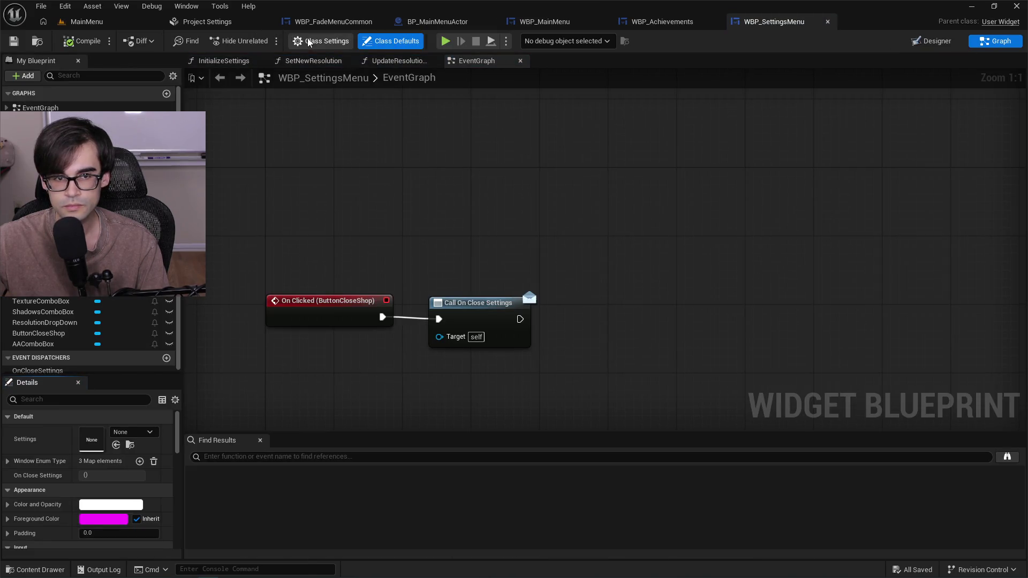
{"action": "left_click", "coordinate": [112, 432]}
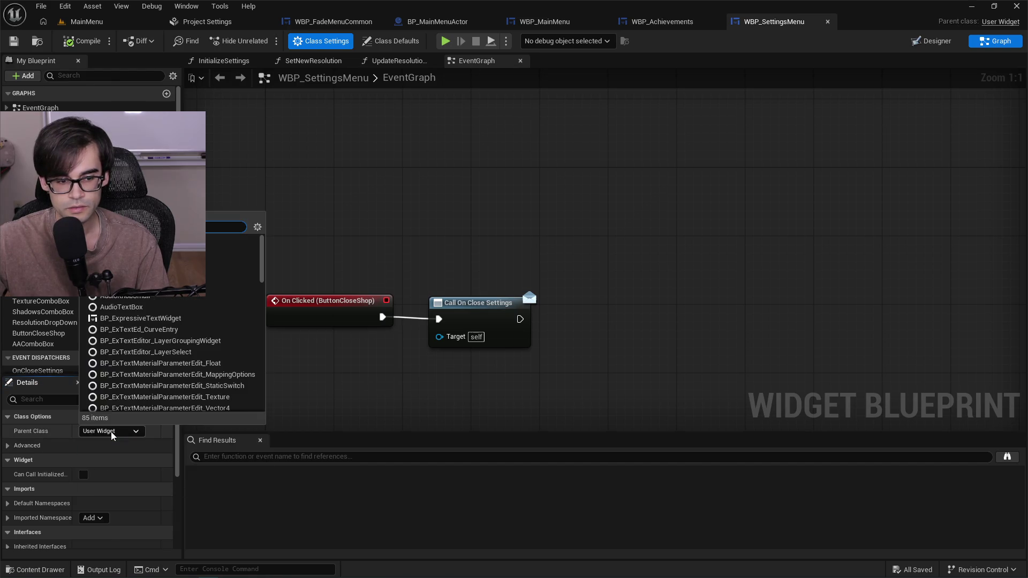
{"action": "left_click", "coordinate": [112, 433]}
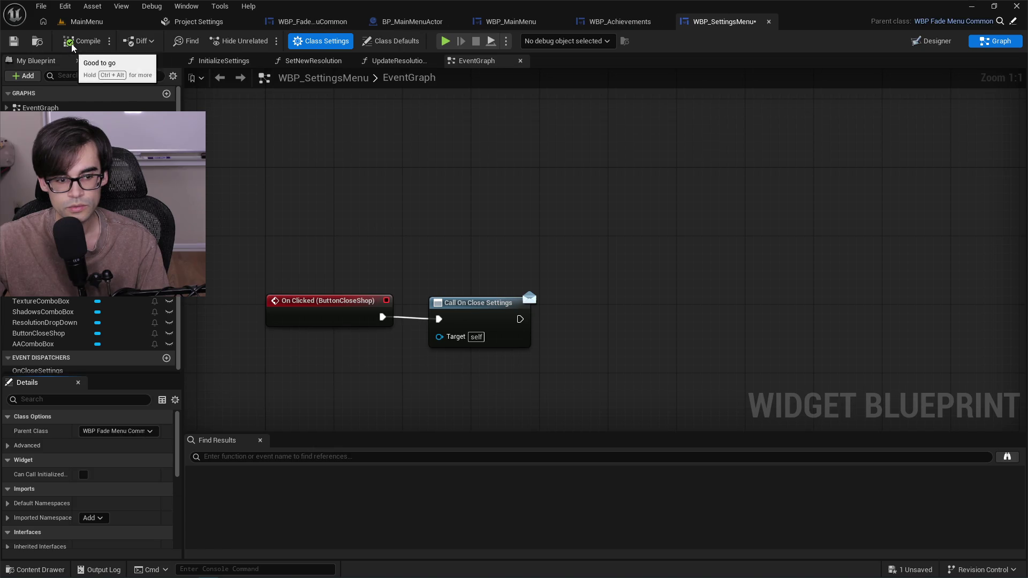
{"action": "key", "text": "ctrl+s"}
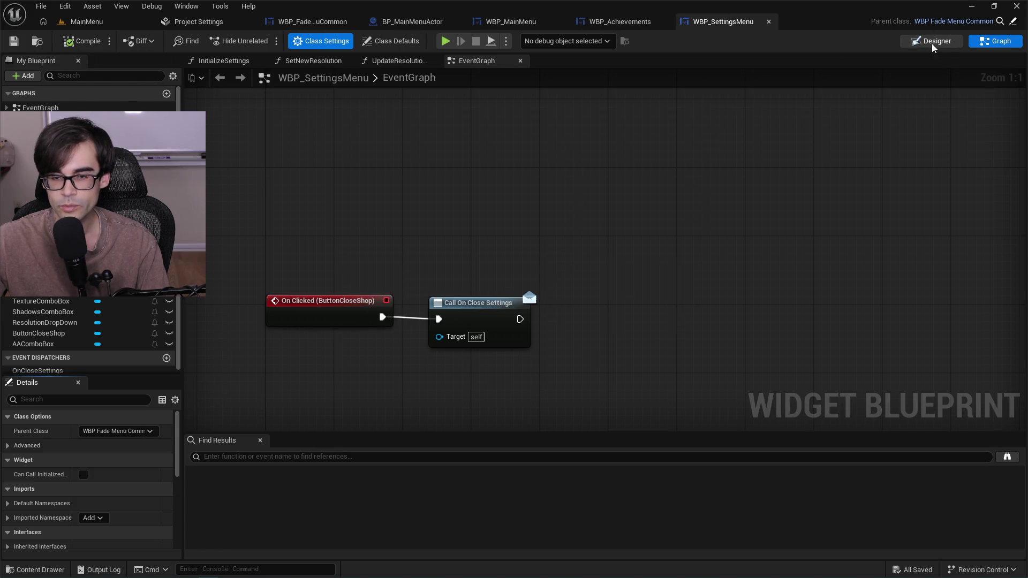
{"action": "left_click", "coordinate": [935, 42]}
Tick Is Variable on the Settings menu's root Scale Box and rename it TopLevelPanel
{"action": "left_click", "coordinate": [94, 353]}
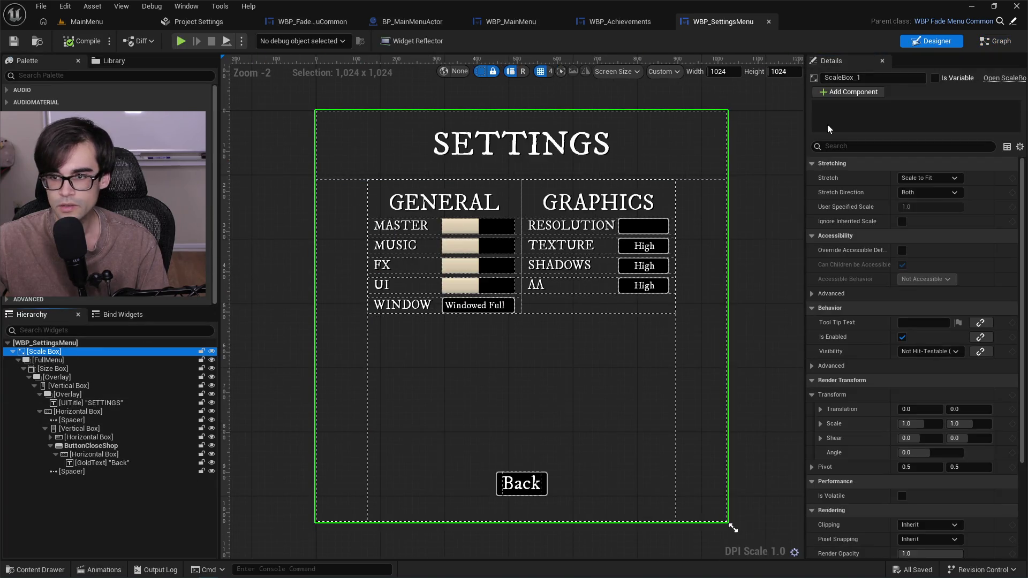
{"action": "left_click", "coordinate": [935, 78]}
{"action": "left_click", "coordinate": [891, 78]}
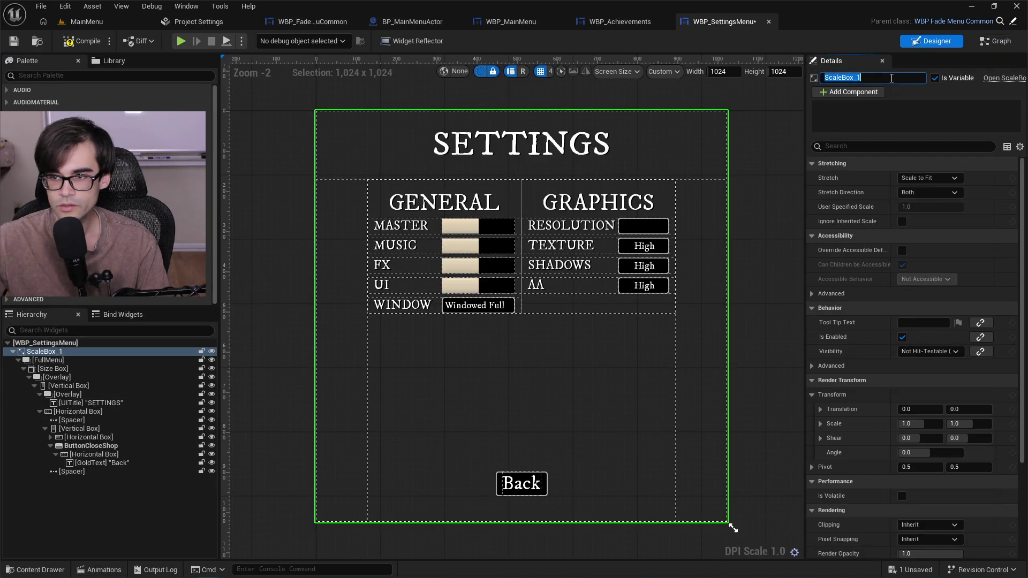
{"action": "type", "text": "TopLevelPanel"}
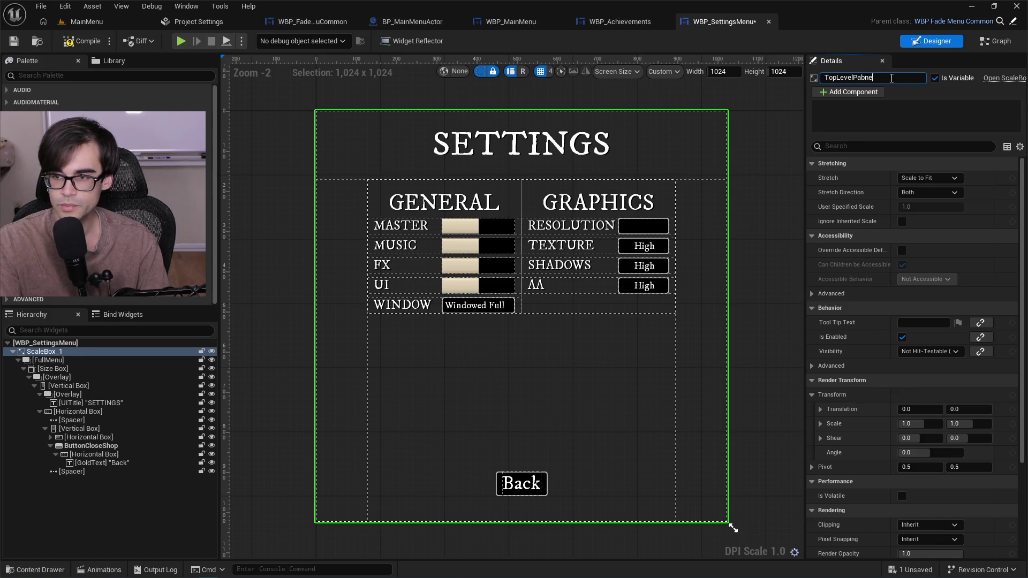
{"action": "key", "text": "Return"}
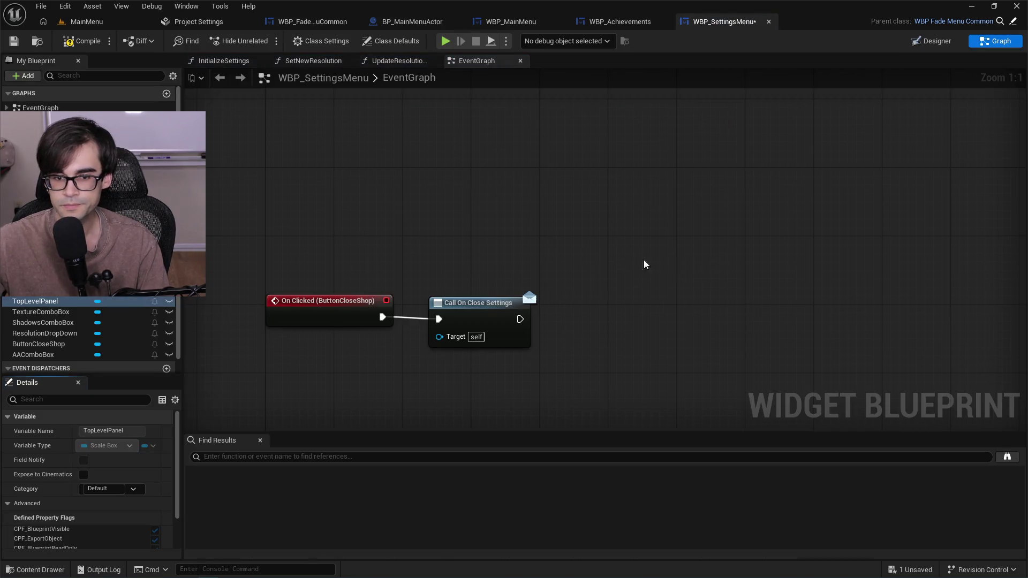
{"action": "right_click", "coordinate": [619, 259]}
{"action": "scroll", "coordinate": [541, 197], "scroll_direction": "down", "scroll_amount": 4}
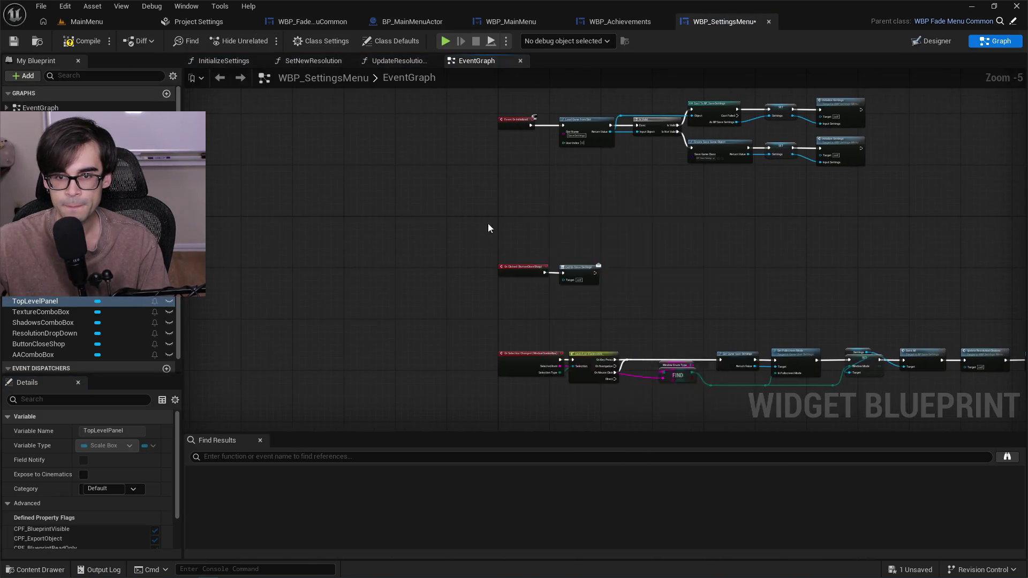
Frame the settings graph's initialization node chain in view
{"action": "scroll", "coordinate": [488, 228], "scroll_direction": "up", "scroll_amount": 1}
{"action": "left_click_drag", "start_coordinate": [410, 210], "coordinate": [794, 369]}
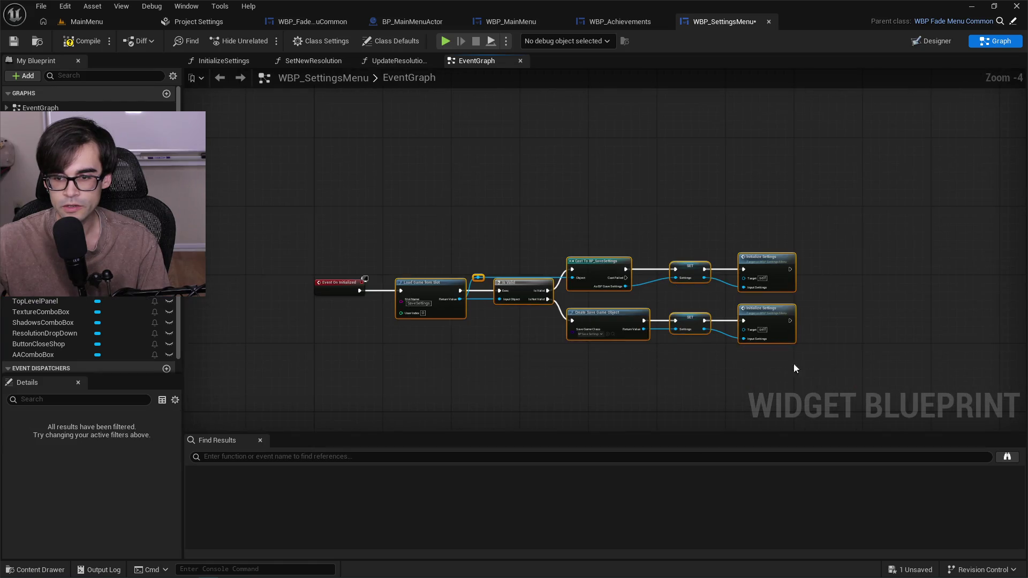
{"action": "key", "text": "f"}
{"action": "left_click", "coordinate": [321, 244]}
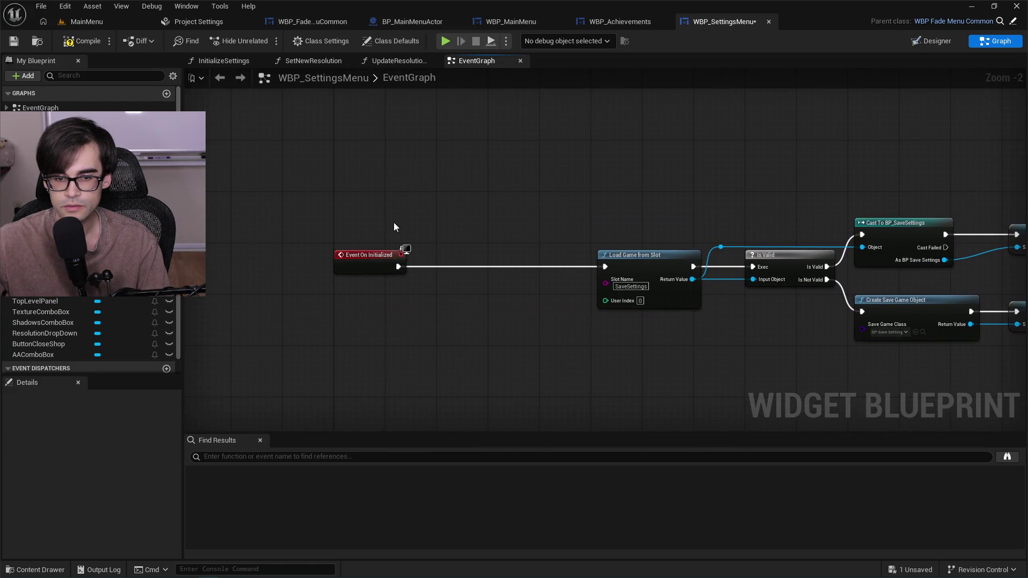
Add an Event Construct node and place it above Event On Initialized
{"action": "right_click", "coordinate": [376, 156]}
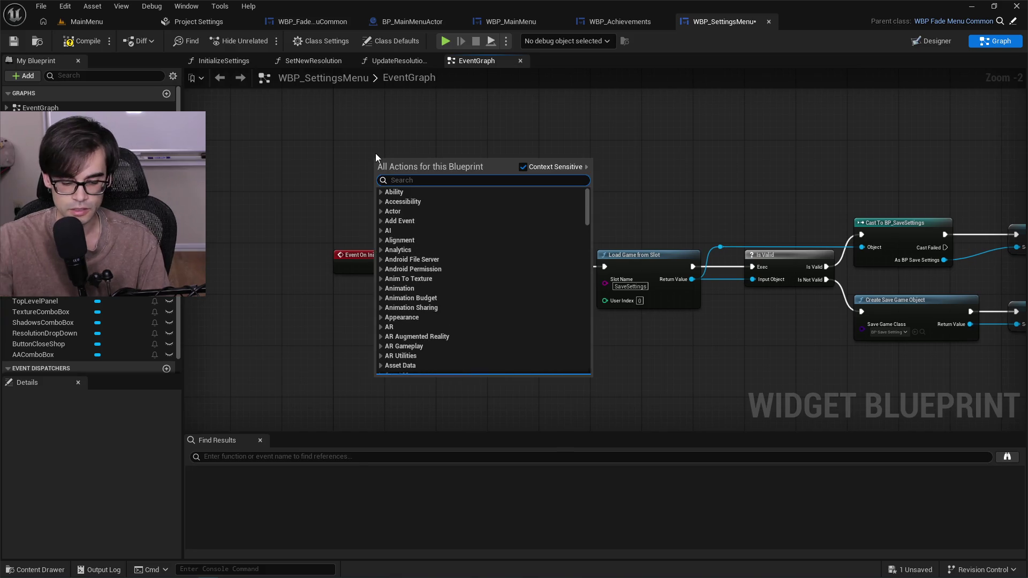
{"action": "type", "text": "on contr"}
{"action": "key", "text": "BackSpace"}
{"action": "key", "text": "BackSpace"}
{"action": "type", "text": "struc"}
{"action": "key", "text": "Return"}
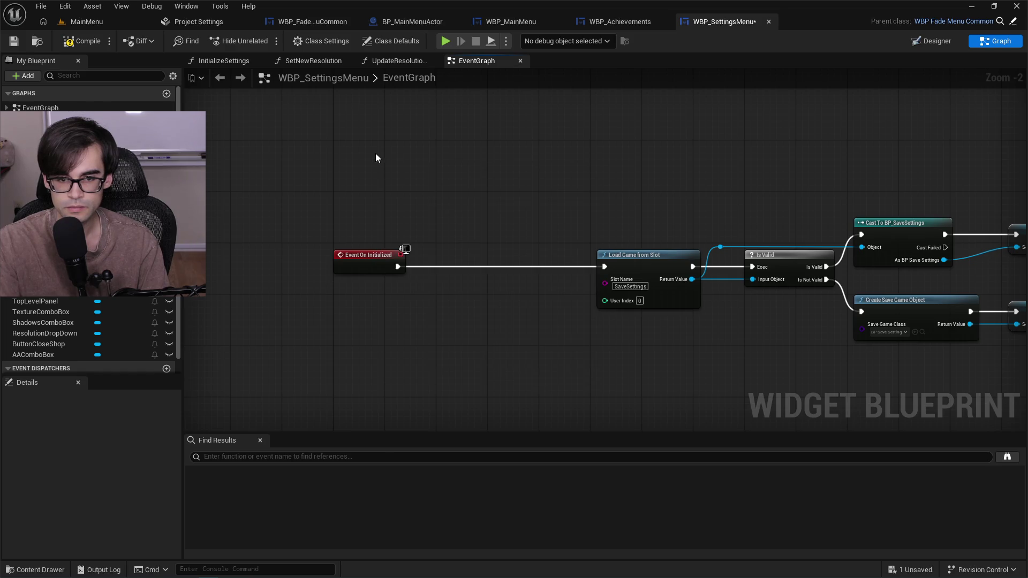
{"action": "left_click_drag", "start_coordinate": [413, 158], "coordinate": [370, 155]}
{"action": "left_click", "coordinate": [487, 150]}
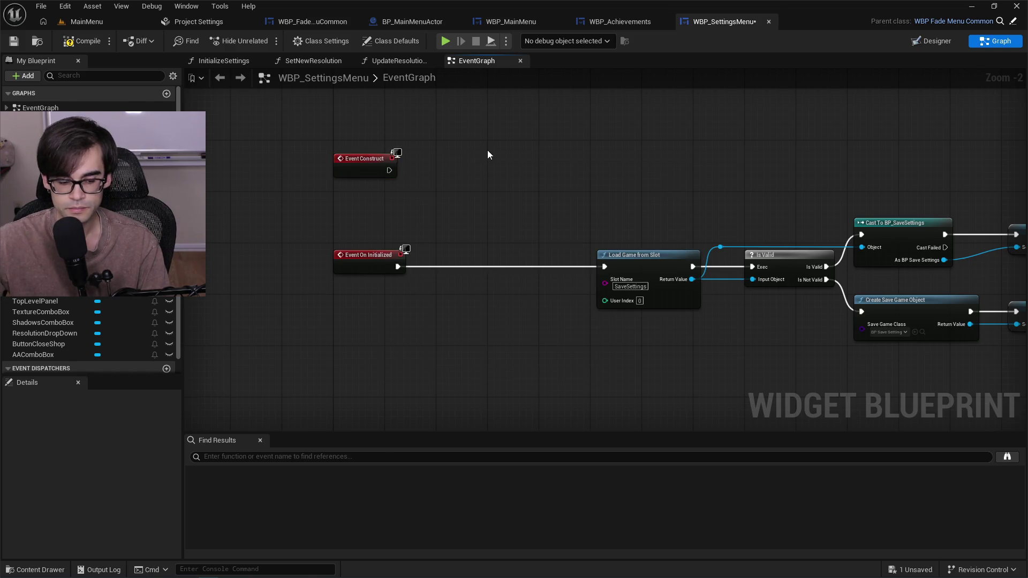
Return to WBP_Achievements and select Add Child with its input nodes
{"action": "scroll", "coordinate": [474, 175], "scroll_direction": "up", "scroll_amount": 2}
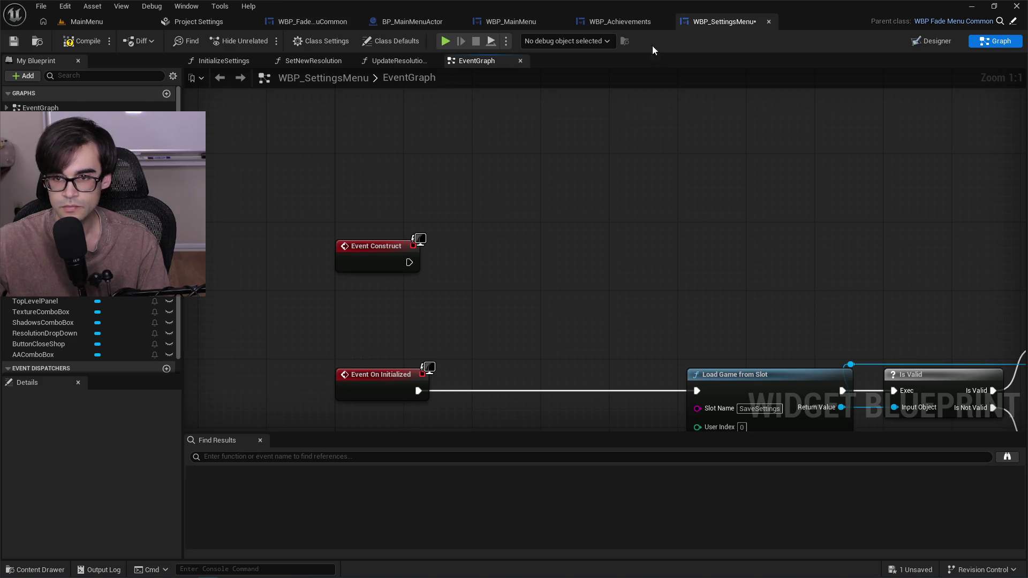
{"action": "left_click", "coordinate": [644, 26]}
{"action": "left_click_drag", "start_coordinate": [449, 196], "coordinate": [455, 342]}
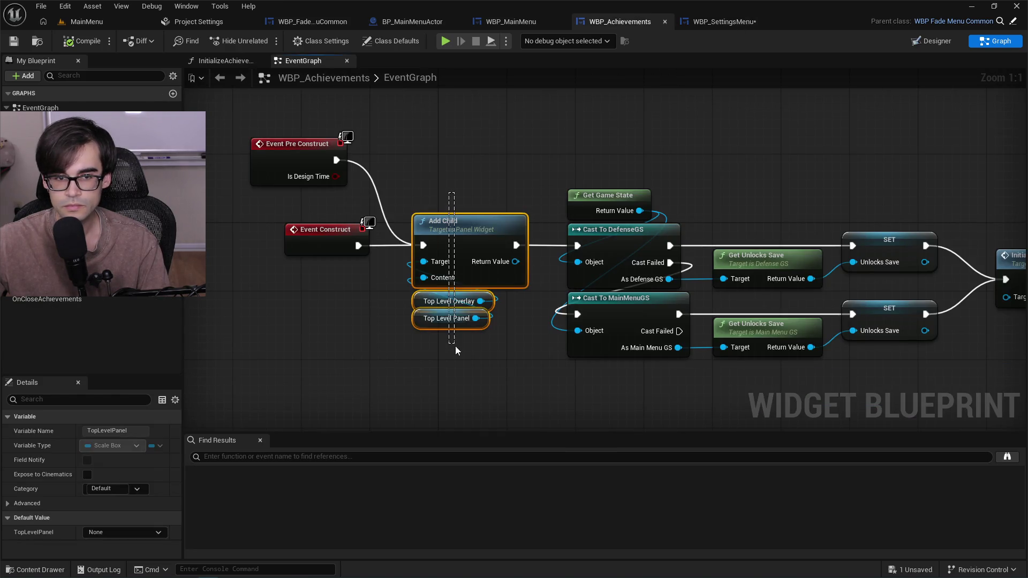
Copy both construct events, Add Child and Top Level Overlay, and paste them into WBP_SettingsMenu
{"action": "left_click", "coordinate": [326, 232], "text": "ctrl"}
{"action": "left_click_drag", "start_coordinate": [523, 191], "coordinate": [431, 142]}
{"action": "left_click_drag", "start_coordinate": [381, 228], "coordinate": [264, 313]}
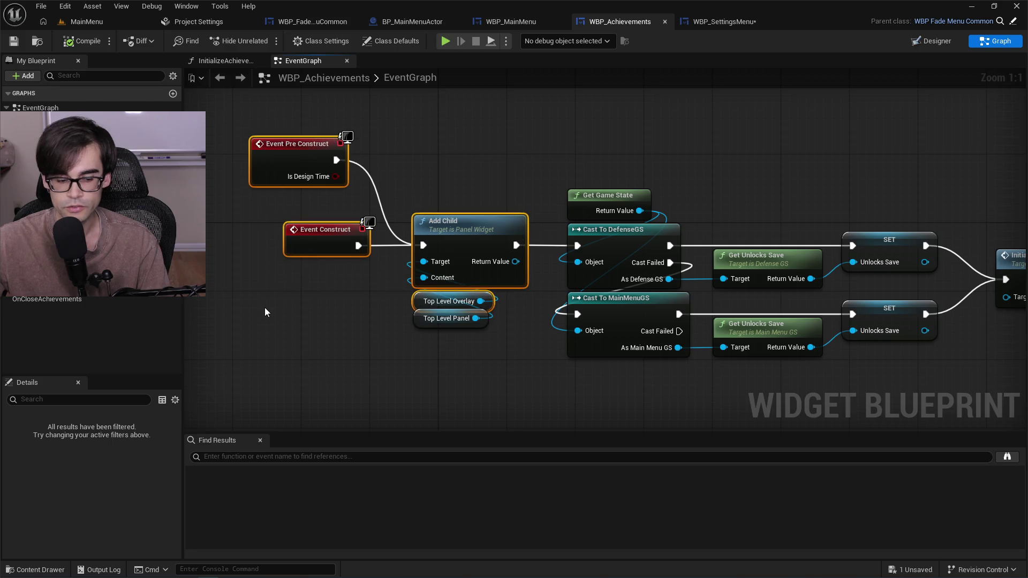
{"action": "key", "text": "ctrl+Tab"}
{"action": "left_click_drag", "start_coordinate": [357, 201], "coordinate": [564, 284]}
{"action": "key", "text": "ctrl+v"}
Delete the old Event Construct, reposition the pasted nodes, and delete the CustomEvent node
{"action": "left_click", "coordinate": [373, 247]}
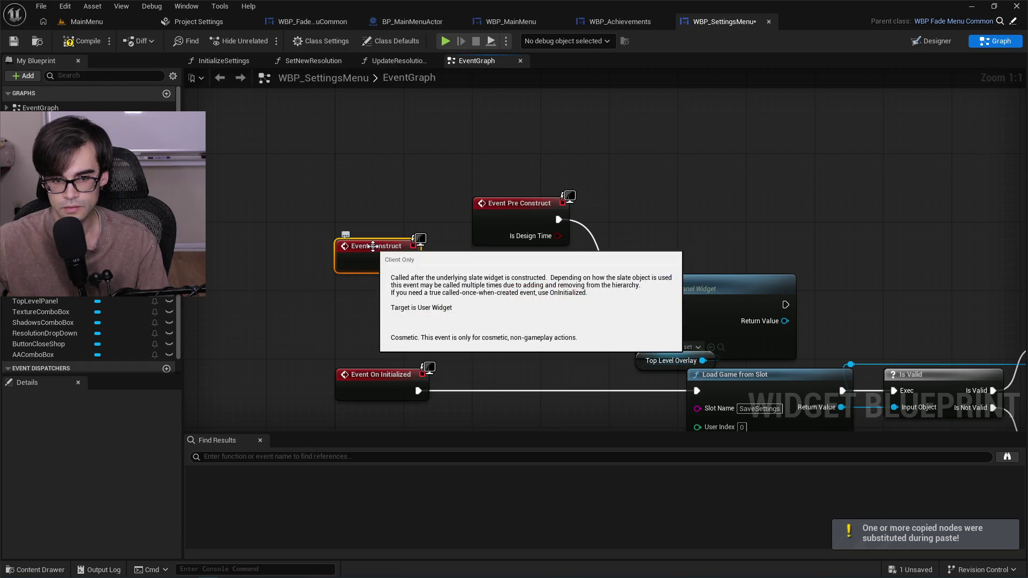
{"action": "key", "text": "Delete"}
{"action": "left_click_drag", "start_coordinate": [460, 188], "coordinate": [723, 321]}
{"action": "mouse_move", "coordinate": [470, 161]}
{"action": "left_mouse_down"}
{"action": "mouse_move", "coordinate": [559, 264]}
{"action": "mouse_move", "coordinate": [666, 354]}
{"action": "left_mouse_up"}
{"action": "left_click_drag", "start_coordinate": [686, 292], "coordinate": [506, 197]}
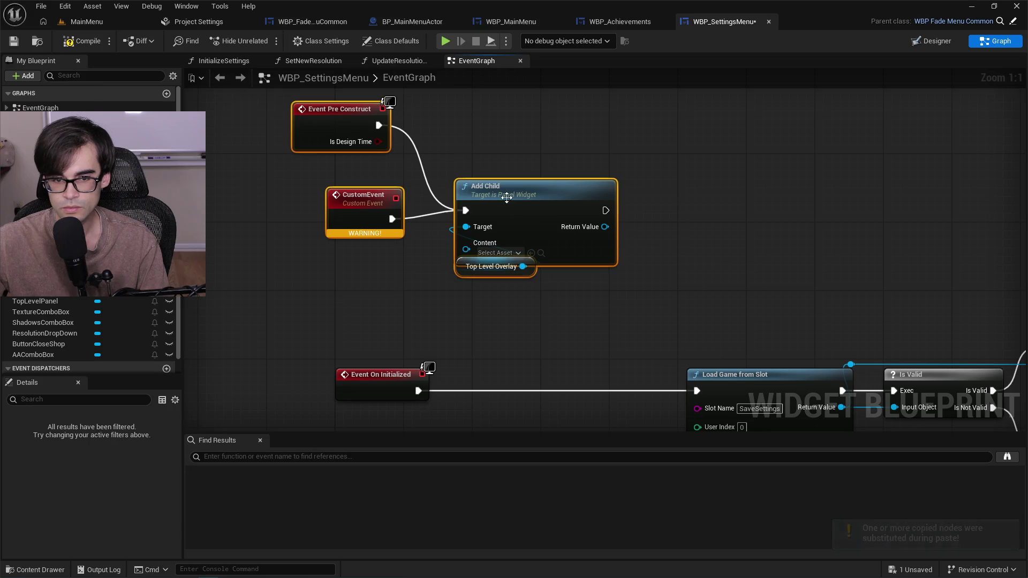
{"action": "left_click", "coordinate": [364, 209]}
{"action": "key", "text": "Delete"}
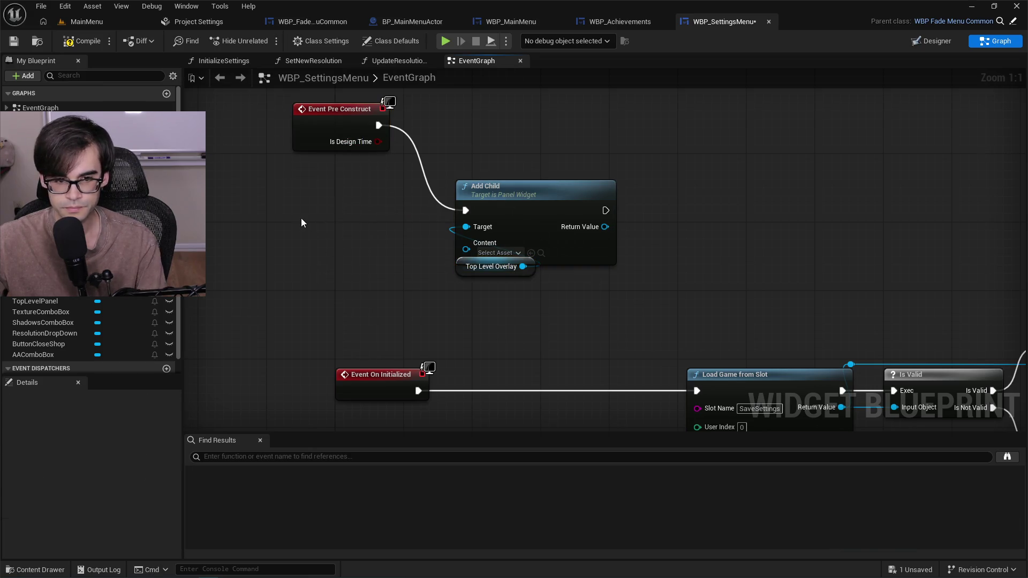
Add a new Event Construct wired into Add Child and tidy both event nodes
{"action": "right_click", "coordinate": [302, 218]}
{"action": "type", "text": "on construct"}
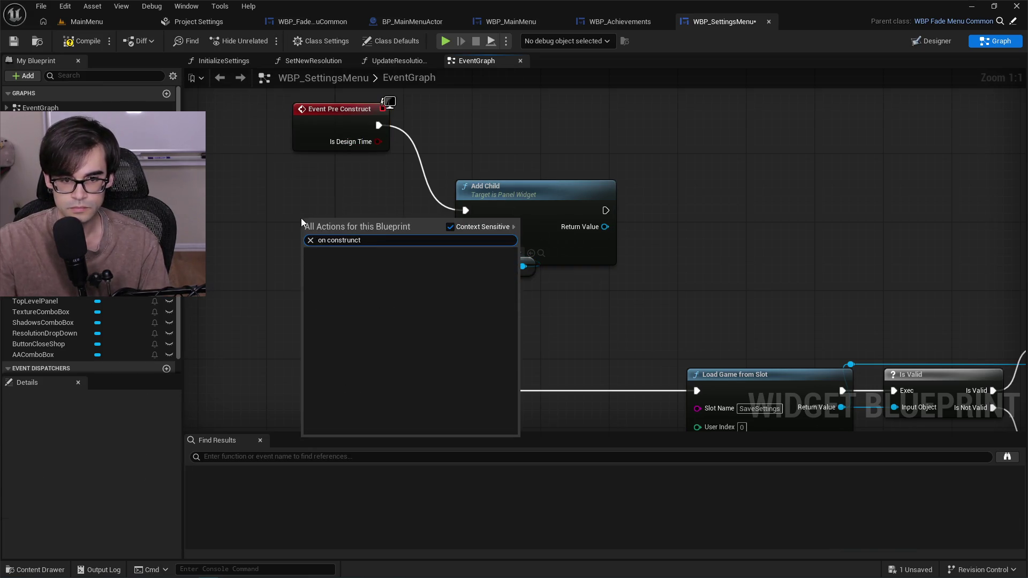
{"action": "key", "text": "Return"}
{"action": "left_click_drag", "start_coordinate": [375, 237], "coordinate": [465, 210]}
{"action": "mouse_move", "coordinate": [348, 224]}
{"action": "left_mouse_down"}
{"action": "mouse_move", "coordinate": [340, 198]}
{"action": "mouse_move", "coordinate": [356, 198]}
{"action": "left_mouse_up"}
{"action": "left_click_drag", "start_coordinate": [334, 124], "coordinate": [350, 124]}
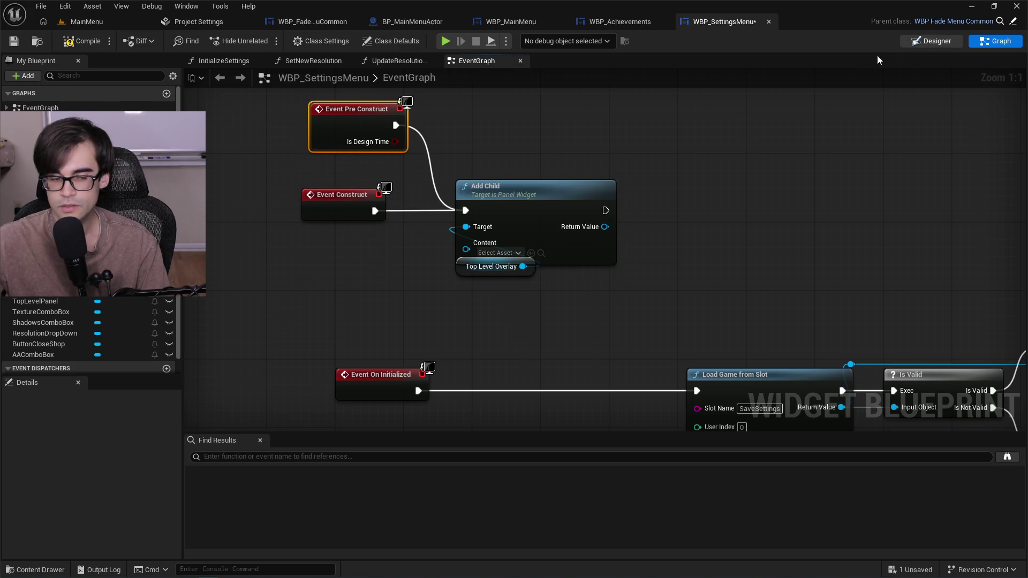
{"action": "left_click", "coordinate": [931, 41]}
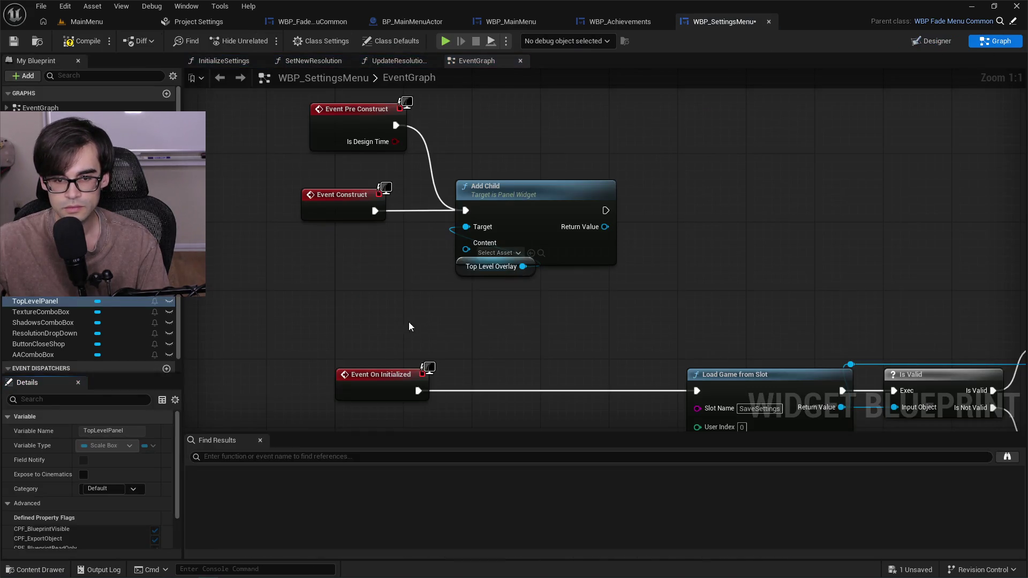
{"action": "right_click", "coordinate": [360, 271]}
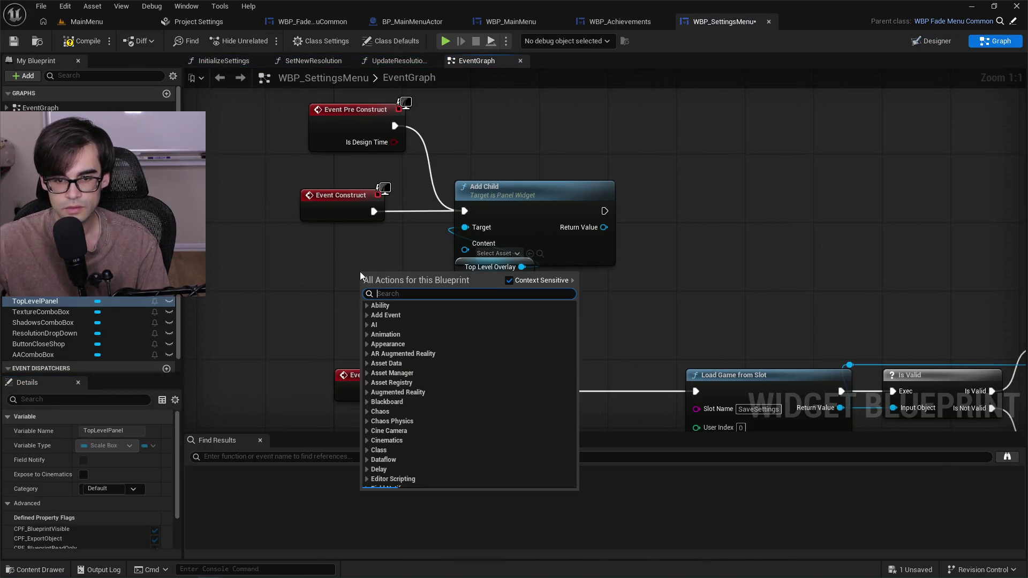
Wire a Get TopLevelPanel node into Add Child's Content, then compile and save WBP_SettingsMenu
{"action": "type", "text": "get toplevelpanel"}
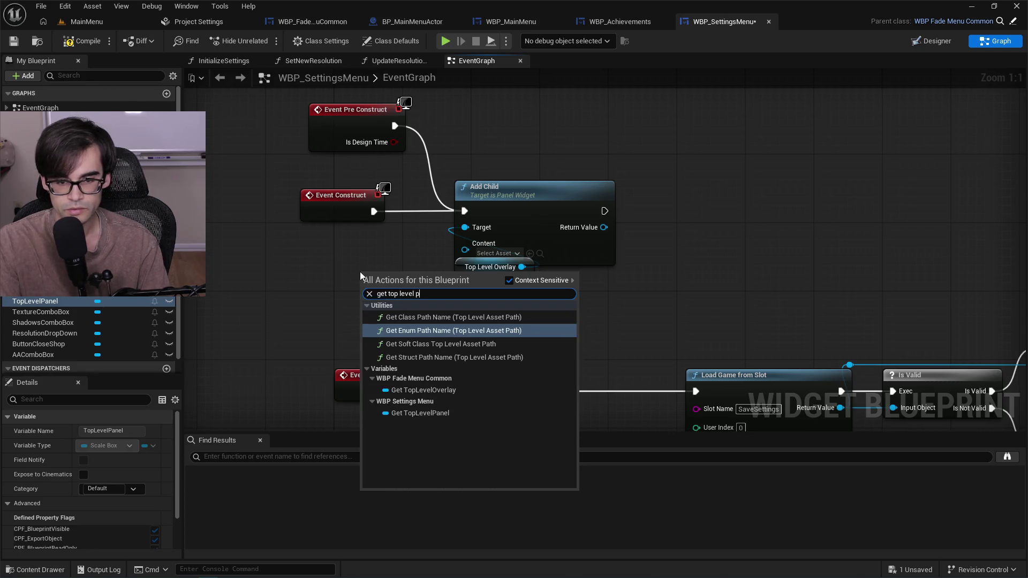
{"action": "key", "text": "Return"}
{"action": "mouse_move", "coordinate": [423, 275]}
{"action": "left_mouse_down"}
{"action": "mouse_move", "coordinate": [435, 252]}
{"action": "mouse_move", "coordinate": [465, 243]}
{"action": "left_mouse_up"}
{"action": "mouse_move", "coordinate": [359, 273]}
{"action": "left_mouse_down"}
{"action": "mouse_move", "coordinate": [428, 289]}
{"action": "mouse_move", "coordinate": [464, 282]}
{"action": "left_mouse_up"}
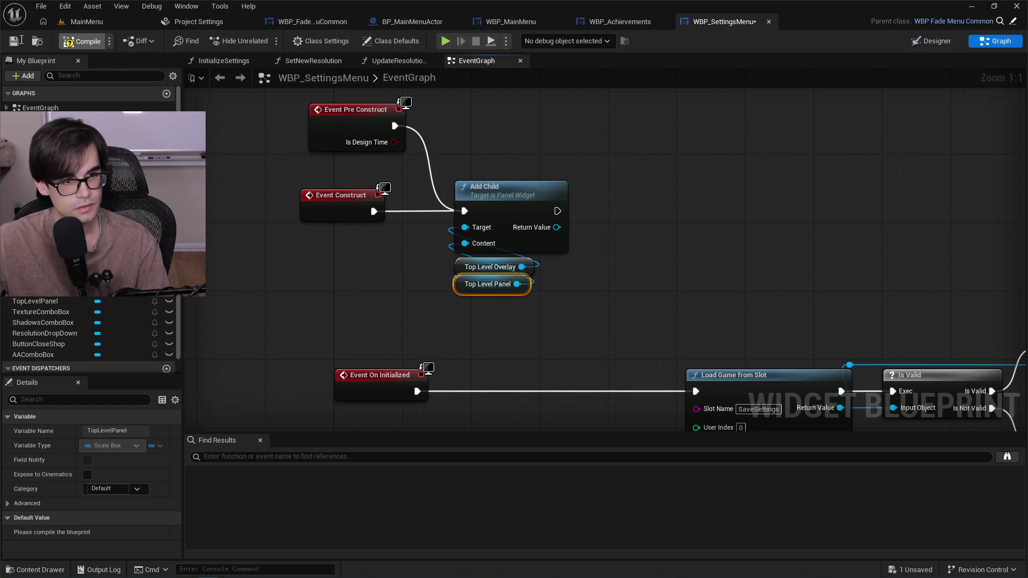
{"action": "left_click", "coordinate": [80, 41]}
{"action": "left_click", "coordinate": [10, 42]}
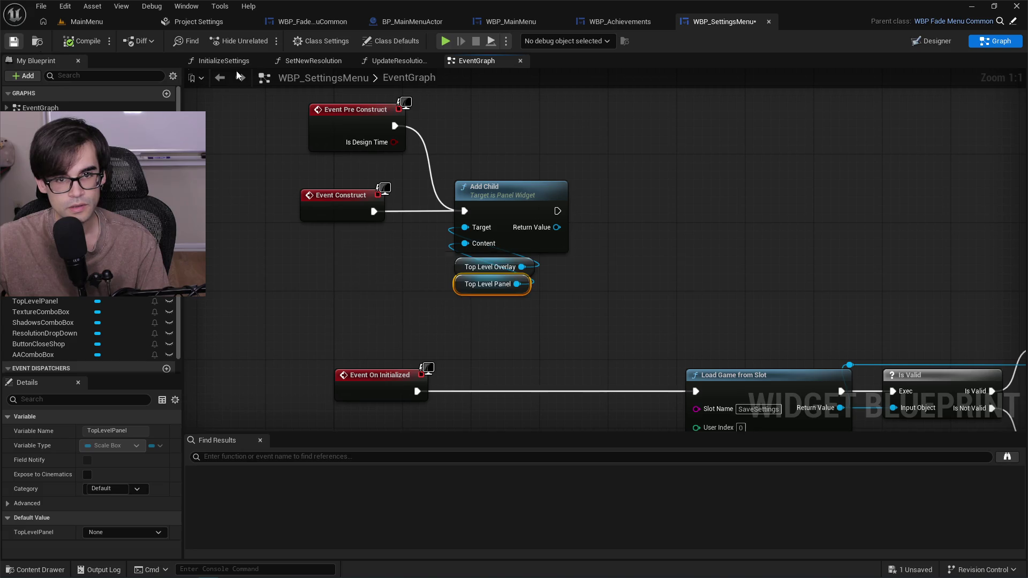
Switch to WBP_Achievements' event graph and save that blueprint
{"action": "left_click", "coordinate": [937, 41]}
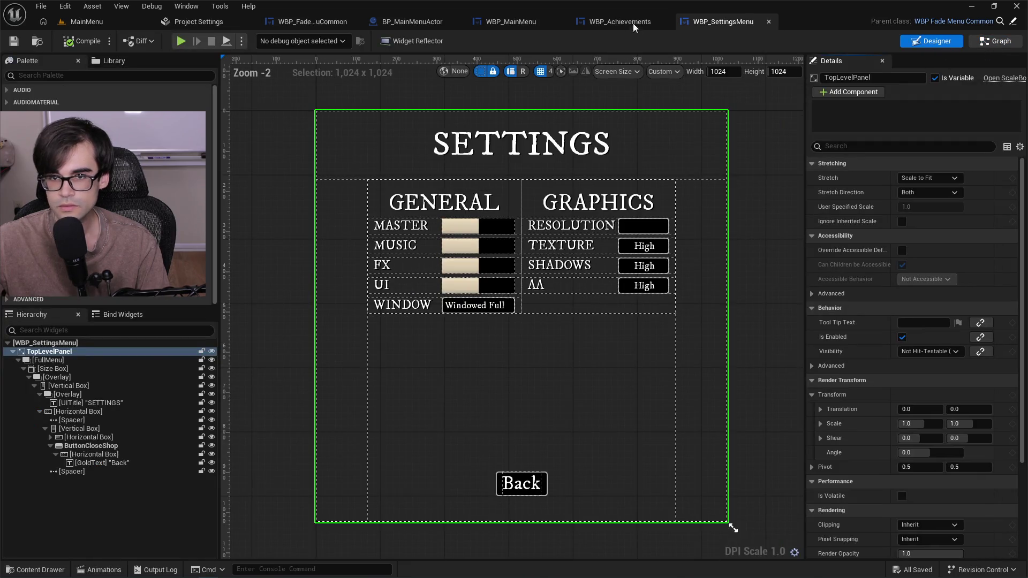
{"action": "left_click", "coordinate": [994, 42]}
{"action": "left_click", "coordinate": [623, 23]}
{"action": "mouse_move", "coordinate": [288, 159]}
{"action": "left_mouse_down"}
{"action": "mouse_move", "coordinate": [300, 161]}
{"action": "mouse_move", "coordinate": [283, 144]}
{"action": "mouse_move", "coordinate": [326, 146]}
{"action": "mouse_move", "coordinate": [311, 151]}
{"action": "left_mouse_up"}
{"action": "key", "text": "ctrl+z"}
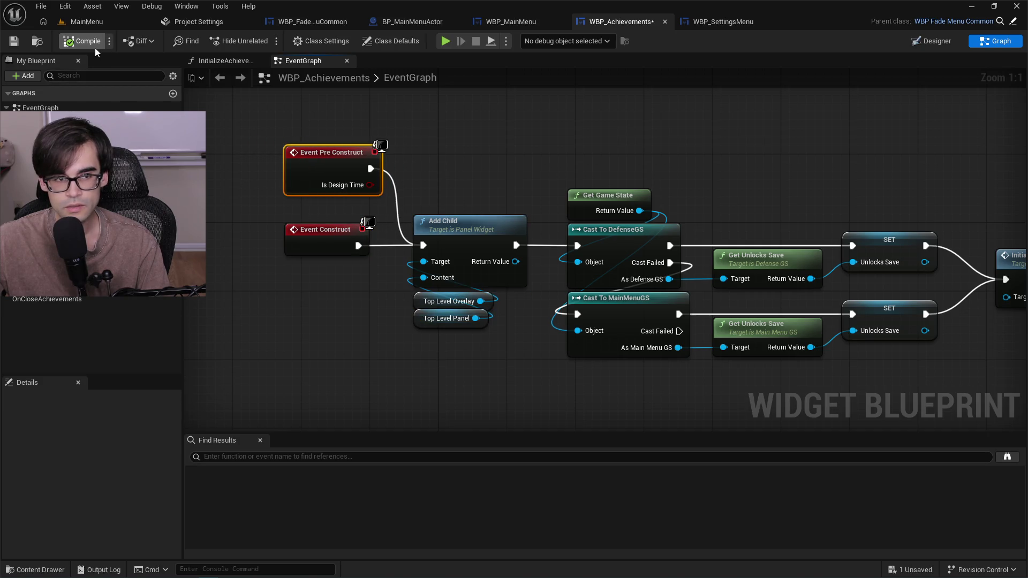
{"action": "left_click", "coordinate": [14, 41]}
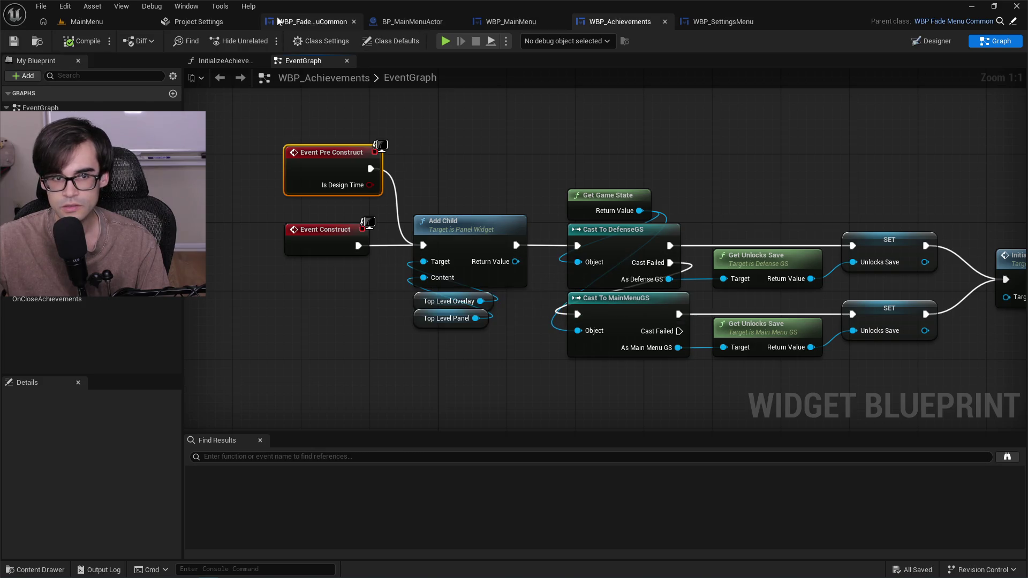
Open WBP_Crystals and make its outer Vertical Box a variable named TopLevelPanel
{"action": "left_click", "coordinate": [404, 24]}
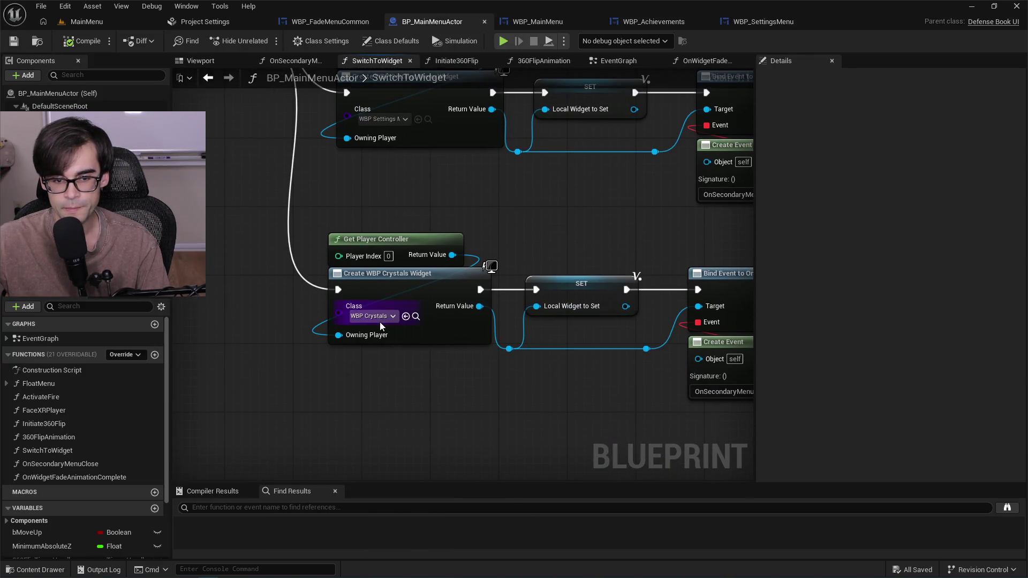
{"action": "left_click", "coordinate": [417, 317]}
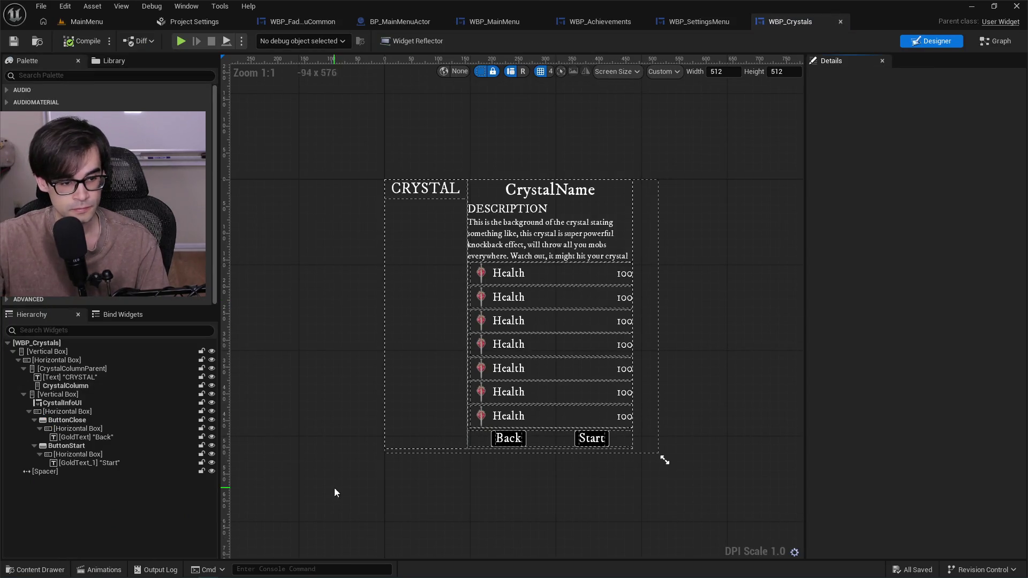
{"action": "left_click", "coordinate": [55, 354]}
{"action": "left_click", "coordinate": [933, 79]}
{"action": "left_click", "coordinate": [884, 79]}
{"action": "type", "text": "TopL"}
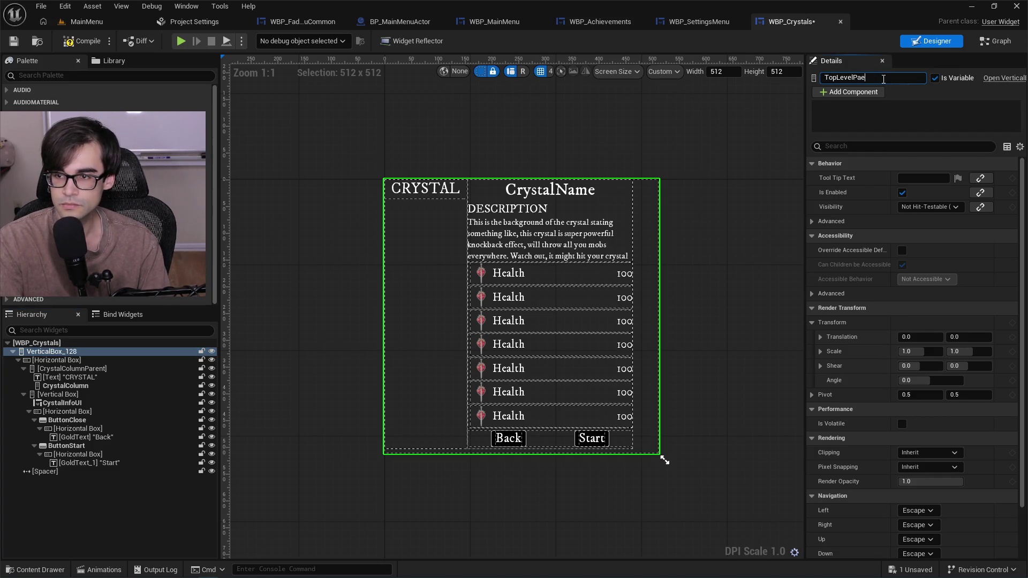
{"action": "type", "text": "evel"}
{"action": "key", "text": "Return"}
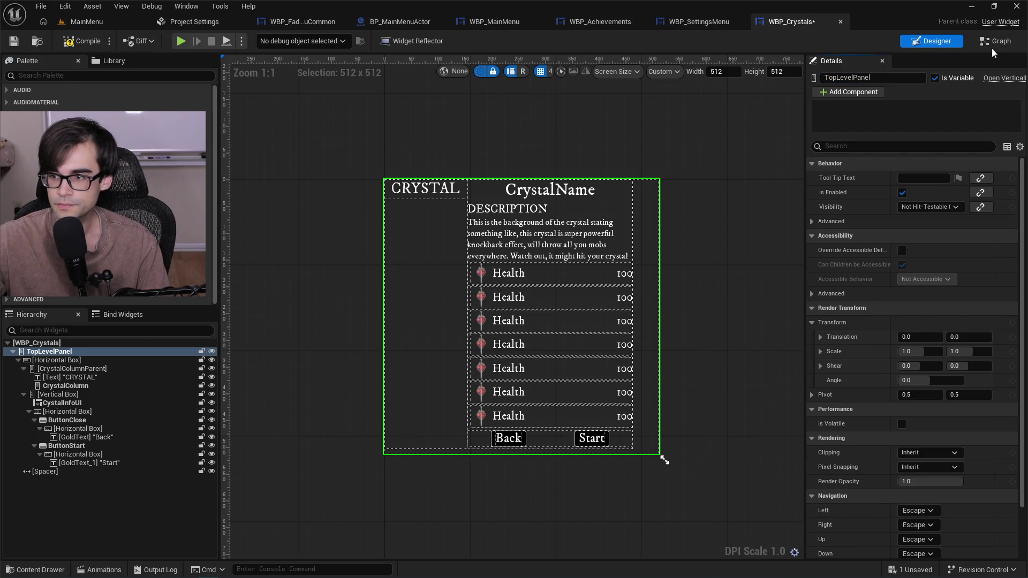
{"action": "left_click", "coordinate": [995, 42]}
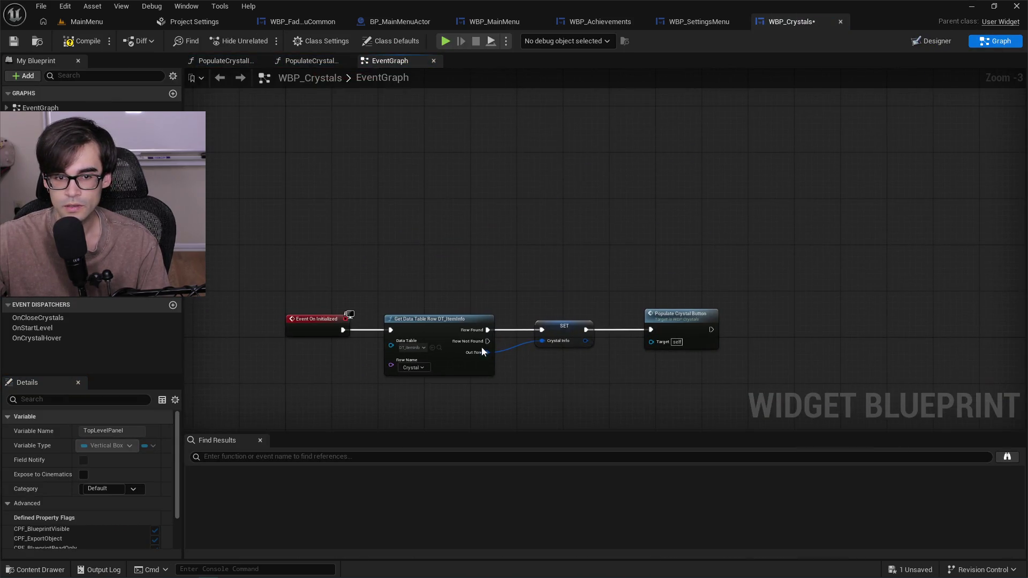
Paste WBP_SettingsMenu's construct and Add Child nodes into the WBP_Crystals graph
{"action": "left_click", "coordinate": [718, 24]}
{"action": "mouse_move", "coordinate": [292, 95]}
{"action": "left_mouse_down"}
{"action": "mouse_move", "coordinate": [632, 281]}
{"action": "mouse_move", "coordinate": [638, 303]}
{"action": "left_mouse_up"}
{"action": "left_click", "coordinate": [738, 22]}
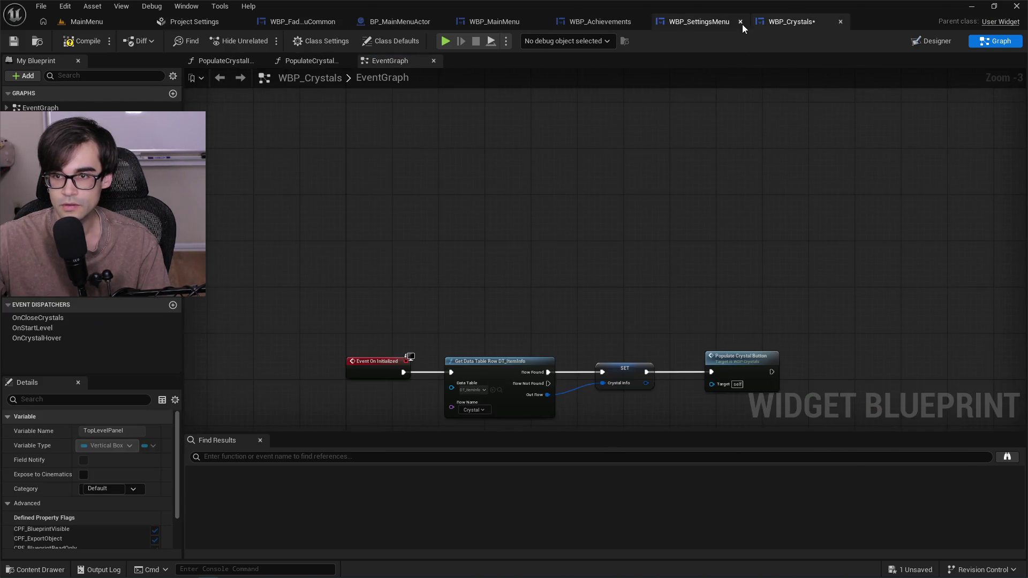
{"action": "key", "text": "ctrl+v"}
{"action": "left_click", "coordinate": [390, 295]}
{"action": "scroll", "coordinate": [464, 273], "scroll_direction": "up", "scroll_amount": 3}
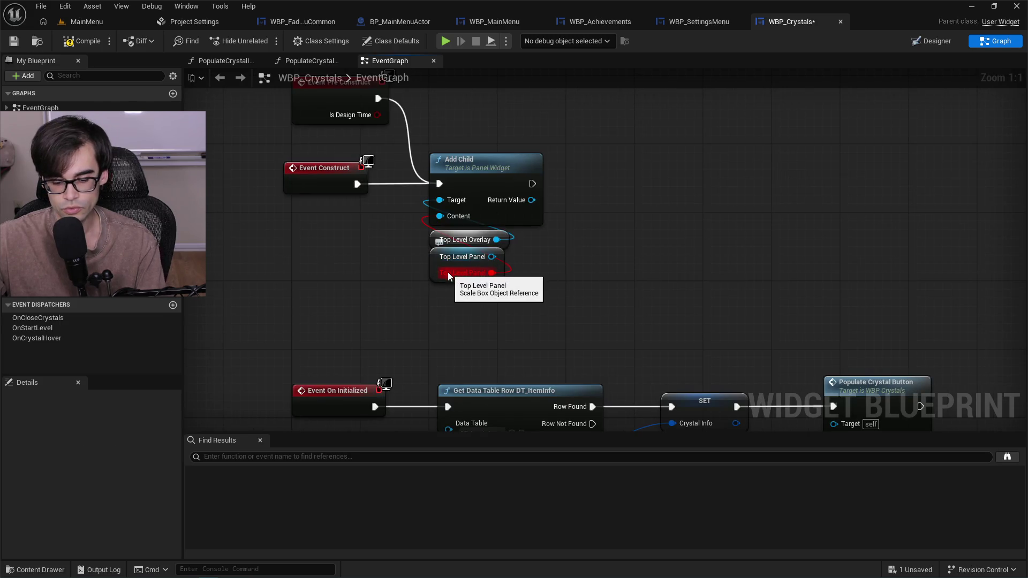
Delete the broken Top Level Panel getter and then all the pasted nodes
{"action": "left_click", "coordinate": [433, 269]}
{"action": "key", "text": "Delete"}
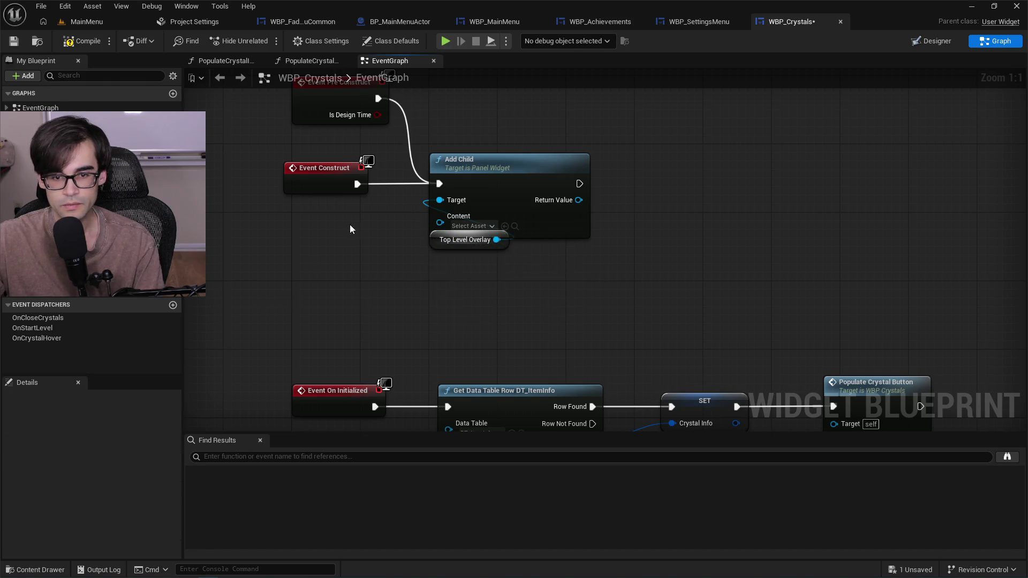
{"action": "left_click", "coordinate": [493, 180]}
{"action": "left_click_drag", "start_coordinate": [450, 321], "coordinate": [321, 95]}
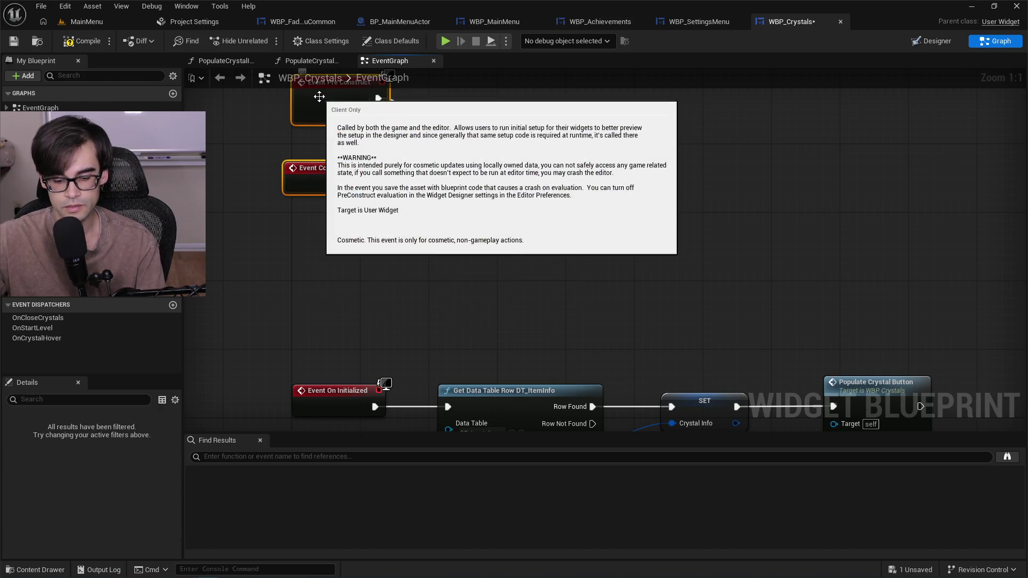
{"action": "key", "text": "Delete"}
Set WBP_Crystals' parent class to WBP Fade Menu Common and paste the construct nodes again
{"action": "left_click", "coordinate": [320, 41]}
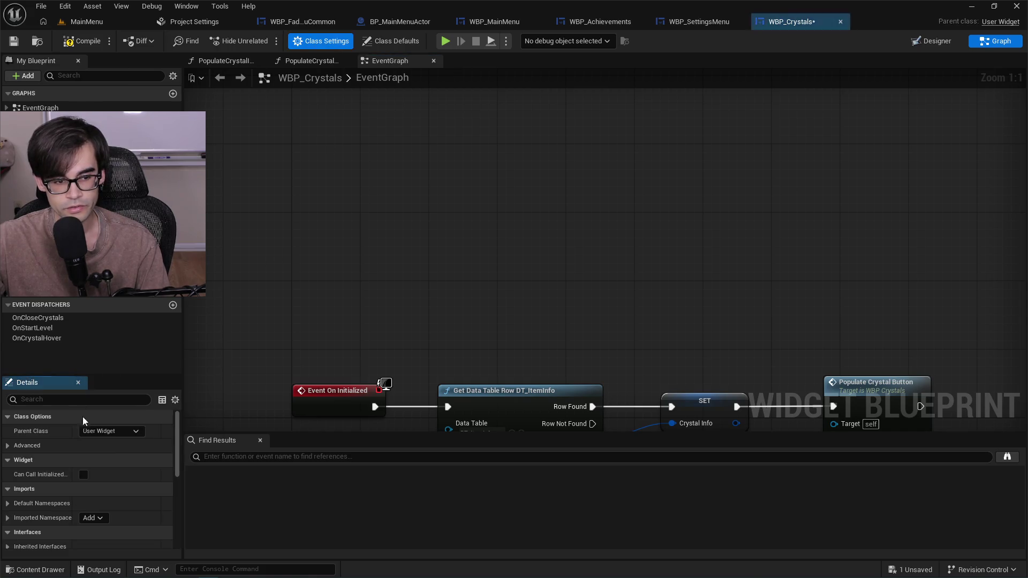
{"action": "left_click", "coordinate": [112, 431]}
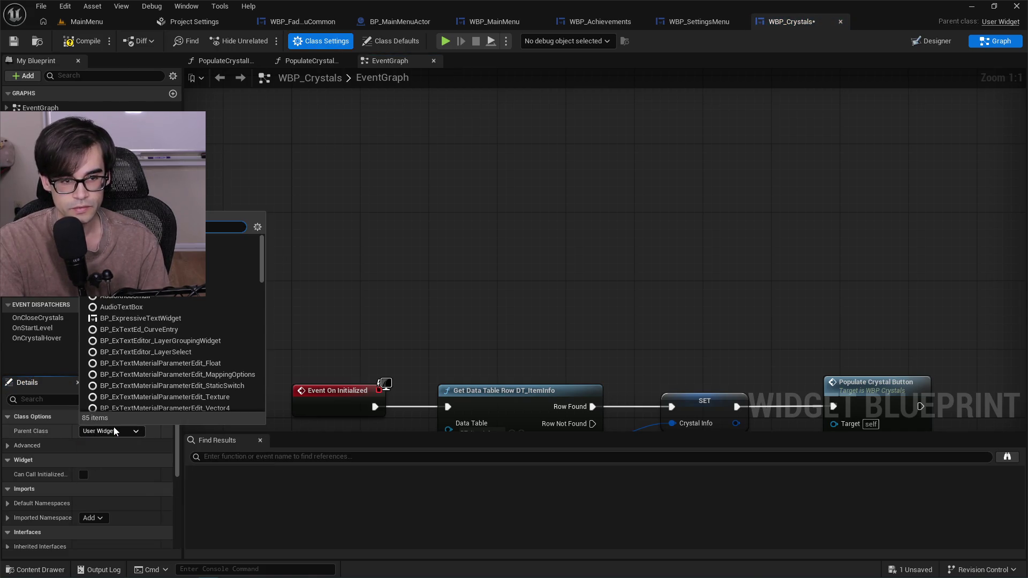
{"action": "left_click", "coordinate": [114, 431]}
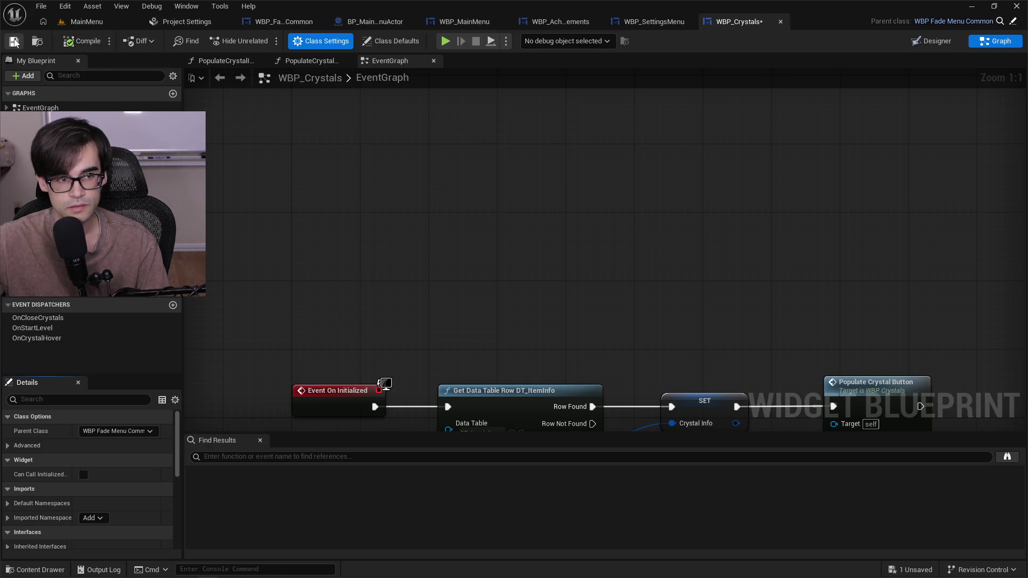
{"action": "key", "text": "ctrl+v"}
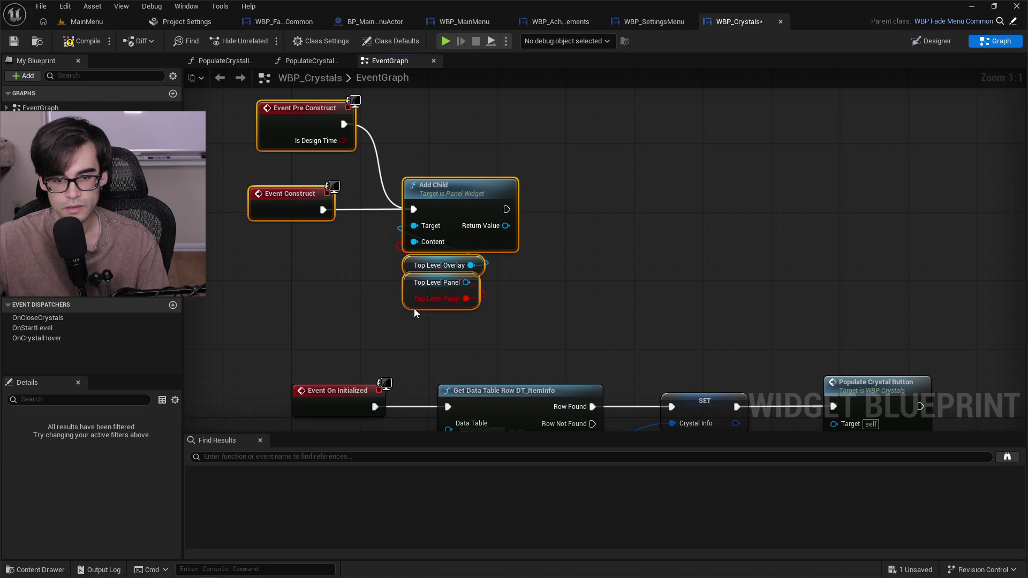
Compile and save WBP_Crystals, then move on to WBP_Achievements' event graph
{"action": "left_click", "coordinate": [423, 305]}
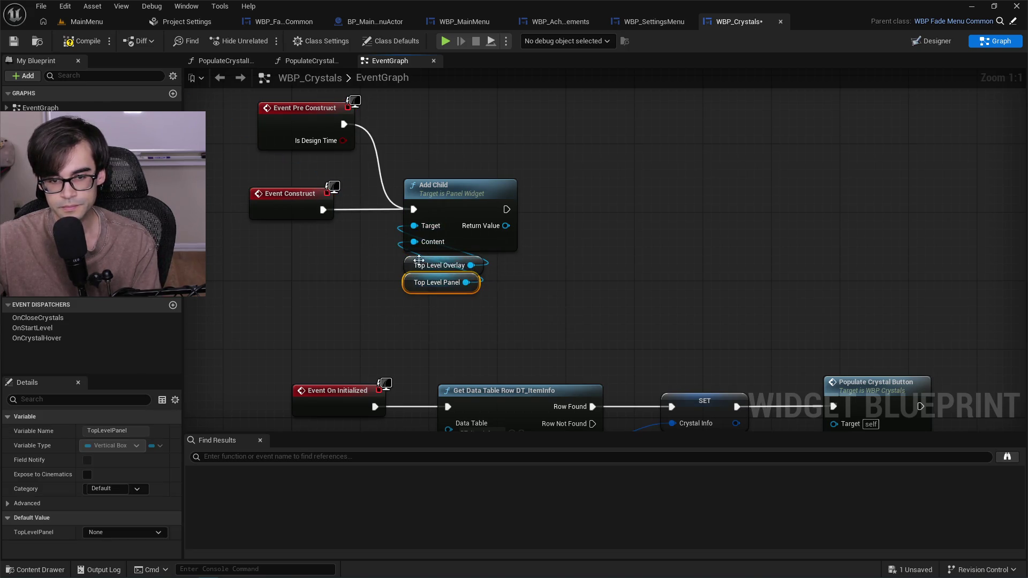
{"action": "left_click", "coordinate": [81, 42]}
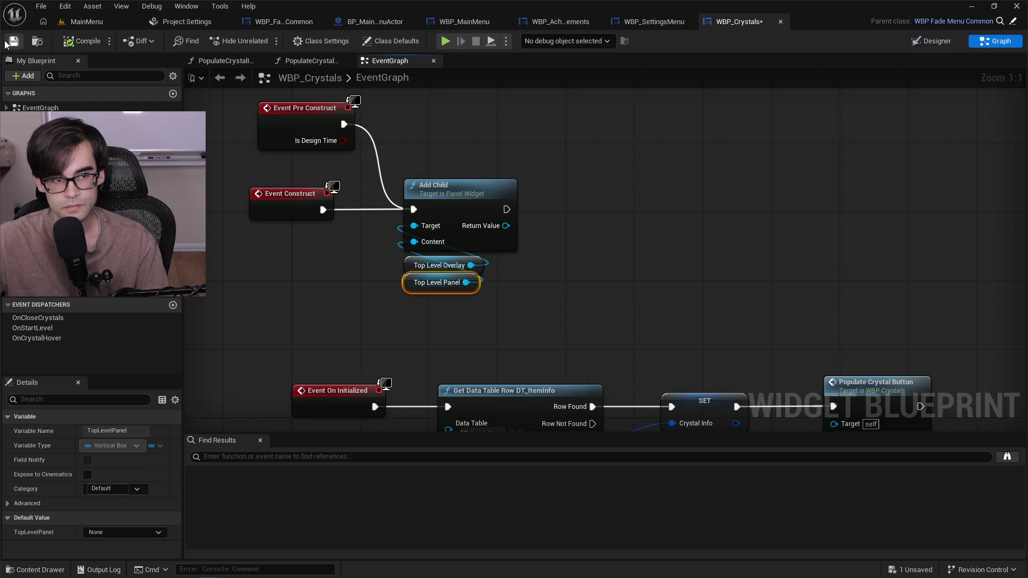
{"action": "left_click_drag", "start_coordinate": [283, 118], "coordinate": [274, 117]}
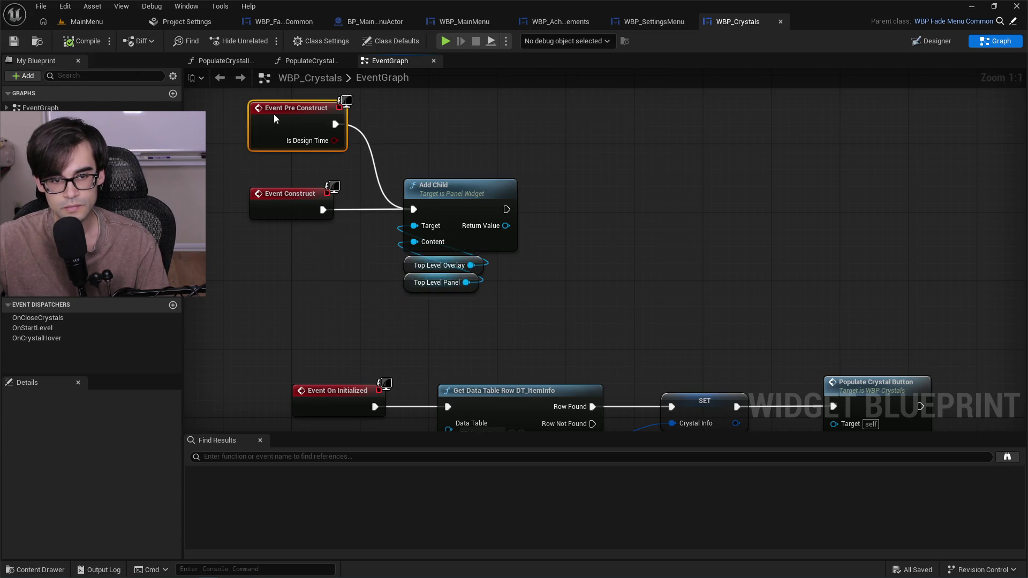
{"action": "key", "text": "ctrl+s"}
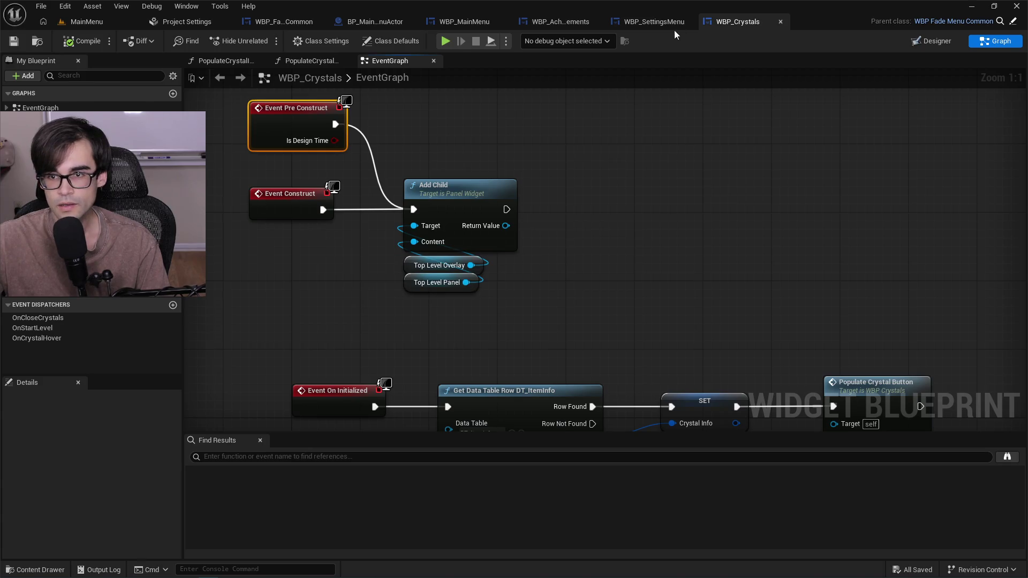
{"action": "left_click", "coordinate": [652, 26]}
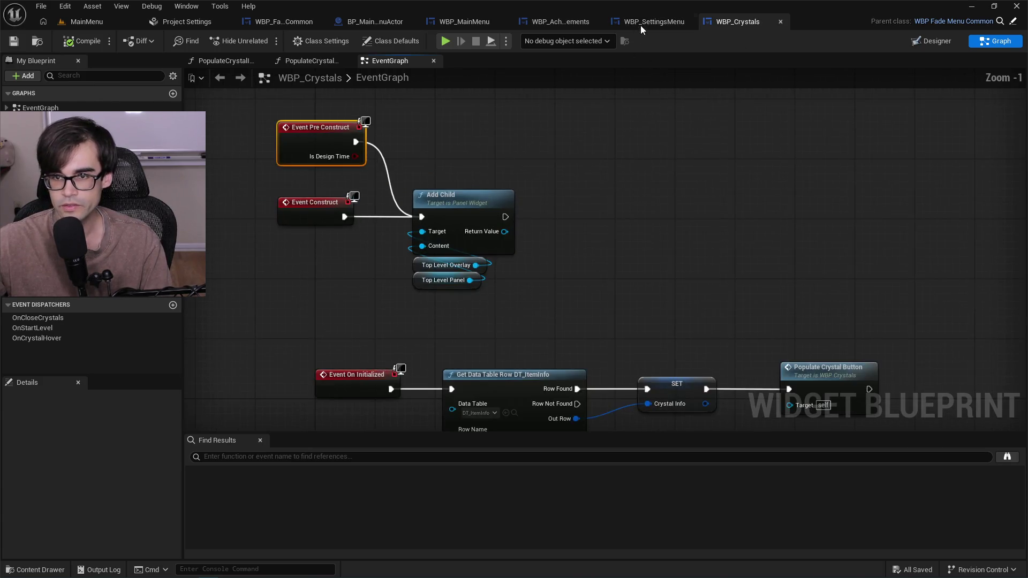
{"action": "left_click", "coordinate": [535, 23]}
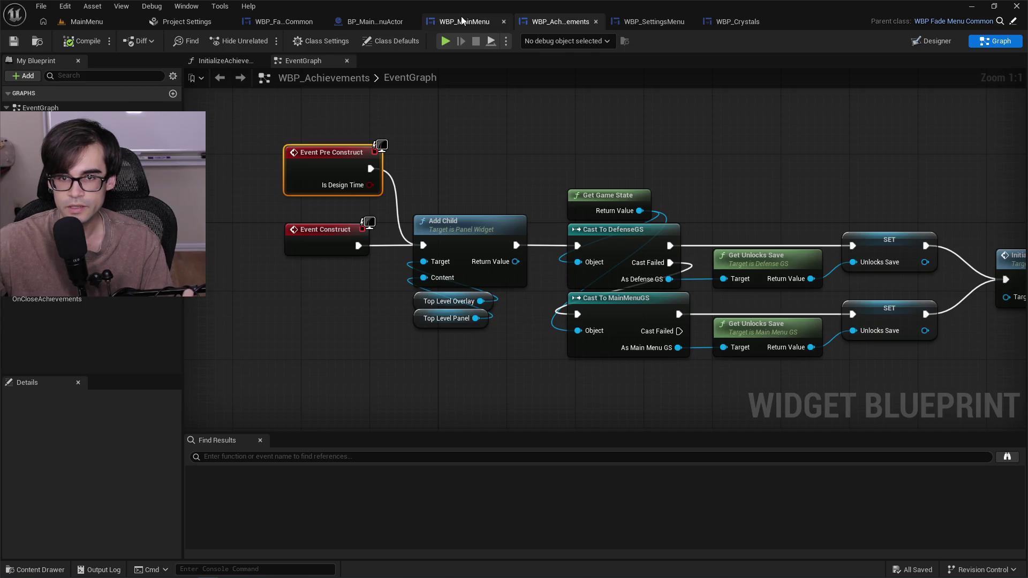
In BP_MainMenuActor, find the Initiate360Flip call in SwitchToWidget and open its function graph
{"action": "left_click", "coordinate": [464, 26]}
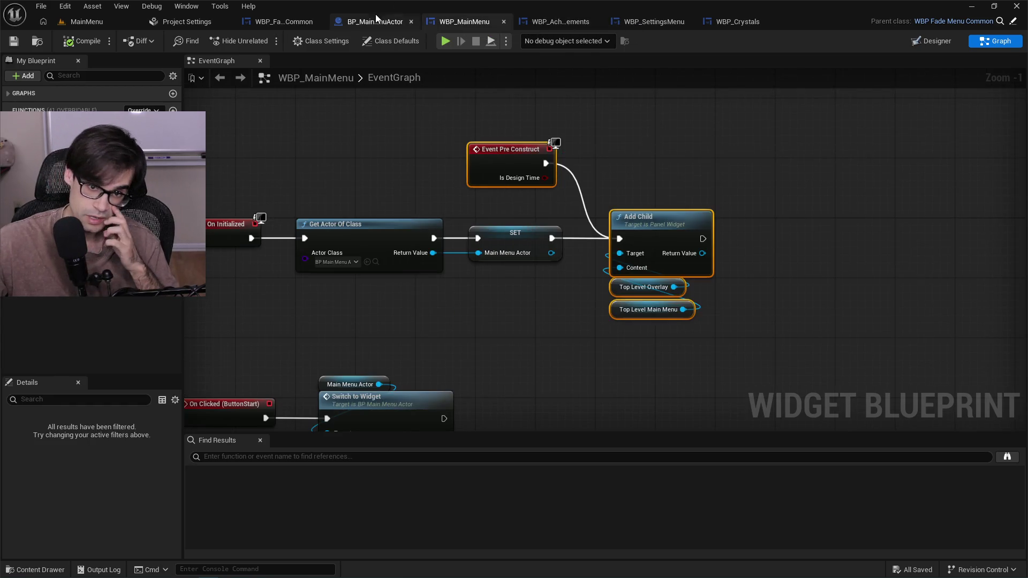
{"action": "left_click", "coordinate": [375, 19]}
{"action": "scroll", "coordinate": [429, 300], "scroll_direction": "down", "scroll_amount": 5}
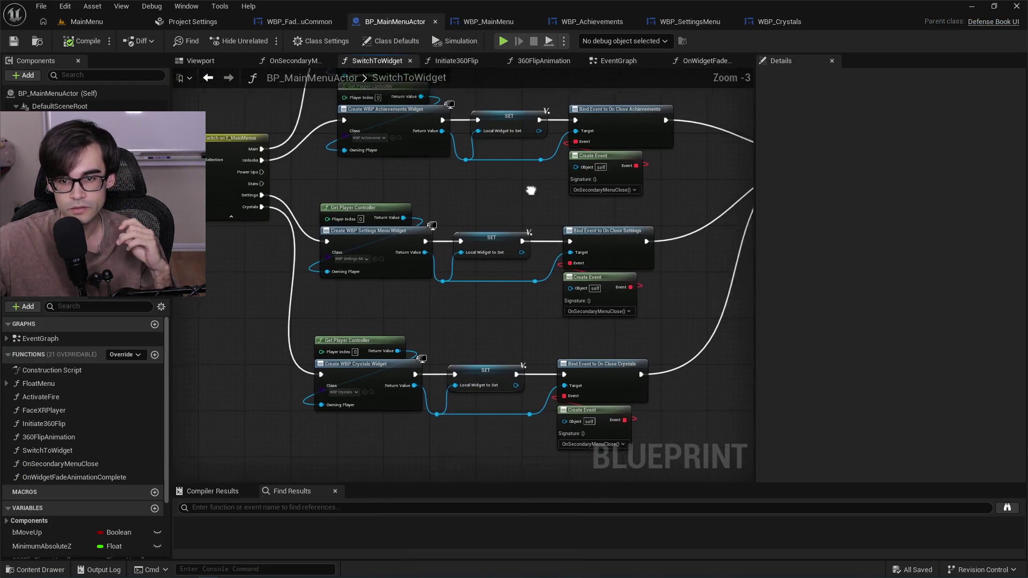
{"action": "scroll", "coordinate": [425, 278], "scroll_direction": "up", "scroll_amount": 2}
{"action": "scroll", "coordinate": [345, 275], "scroll_direction": "up", "scroll_amount": 2}
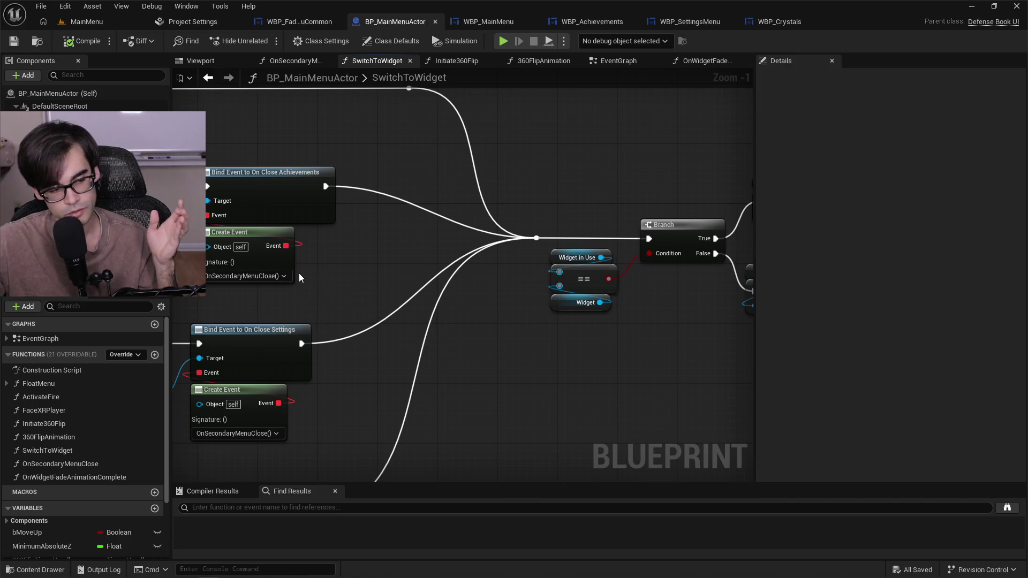
{"action": "mouse_move", "coordinate": [614, 289]}
{"action": "left_mouse_down"}
{"action": "mouse_move", "coordinate": [409, 340]}
{"action": "mouse_move", "coordinate": [397, 328]}
{"action": "mouse_move", "coordinate": [526, 250]}
{"action": "left_mouse_up"}
{"action": "double_click", "coordinate": [527, 250]}
Pan through Initiate360Flip's Bind Event, Menu Mesh, rotator/timer and Fade Animation nodes, then return to WBP_FadeMenuCommon
{"action": "left_click_drag", "start_coordinate": [419, 182], "coordinate": [480, 182]}
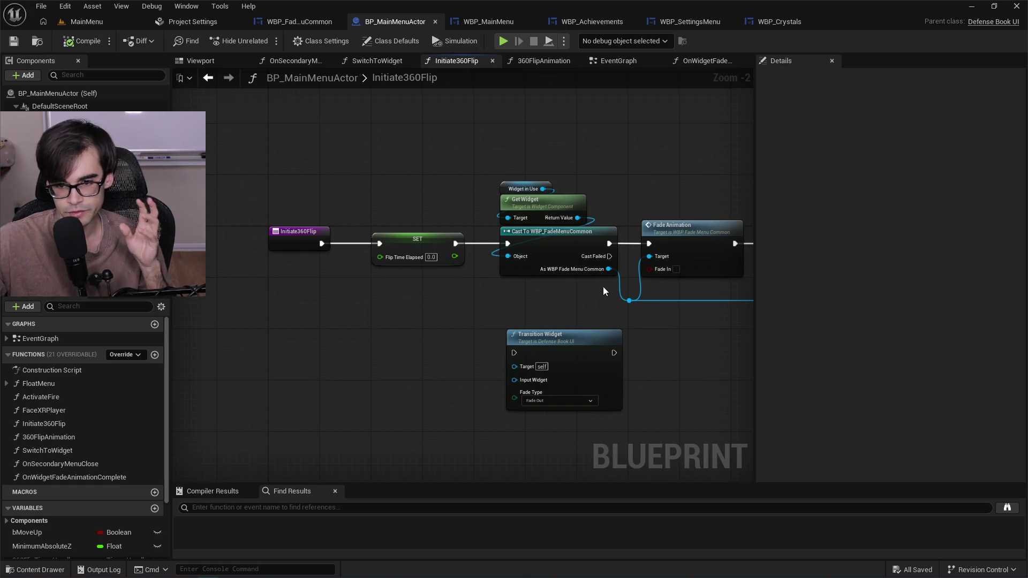
{"action": "left_click_drag", "start_coordinate": [593, 284], "coordinate": [487, 286]}
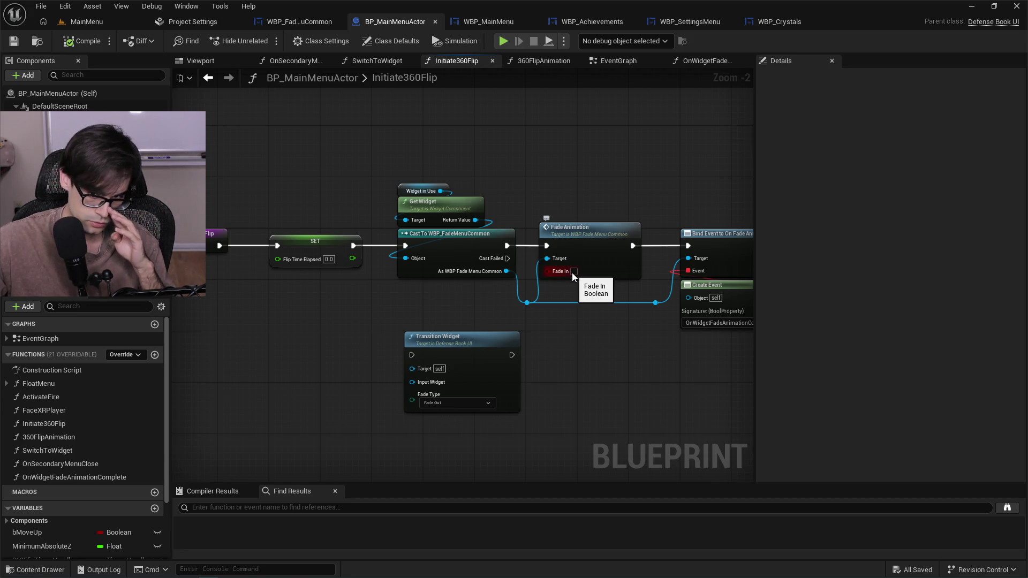
{"action": "left_click_drag", "start_coordinate": [641, 185], "coordinate": [551, 178]}
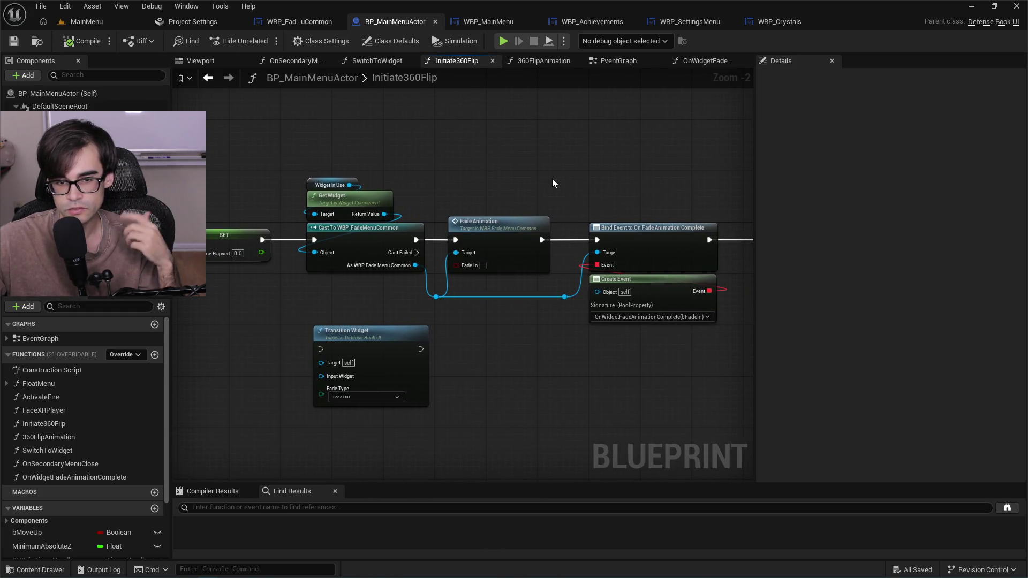
{"action": "left_click_drag", "start_coordinate": [637, 188], "coordinate": [439, 188]}
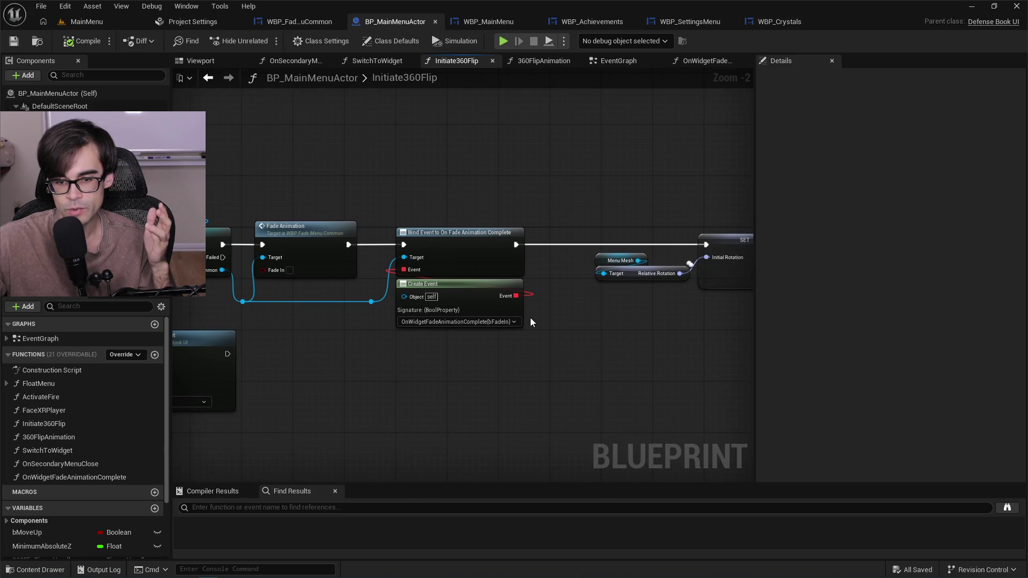
{"action": "mouse_move", "coordinate": [500, 329]}
{"action": "left_mouse_down"}
{"action": "mouse_move", "coordinate": [343, 342]}
{"action": "mouse_move", "coordinate": [64, 339]}
{"action": "left_mouse_up"}
{"action": "mouse_move", "coordinate": [557, 333]}
{"action": "left_mouse_down"}
{"action": "mouse_move", "coordinate": [549, 328]}
{"action": "mouse_move", "coordinate": [1023, 343]}
{"action": "left_mouse_up"}
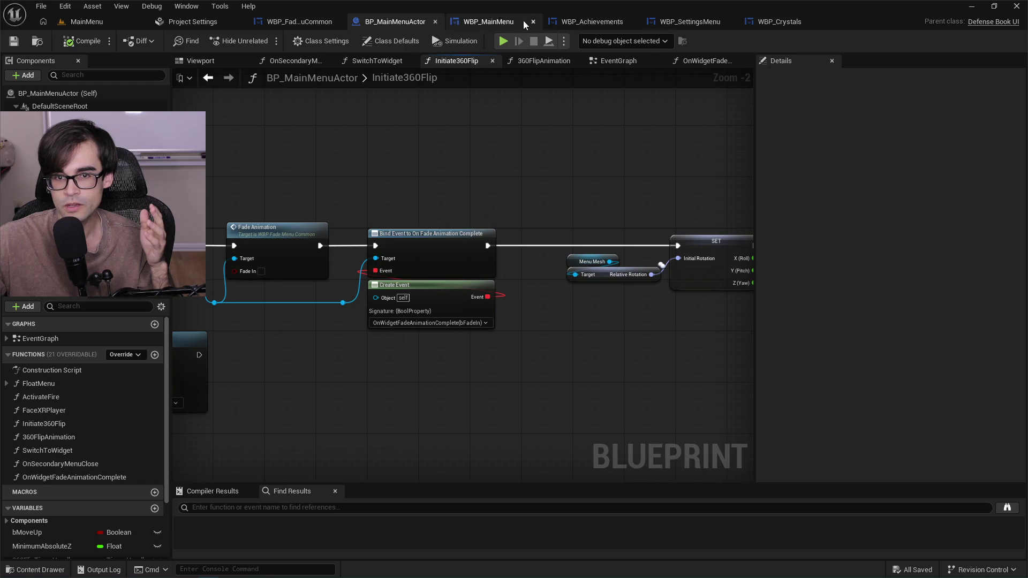
{"action": "left_click", "coordinate": [298, 24]}
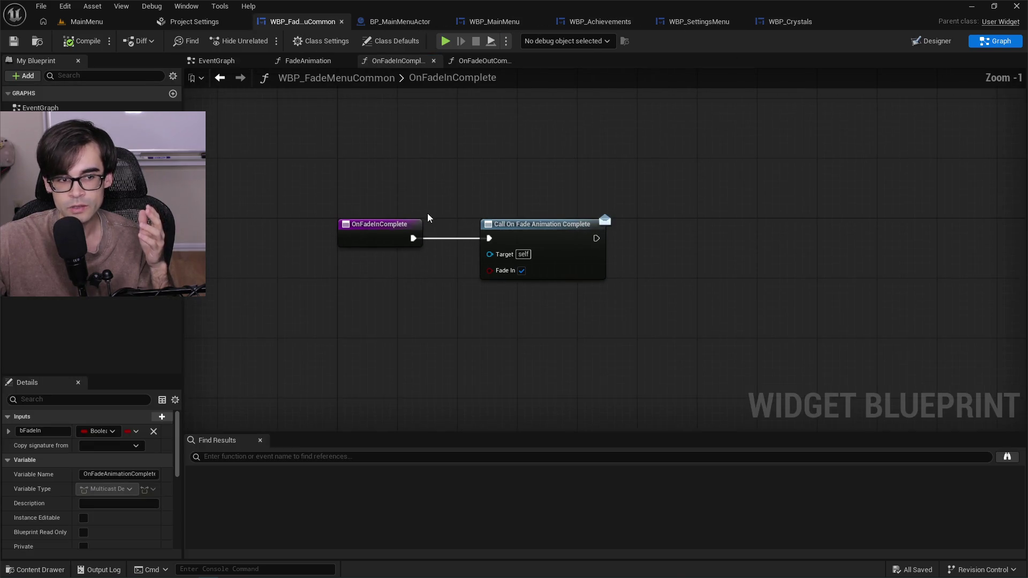
{"action": "scroll", "coordinate": [427, 213], "scroll_direction": "down", "scroll_amount": 1}
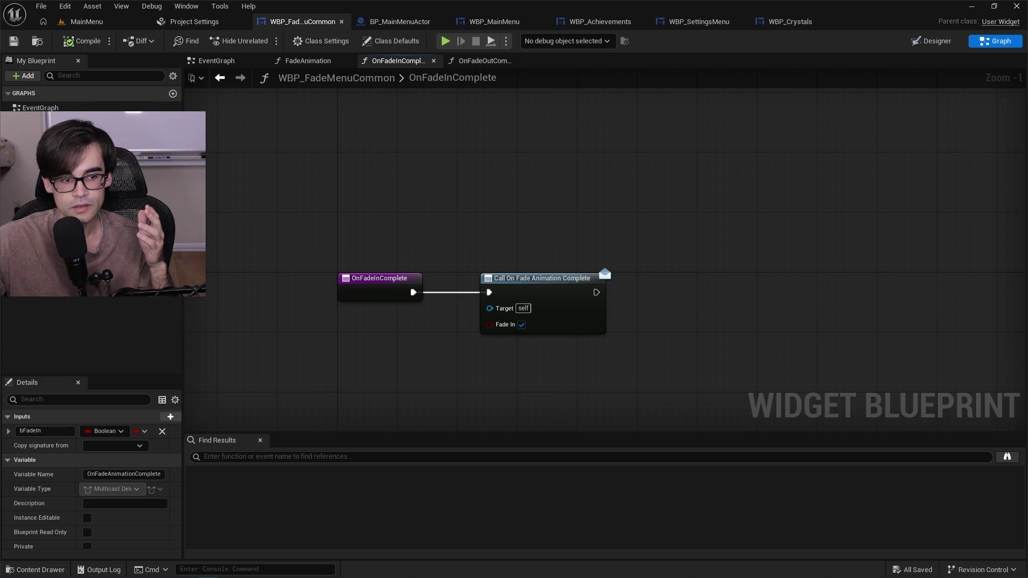
{"action": "left_click", "coordinate": [304, 60]}
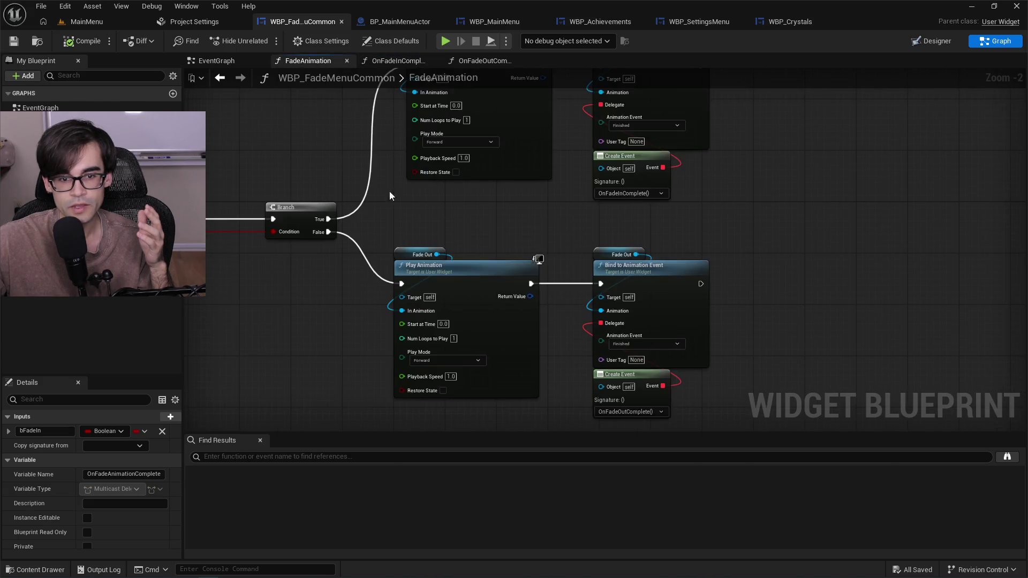
{"action": "mouse_move", "coordinate": [504, 304]}
{"action": "left_mouse_down"}
{"action": "mouse_move", "coordinate": [762, 277]}
{"action": "mouse_move", "coordinate": [477, 210]}
{"action": "left_mouse_up"}
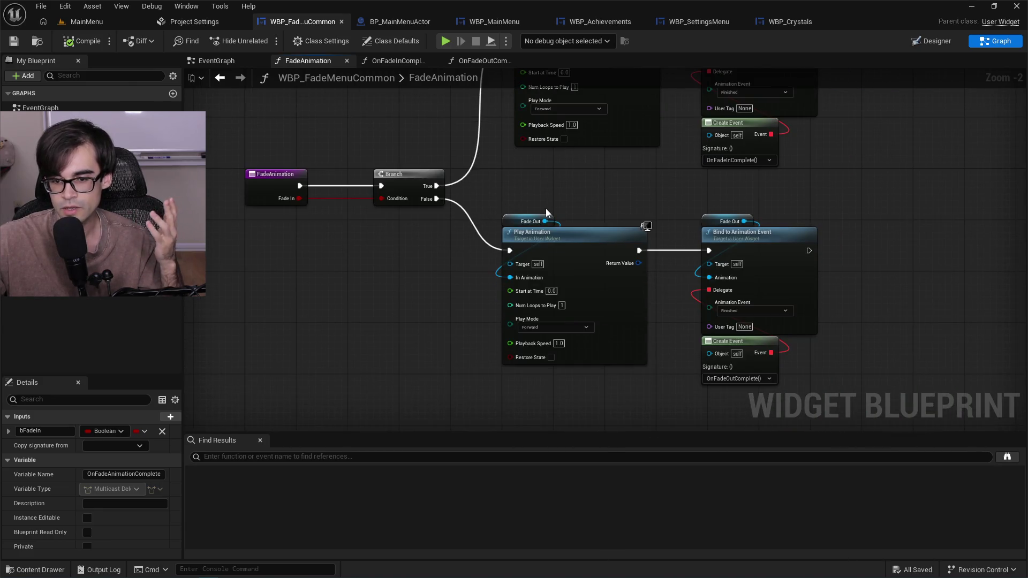
{"action": "mouse_move", "coordinate": [712, 182]}
{"action": "left_mouse_down"}
{"action": "mouse_move", "coordinate": [574, 185]}
{"action": "mouse_move", "coordinate": [691, 337]}
{"action": "mouse_move", "coordinate": [723, 400]}
{"action": "mouse_move", "coordinate": [735, 367]}
{"action": "left_mouse_up"}
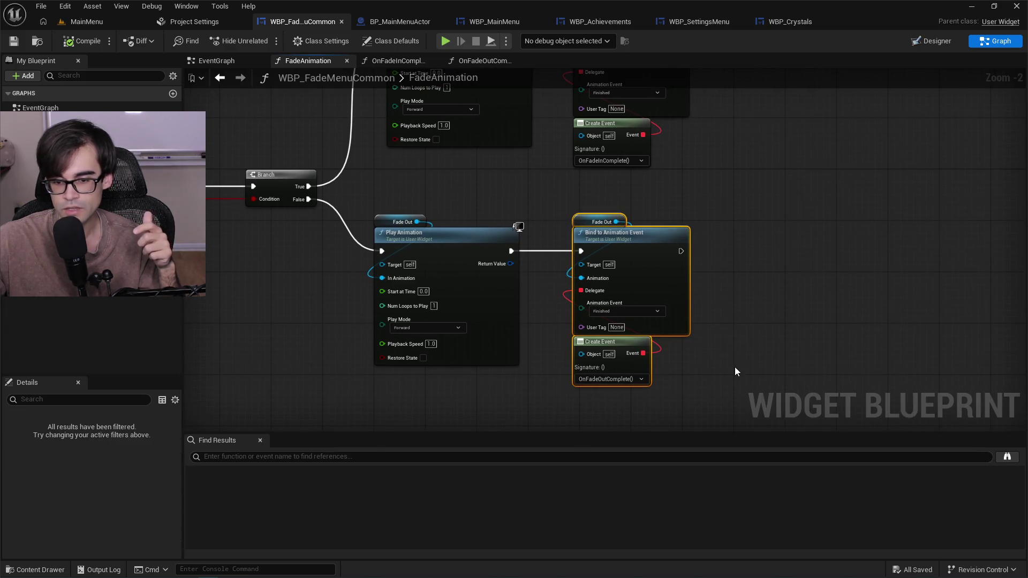
{"action": "left_click", "coordinate": [485, 60]}
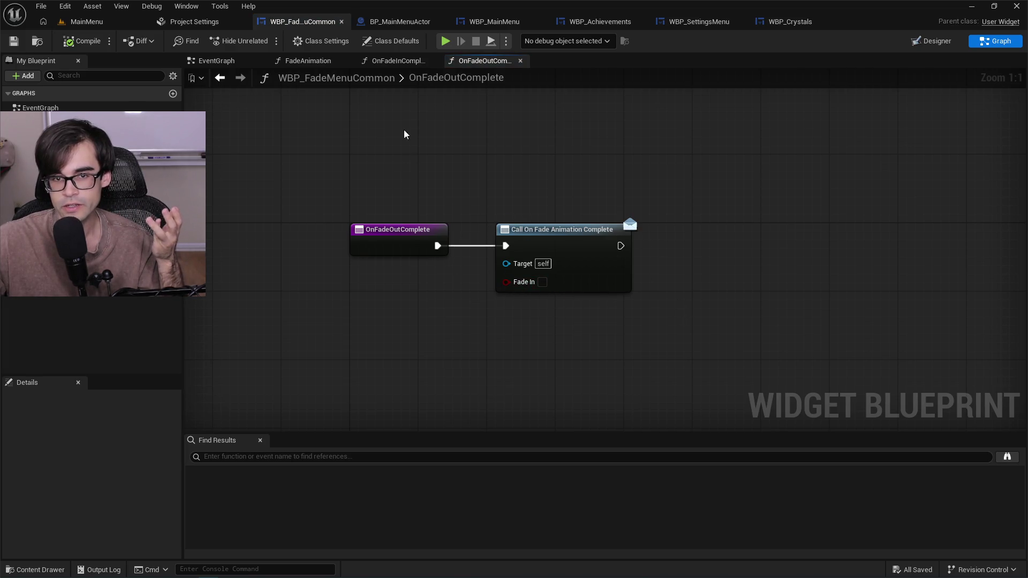
{"action": "left_click", "coordinate": [402, 22]}
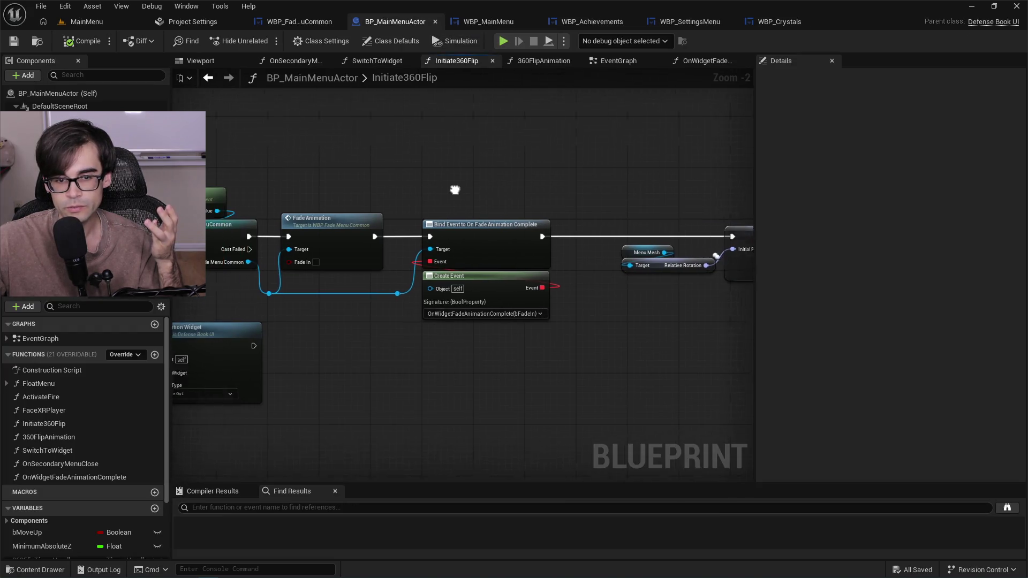
Open OnWidgetFadeAnimationComplete, select its Widget in Use, cast and Fade Animation nodes, then return to WBP_FadeMenuCommon
{"action": "scroll", "coordinate": [454, 191], "scroll_direction": "up", "scroll_amount": 2}
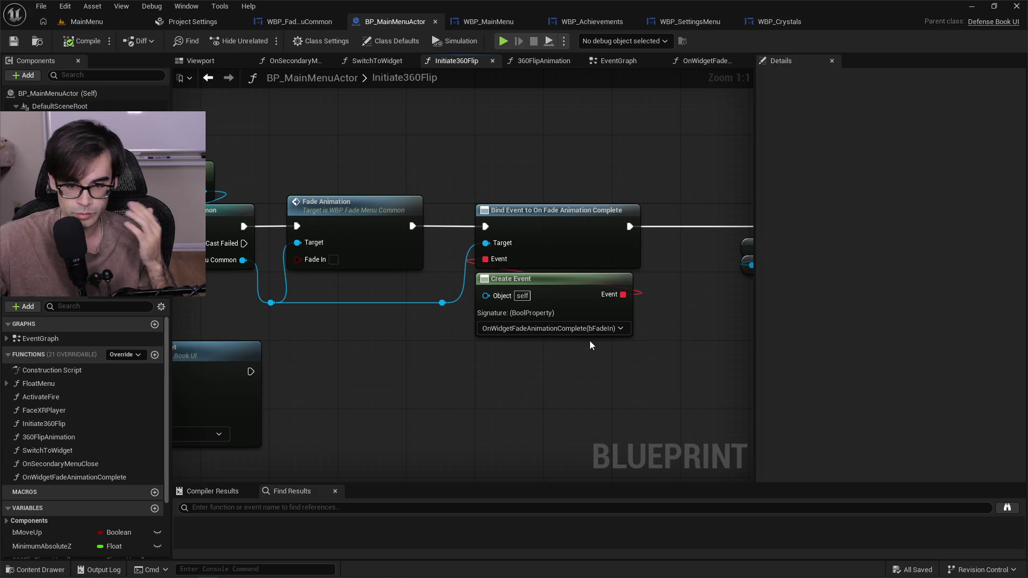
{"action": "double_click", "coordinate": [87, 477]}
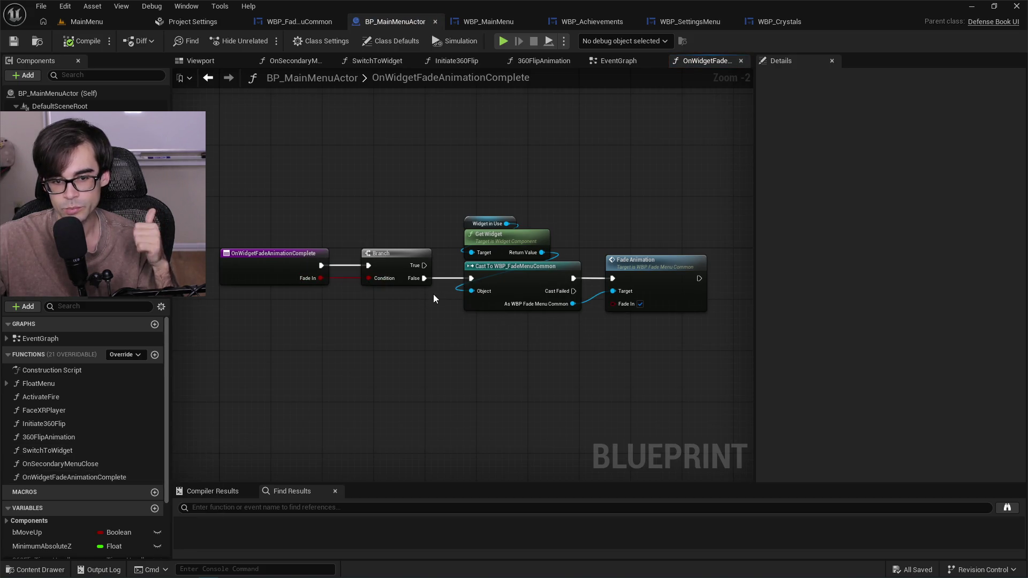
{"action": "scroll", "coordinate": [481, 202], "scroll_direction": "up", "scroll_amount": 2}
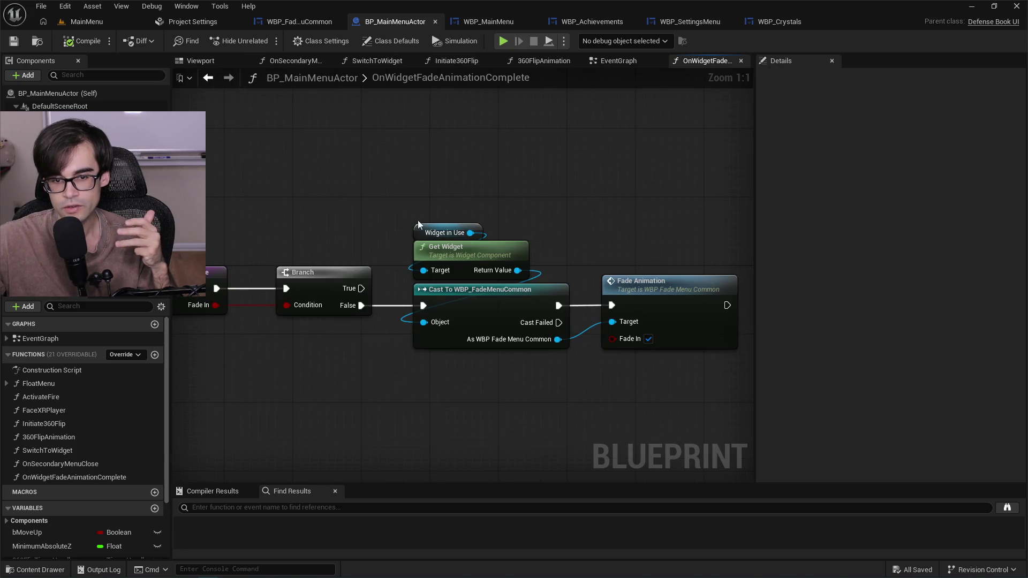
{"action": "left_click", "coordinate": [417, 227]}
{"action": "mouse_move", "coordinate": [416, 191]}
{"action": "left_mouse_down"}
{"action": "mouse_move", "coordinate": [541, 305]}
{"action": "mouse_move", "coordinate": [663, 381]}
{"action": "left_mouse_up"}
{"action": "left_click_drag", "start_coordinate": [685, 232], "coordinate": [653, 234]}
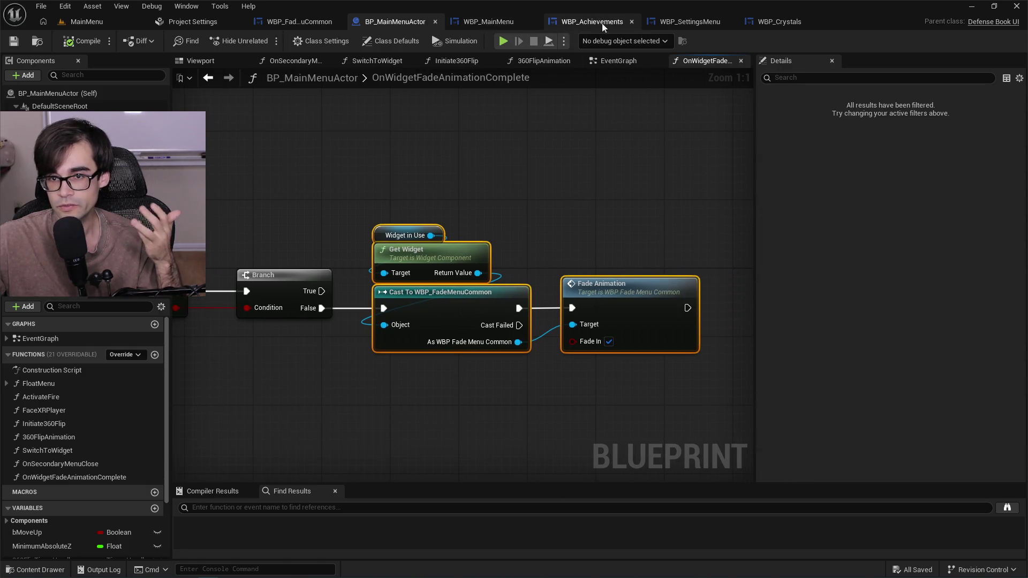
{"action": "left_click", "coordinate": [300, 22]}
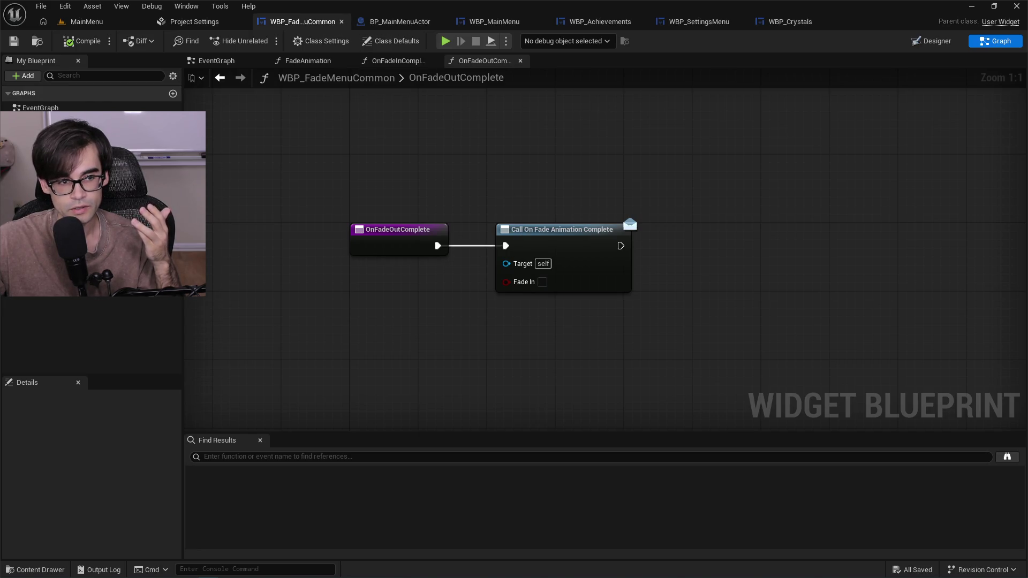
Select the Fade In and Play Animation nodes in FadeAnimation, then go to the MainMenu level
{"action": "left_click", "coordinate": [308, 60]}
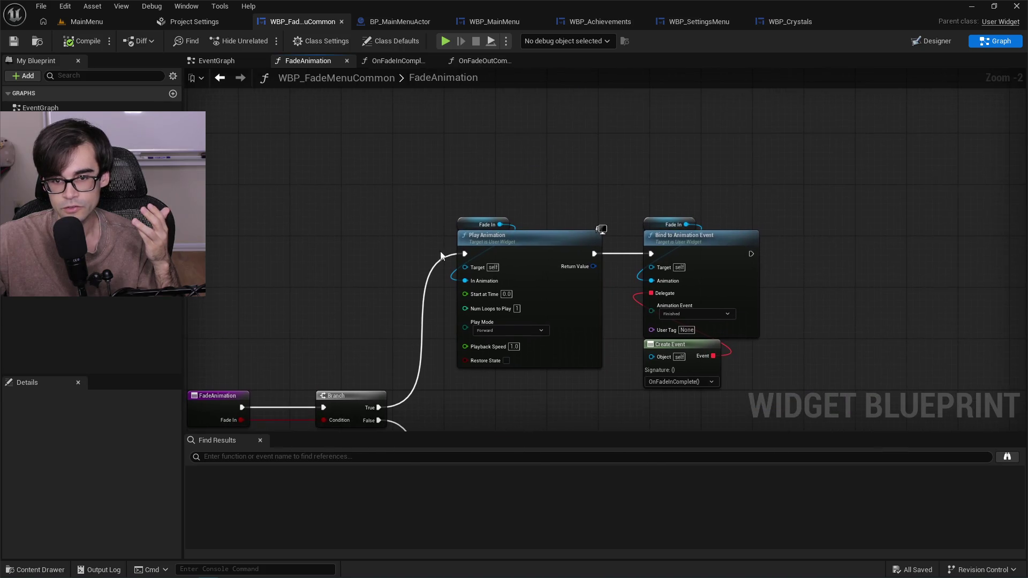
{"action": "left_click_drag", "start_coordinate": [477, 218], "coordinate": [506, 404]}
{"action": "scroll", "coordinate": [505, 404], "scroll_direction": "up", "scroll_amount": 2}
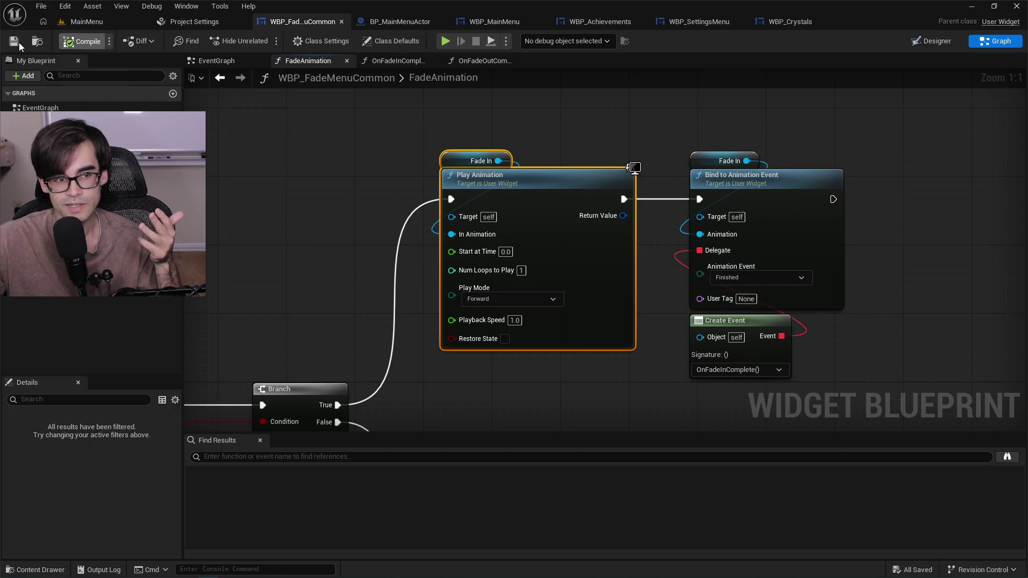
{"action": "left_click", "coordinate": [89, 23]}
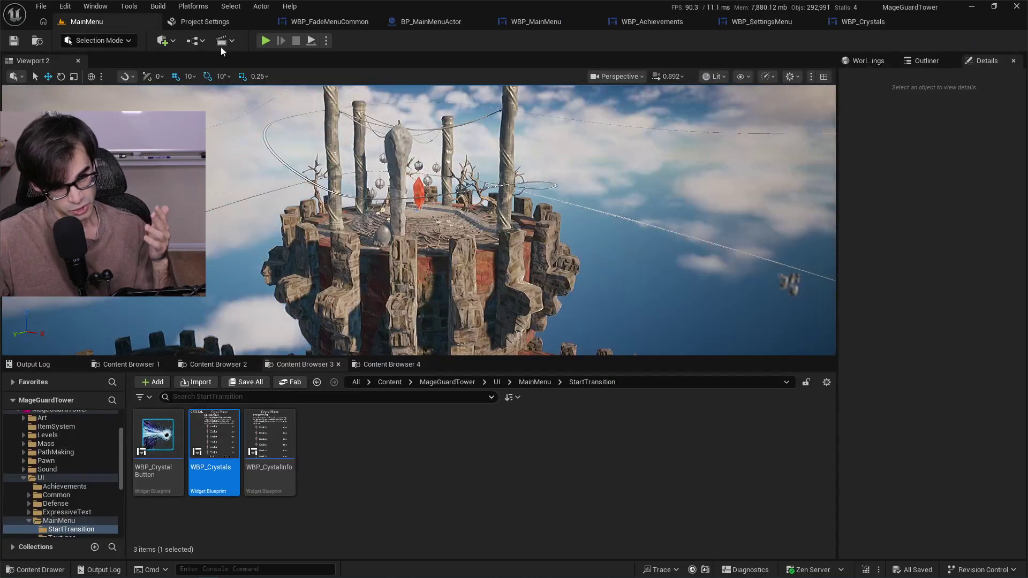
Play MainMenu in the editor, read the errors in the Output Log, then stop the session
{"action": "left_click", "coordinate": [265, 41]}
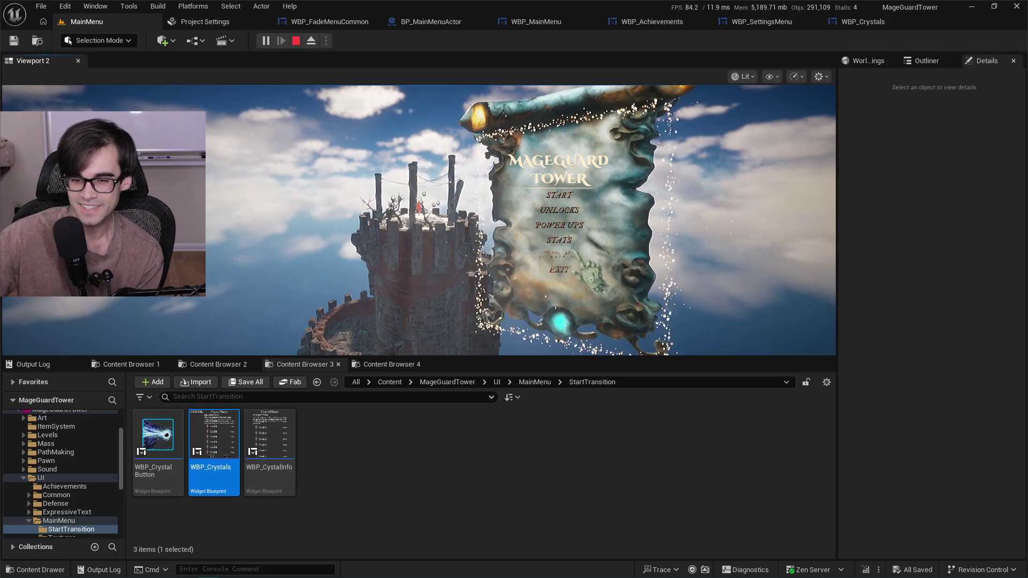
{"action": "left_click", "coordinate": [57, 362]}
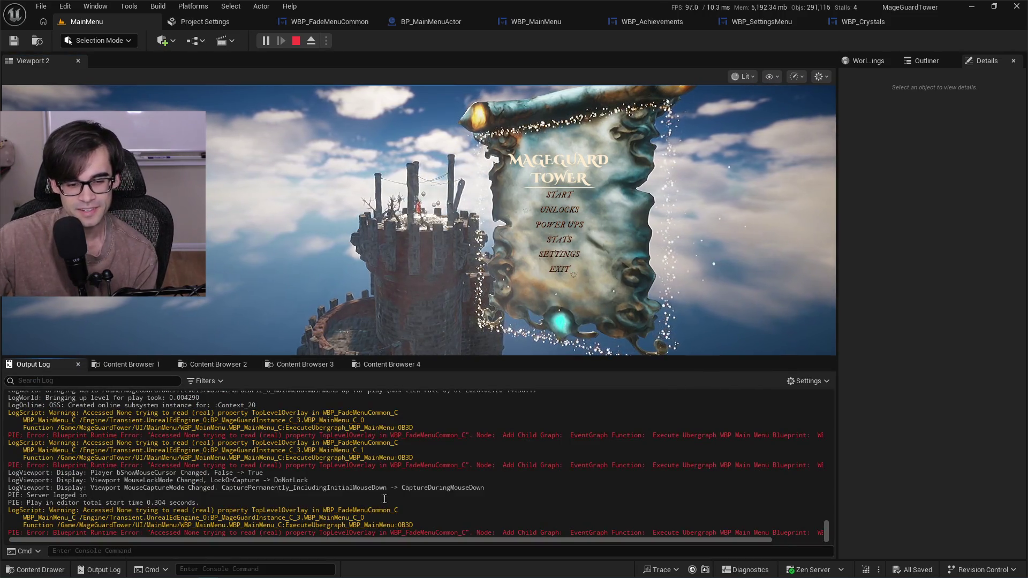
{"action": "left_click_drag", "start_coordinate": [444, 542], "coordinate": [534, 542]}
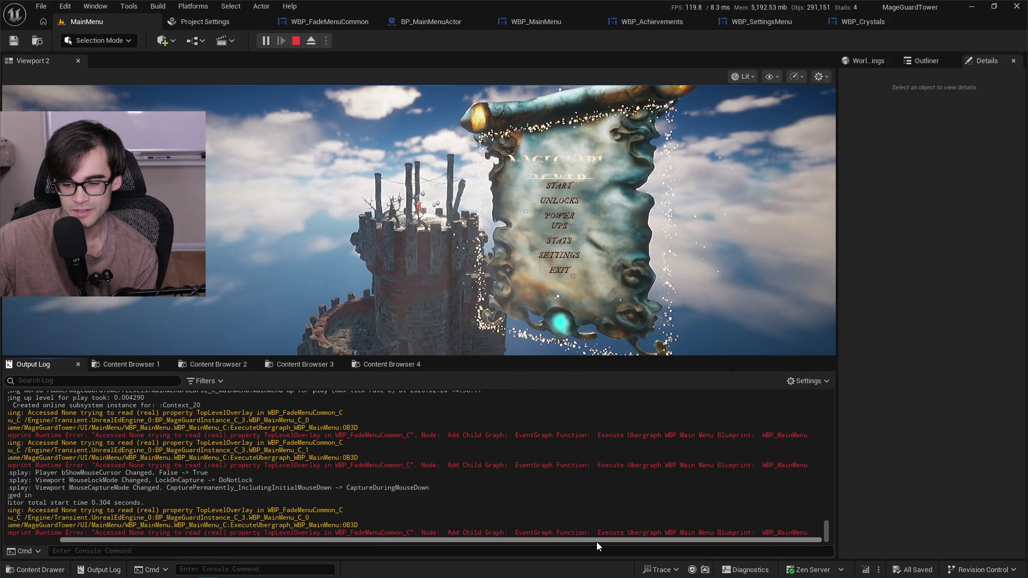
{"action": "left_click_drag", "start_coordinate": [596, 542], "coordinate": [384, 537]}
{"action": "scroll", "coordinate": [246, 482], "scroll_direction": "up", "scroll_amount": 2}
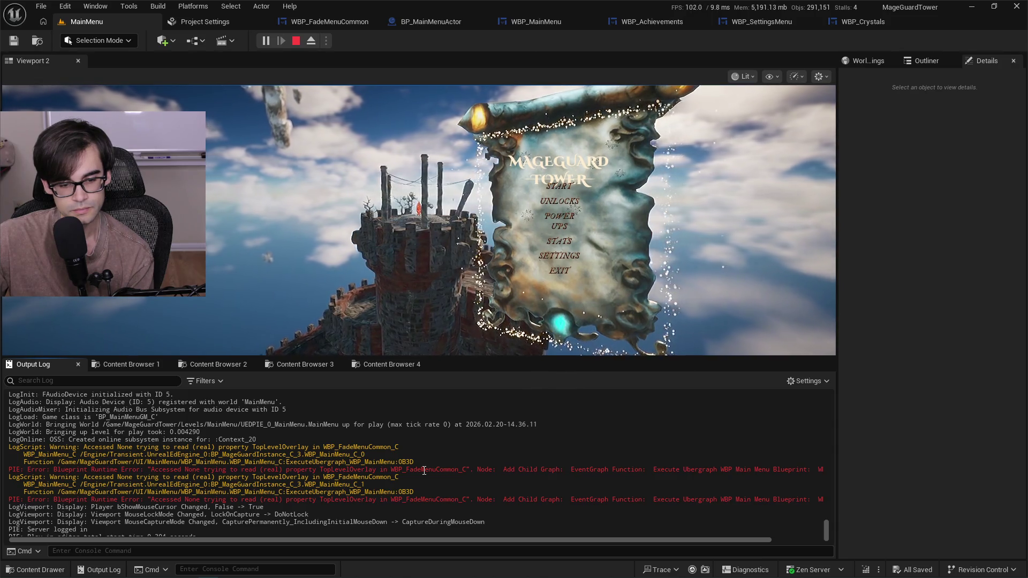
{"action": "mouse_move", "coordinate": [413, 544]}
{"action": "left_mouse_down"}
{"action": "mouse_move", "coordinate": [525, 548]}
{"action": "mouse_move", "coordinate": [371, 542]}
{"action": "left_mouse_up"}
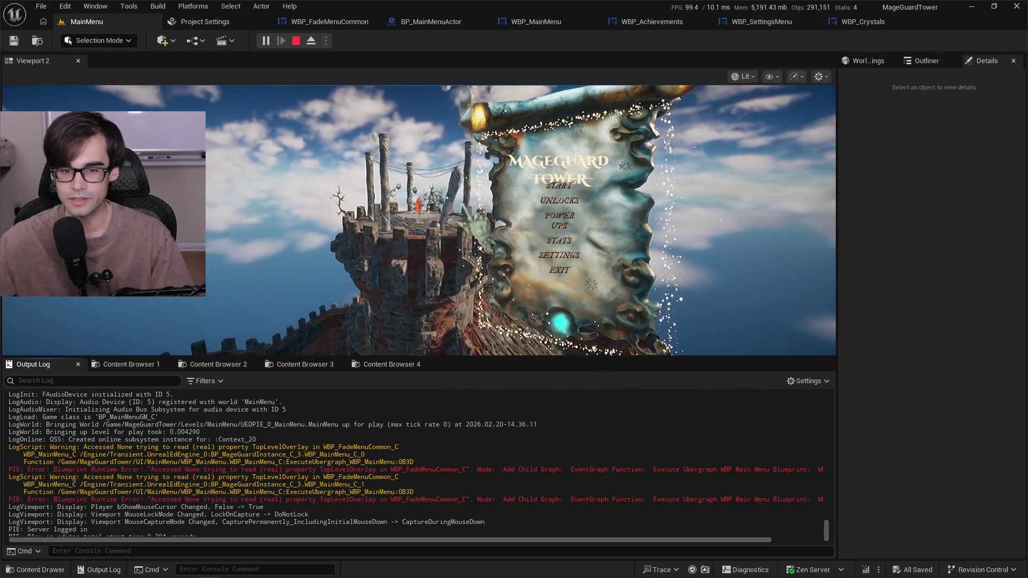
{"action": "left_click", "coordinate": [297, 41]}
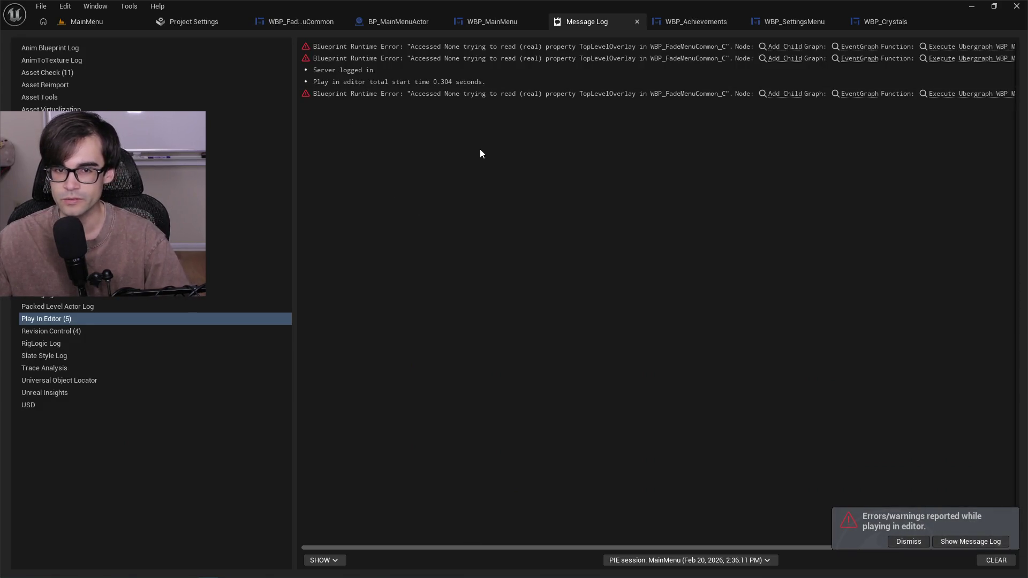
Follow the error to WBP_MainMenu's Add Child node and inspect its Top Level Overlay variable
{"action": "left_click", "coordinate": [506, 24]}
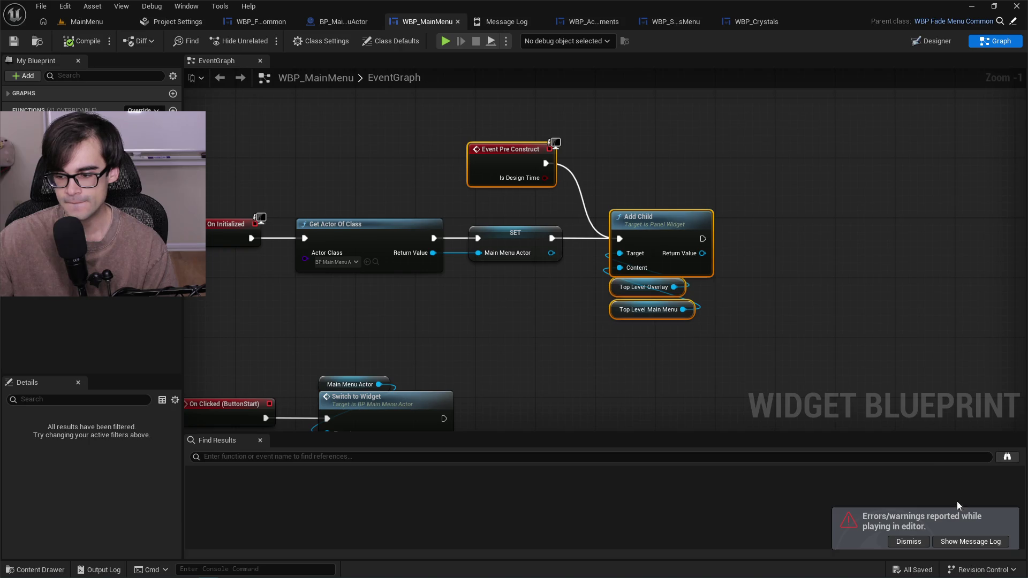
{"action": "left_click", "coordinate": [961, 542]}
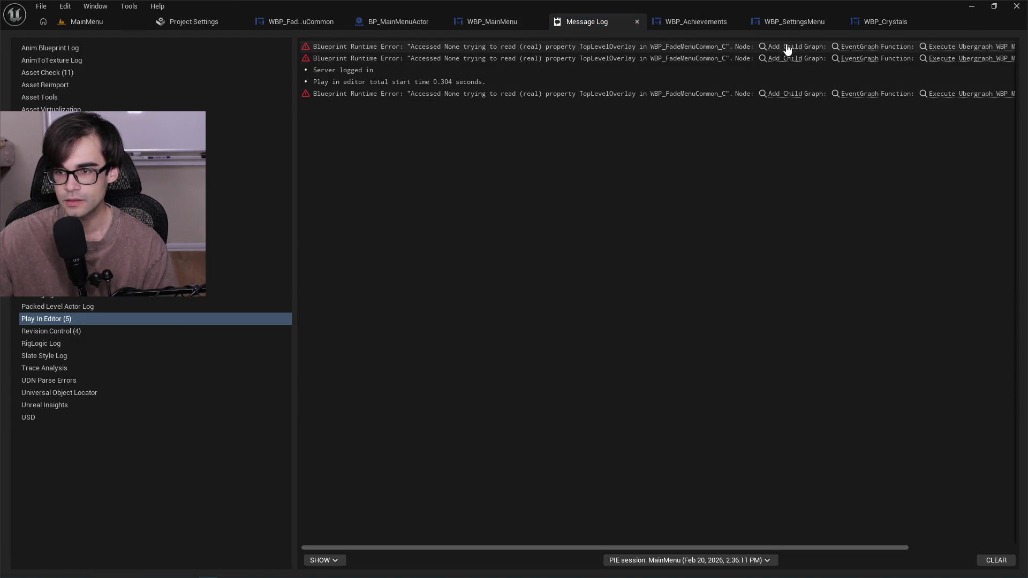
{"action": "left_click", "coordinate": [785, 47]}
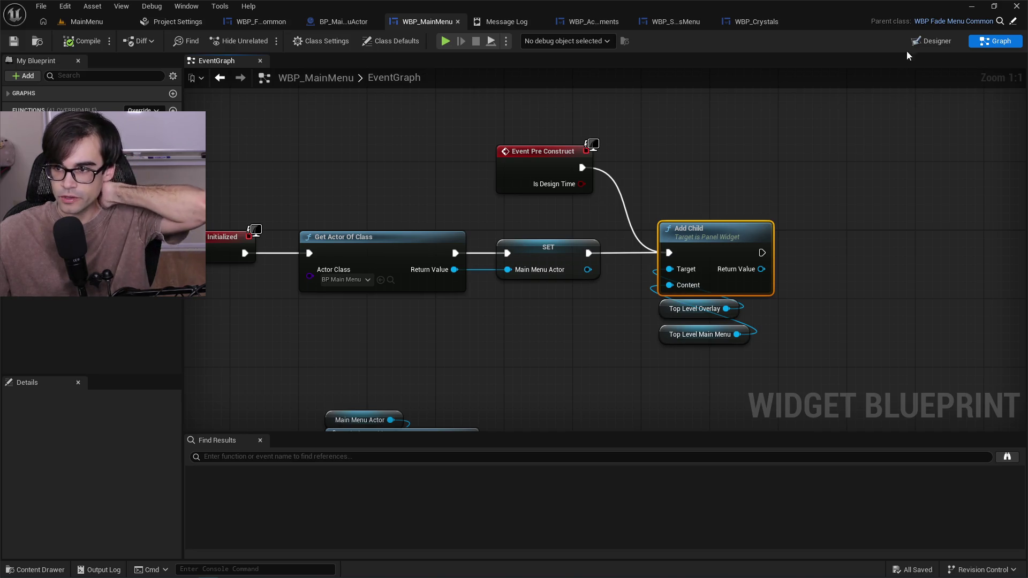
{"action": "left_click", "coordinate": [927, 40]}
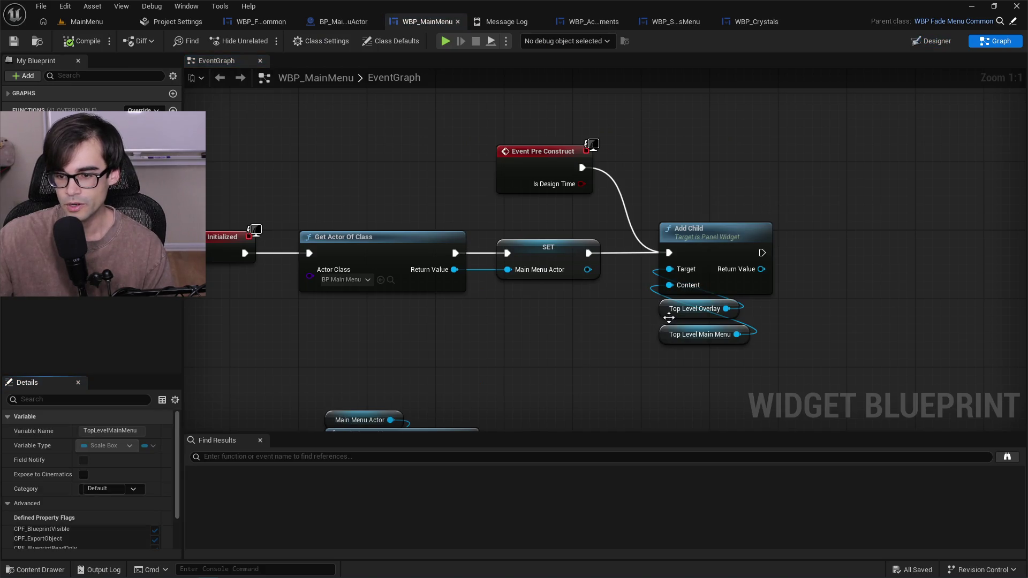
{"action": "left_click", "coordinate": [669, 317]}
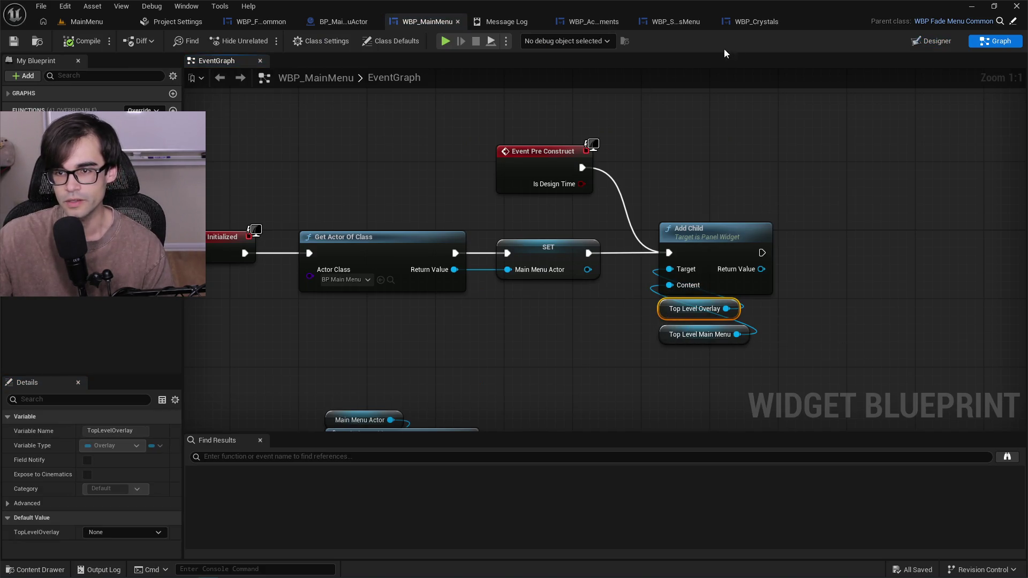
{"action": "left_click", "coordinate": [268, 21]}
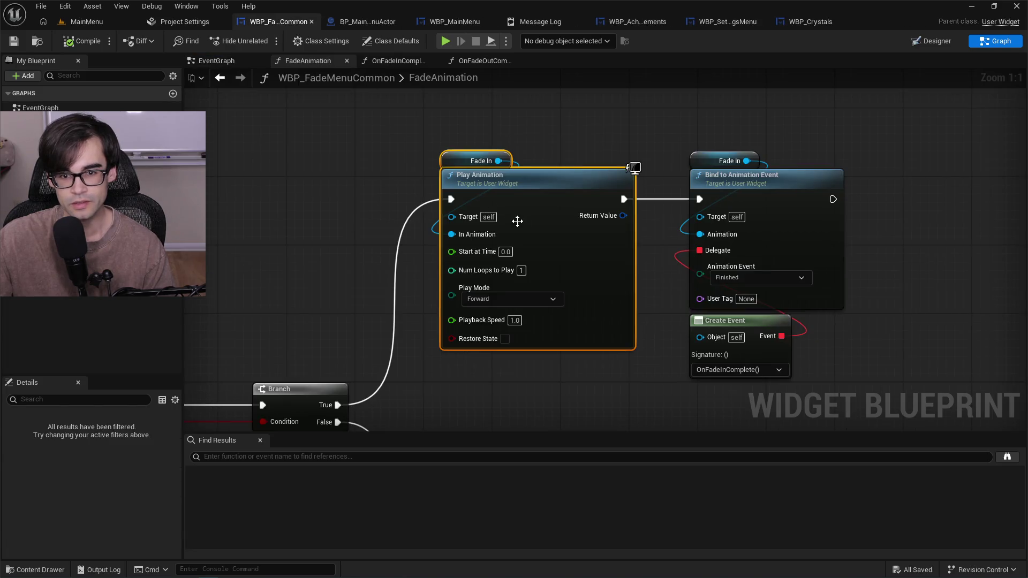
Check the FadeAnimation graph and TopLevelOverlay in WBP_FadeMenuCommon's Designer, then switch to DefenseBookUI.cpp
{"action": "scroll", "coordinate": [549, 380], "scroll_direction": "down", "scroll_amount": 1}
{"action": "mouse_move", "coordinate": [346, 311]}
{"action": "left_mouse_down"}
{"action": "mouse_move", "coordinate": [605, 232]}
{"action": "mouse_move", "coordinate": [496, 196]}
{"action": "mouse_move", "coordinate": [432, 192]}
{"action": "left_mouse_up"}
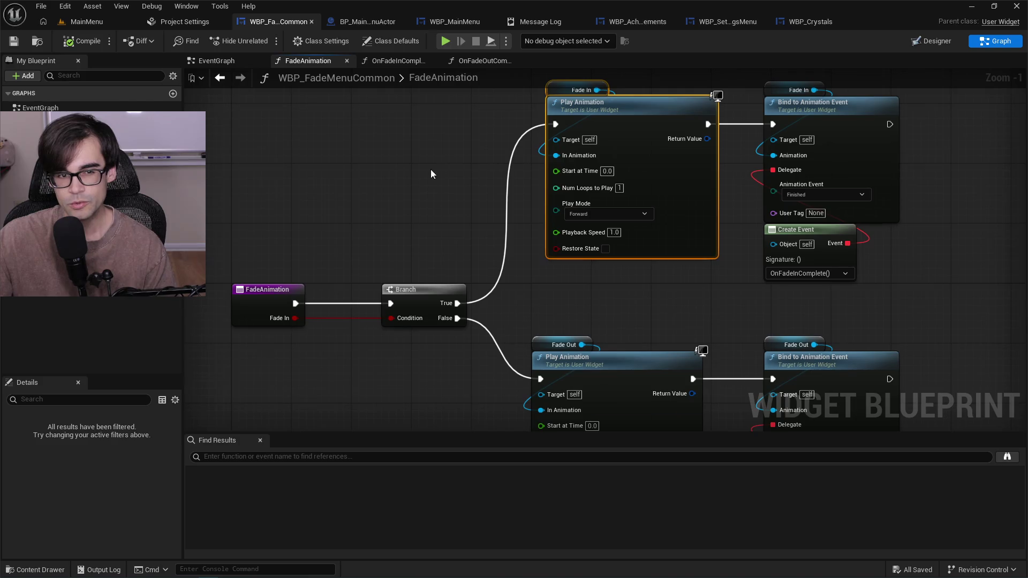
{"action": "left_click", "coordinate": [937, 45]}
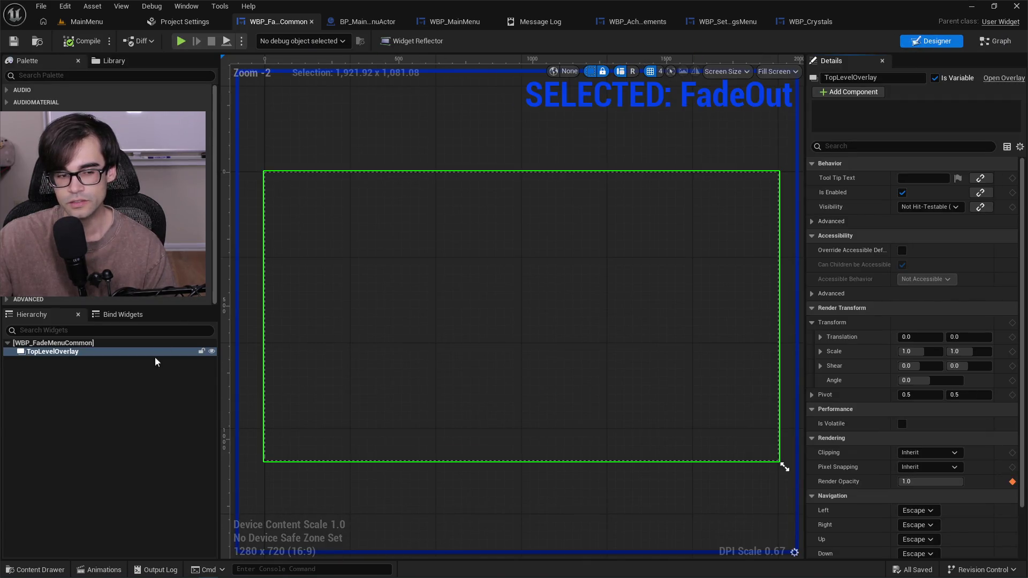
{"action": "left_click", "coordinate": [999, 43]}
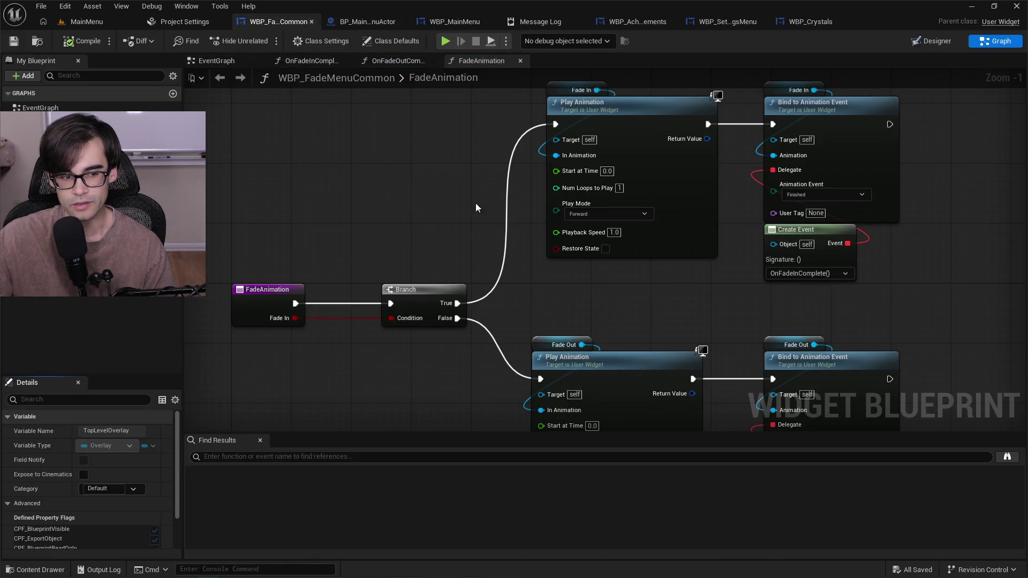
{"action": "scroll", "coordinate": [81, 500], "scroll_direction": "down", "scroll_amount": 5}
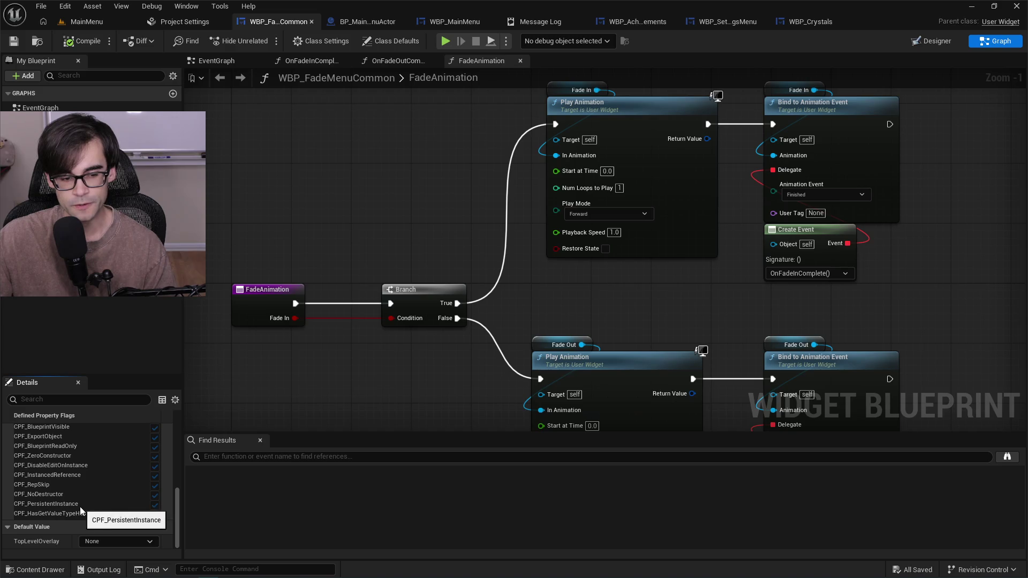
{"action": "scroll", "coordinate": [82, 509], "scroll_direction": "up", "scroll_amount": 5}
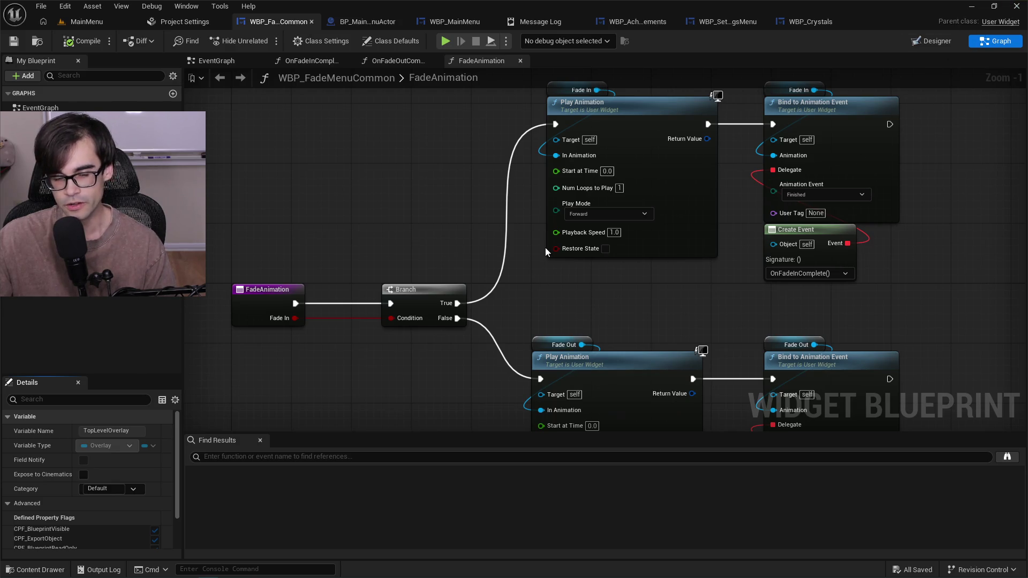
{"action": "key", "text": "alt+Tab"}
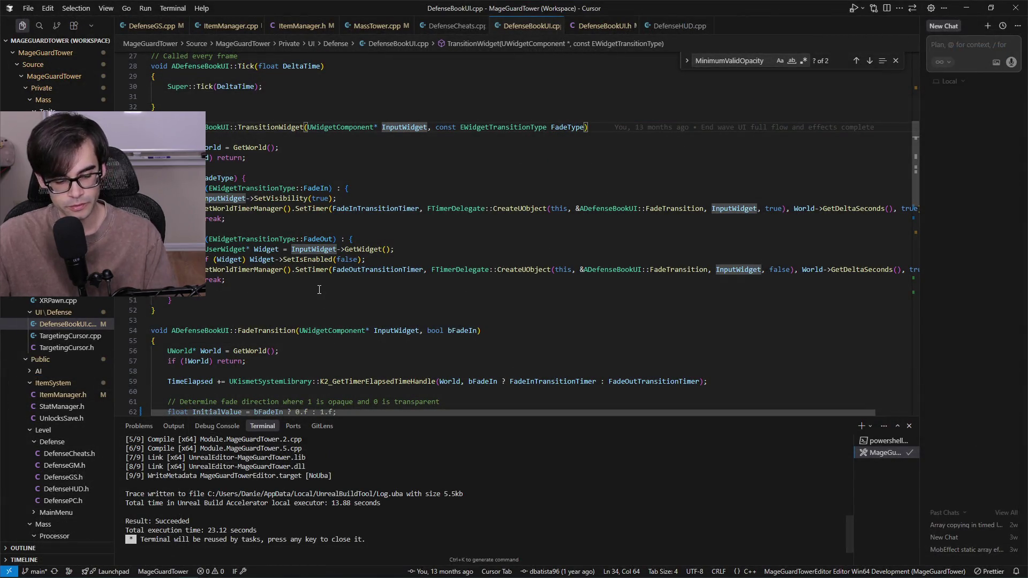
In Brave, search 'unreal widgets inherit panels from parent' in a new tab
{"action": "mouse_move", "coordinate": [323, 265]}
{"action": "key", "text": "alt+Tab"}
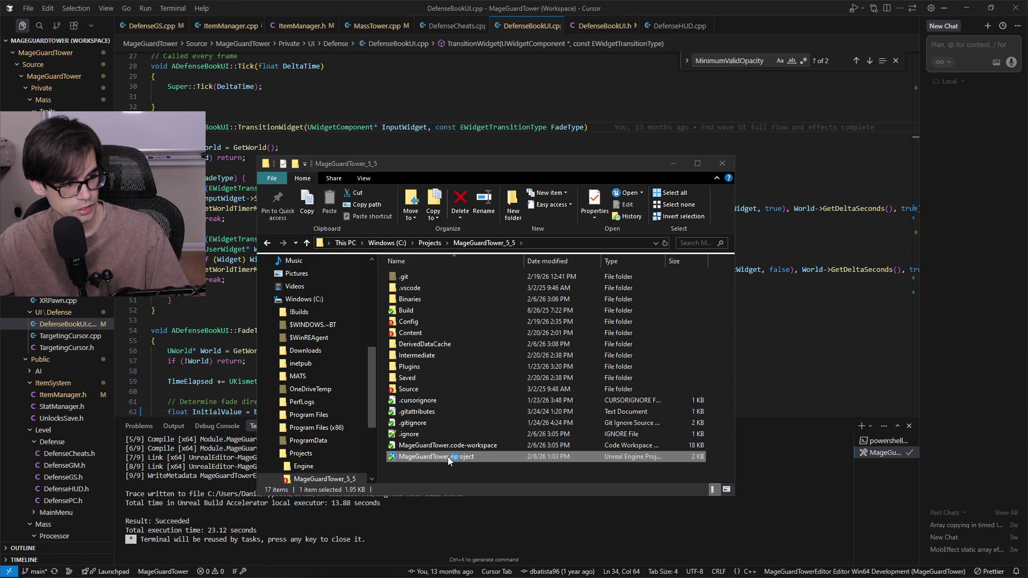
{"action": "key", "text": "alt+Tab"}
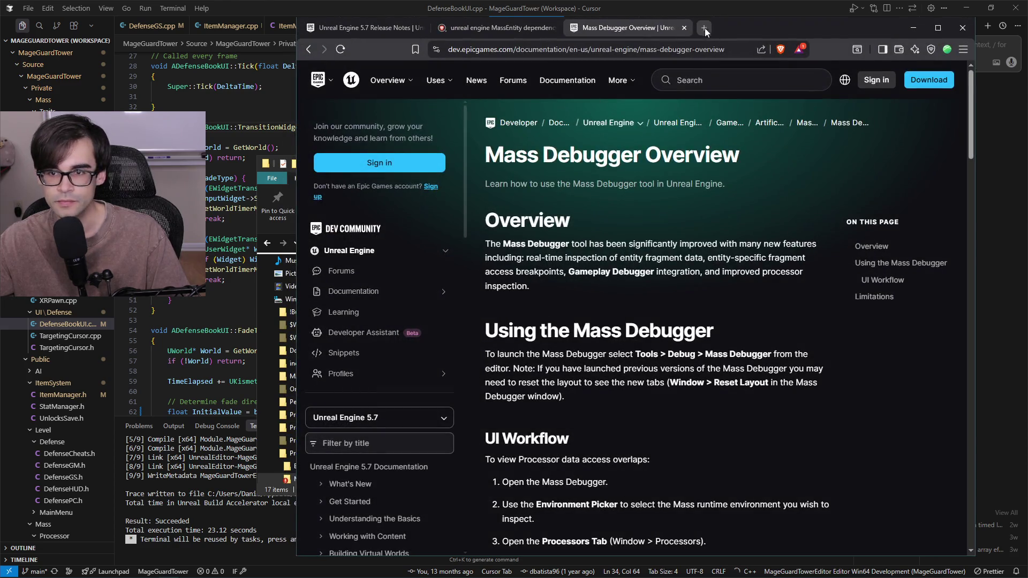
{"action": "left_click", "coordinate": [705, 28]}
{"action": "type", "text": "unreal"}
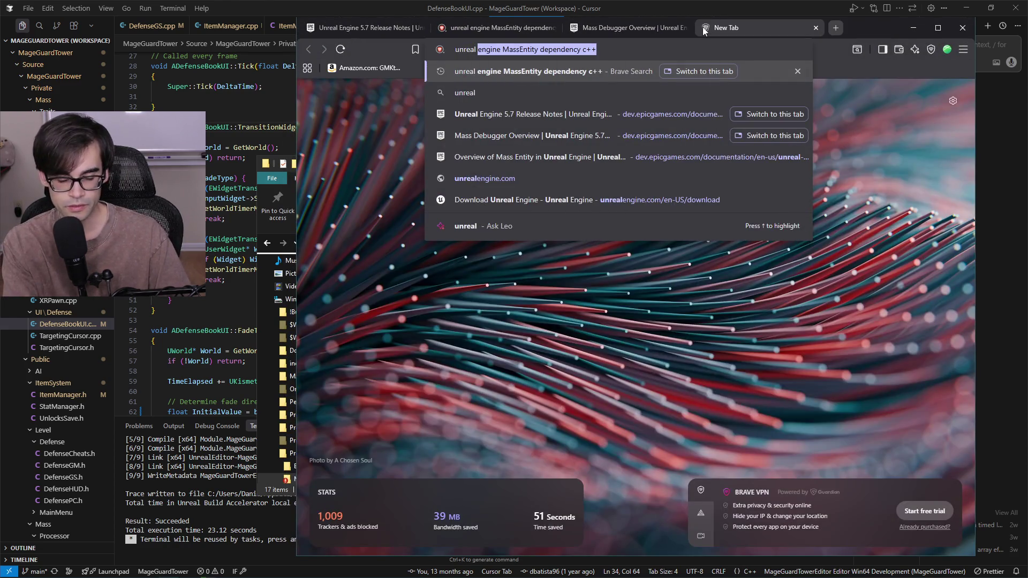
{"action": "type", "text": " widgets inherit pn"}
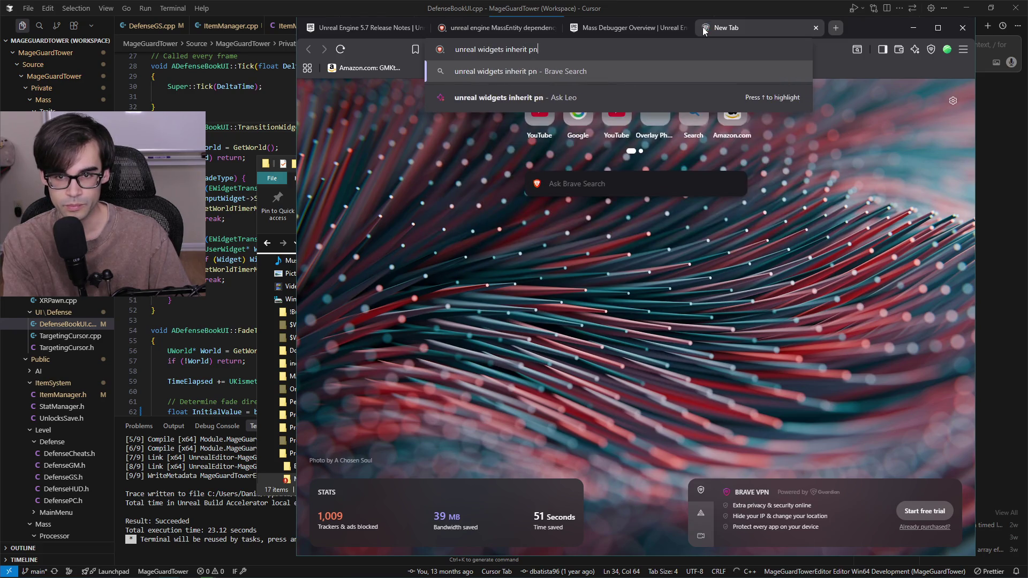
{"action": "key", "text": "BackSpace"}
{"action": "key", "text": "BackSpace"}
{"action": "key", "text": "BackSpace"}
{"action": "type", "text": "anels from parent"}
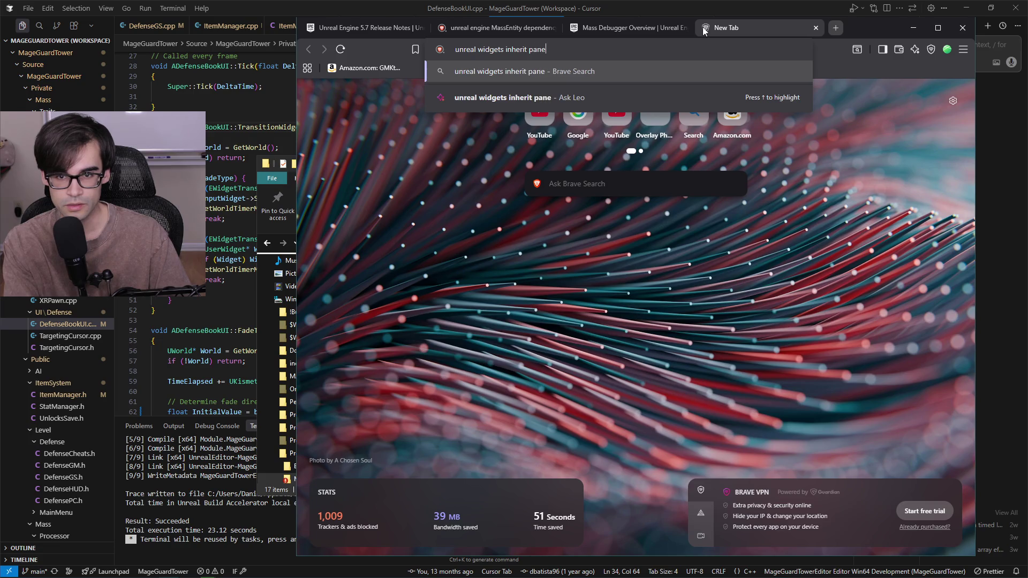
{"action": "key", "text": "Return"}
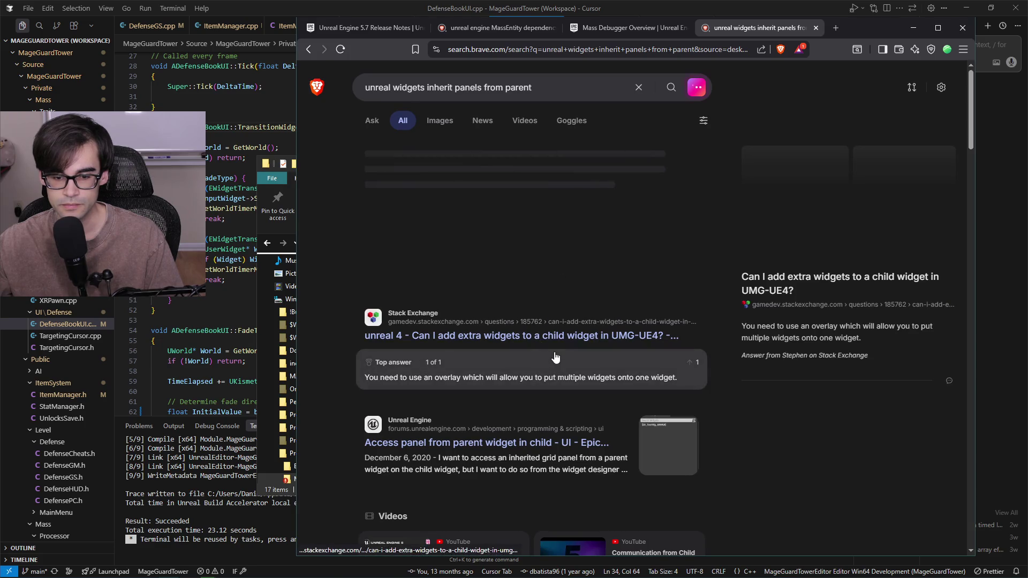
Open the Unreal Engine forum result in a new tab and switch to it
{"action": "scroll", "coordinate": [530, 354], "scroll_direction": "down", "scroll_amount": 1}
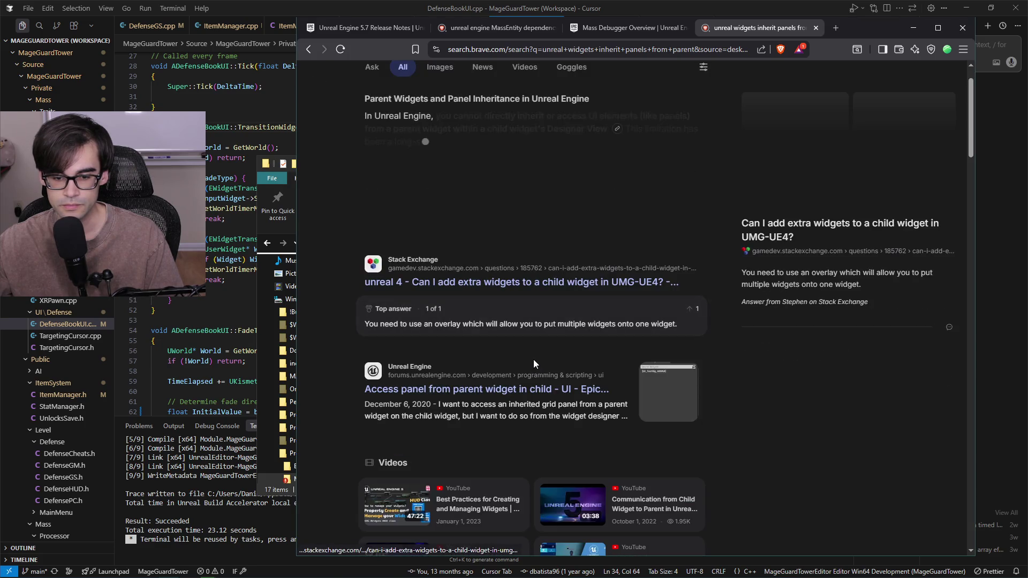
{"action": "middle_click", "coordinate": [503, 396]}
{"action": "left_click", "coordinate": [819, 27]}
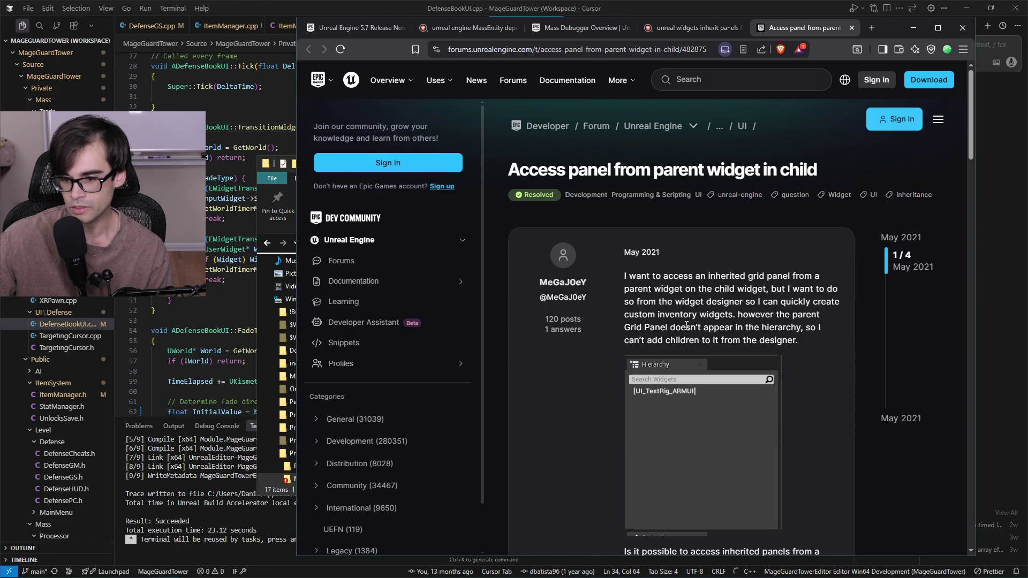
Maximize the browser, expand the accepted answer and scroll through the thread's replies
{"action": "scroll", "coordinate": [785, 342], "scroll_direction": "down", "scroll_amount": 5}
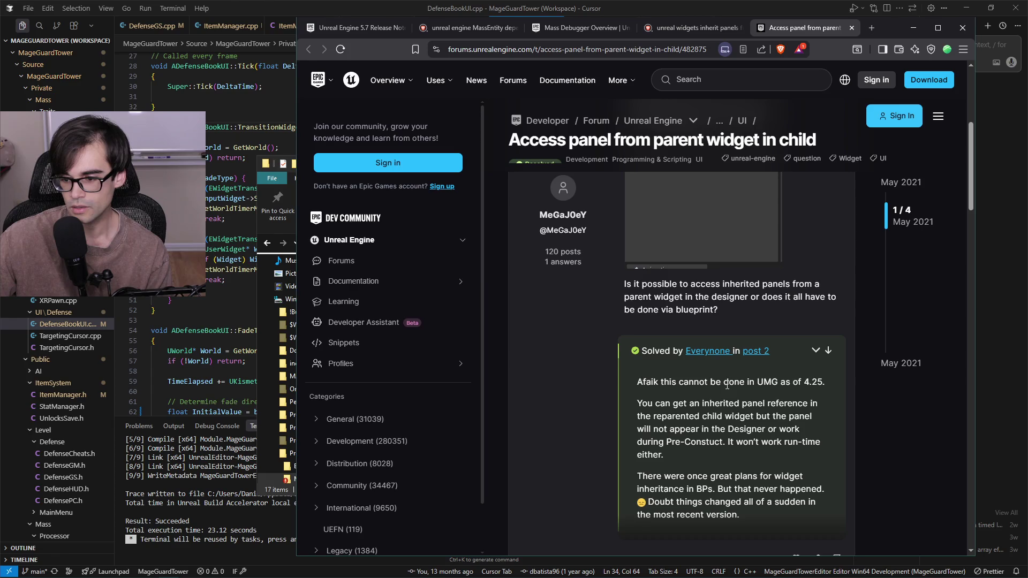
{"action": "left_click", "coordinate": [937, 27]}
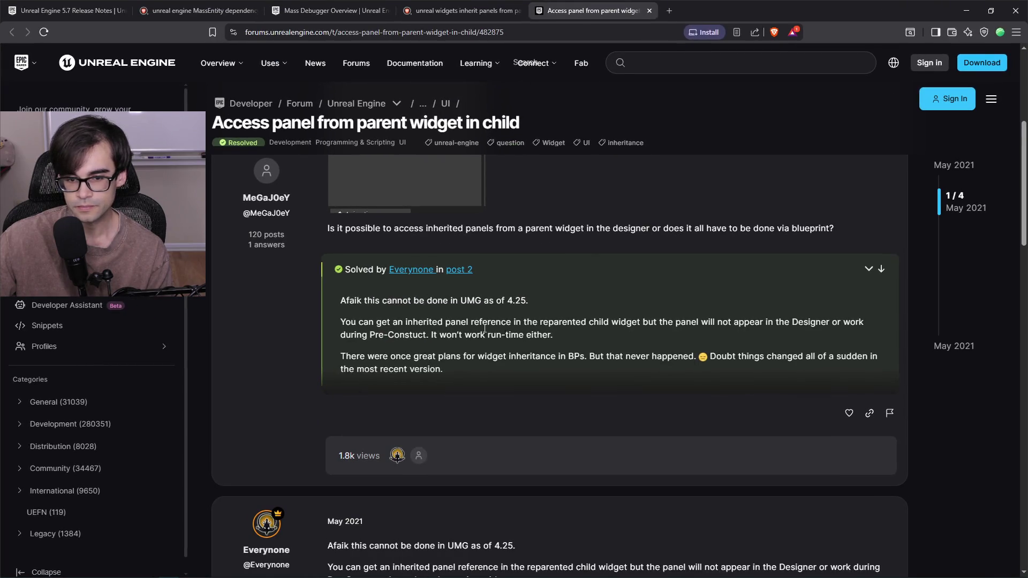
{"action": "left_click", "coordinate": [865, 272]}
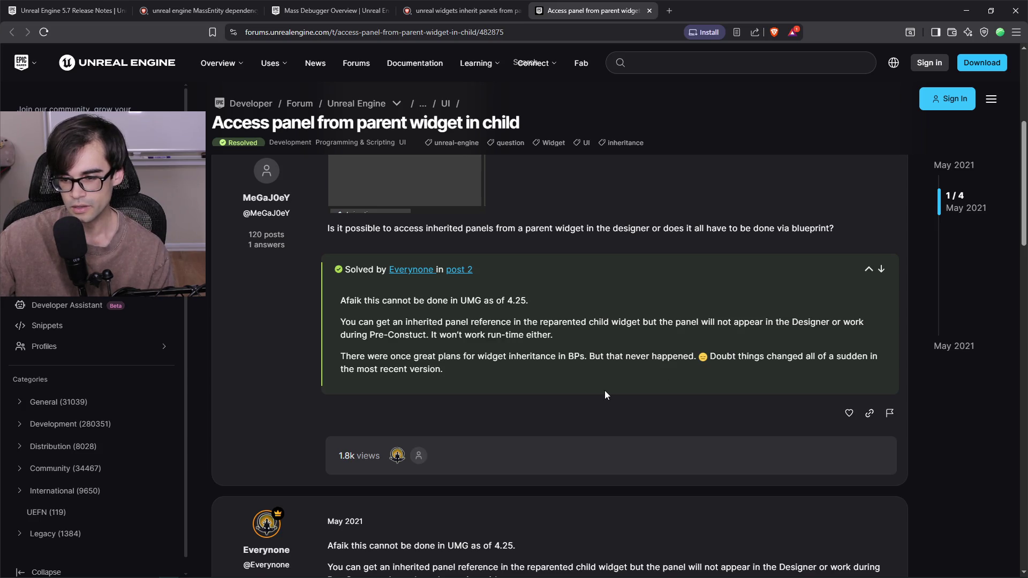
{"action": "scroll", "coordinate": [614, 385], "scroll_direction": "down", "scroll_amount": 5}
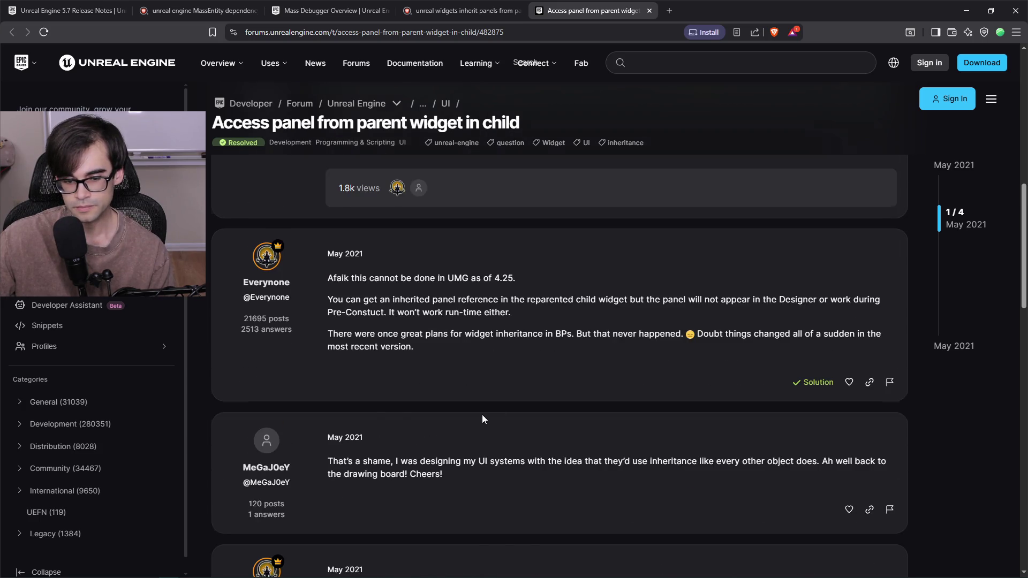
{"action": "scroll", "coordinate": [483, 418], "scroll_direction": "down", "scroll_amount": 1}
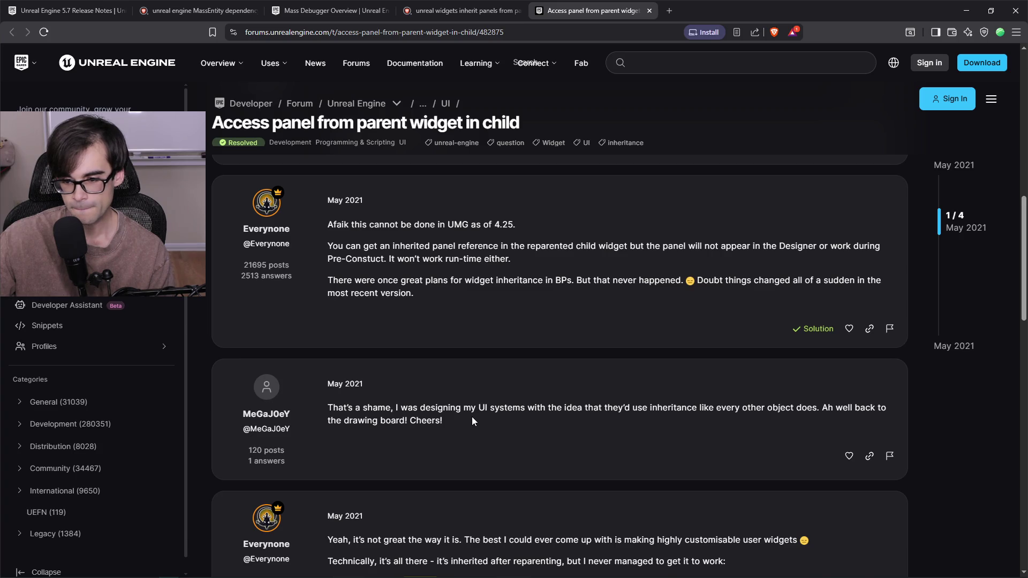
{"action": "scroll", "coordinate": [472, 420], "scroll_direction": "down", "scroll_amount": 2}
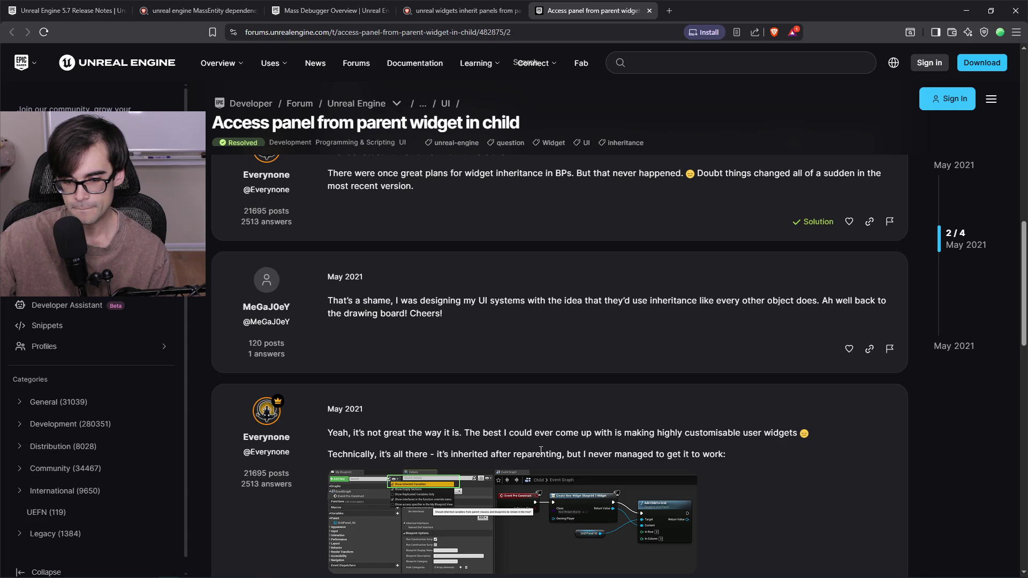
{"action": "scroll", "coordinate": [546, 445], "scroll_direction": "down", "scroll_amount": 10}
{"action": "scroll", "coordinate": [548, 441], "scroll_direction": "up", "scroll_amount": 5}
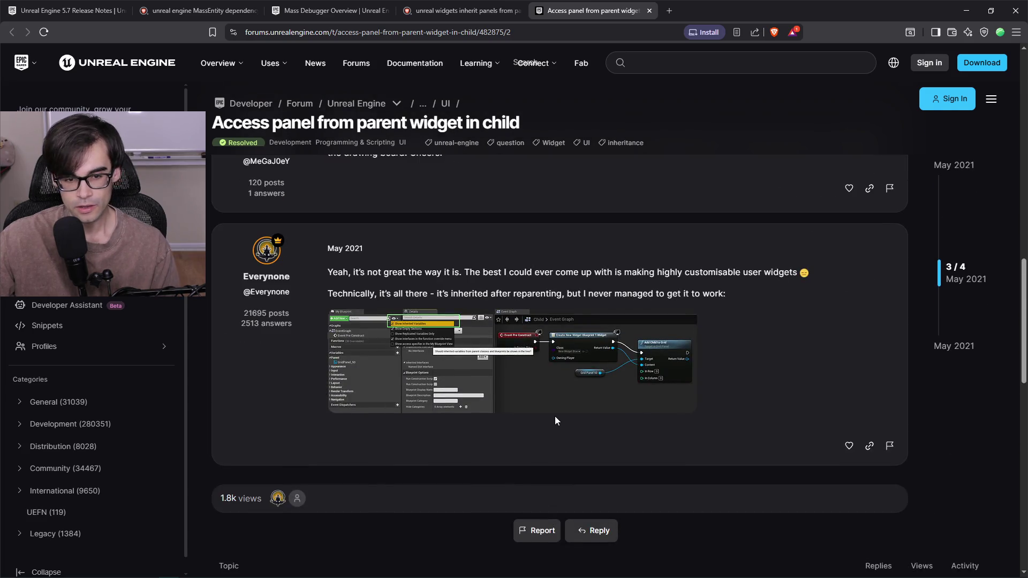
{"action": "scroll", "coordinate": [555, 420], "scroll_direction": "up", "scroll_amount": 2}
Open the [REQUEST] inherited UI elements thread from the results in a new tab, view it, and close it
{"action": "left_click", "coordinate": [487, 16]}
{"action": "scroll", "coordinate": [410, 388], "scroll_direction": "down", "scroll_amount": 5}
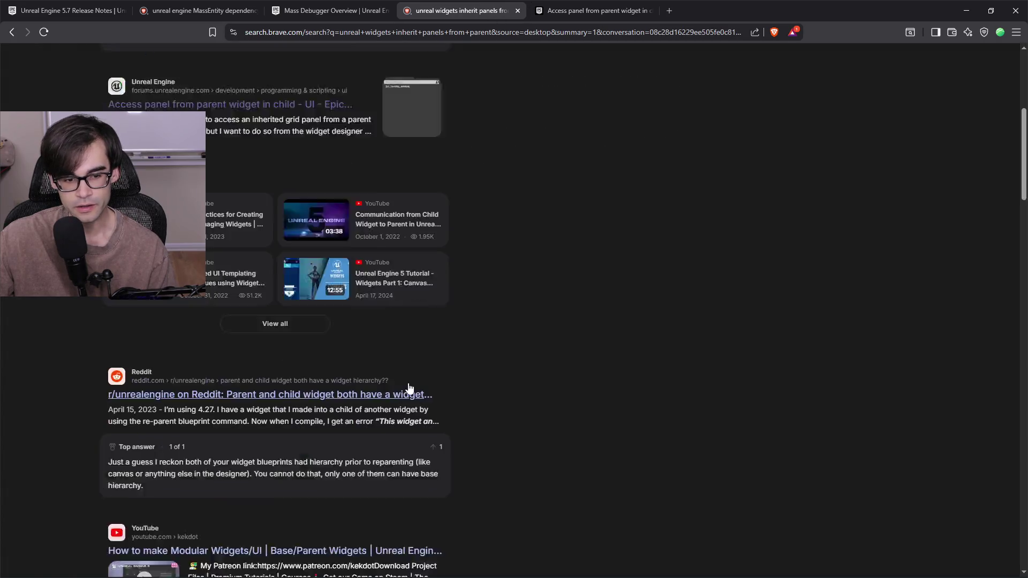
{"action": "scroll", "coordinate": [409, 388], "scroll_direction": "down", "scroll_amount": 2}
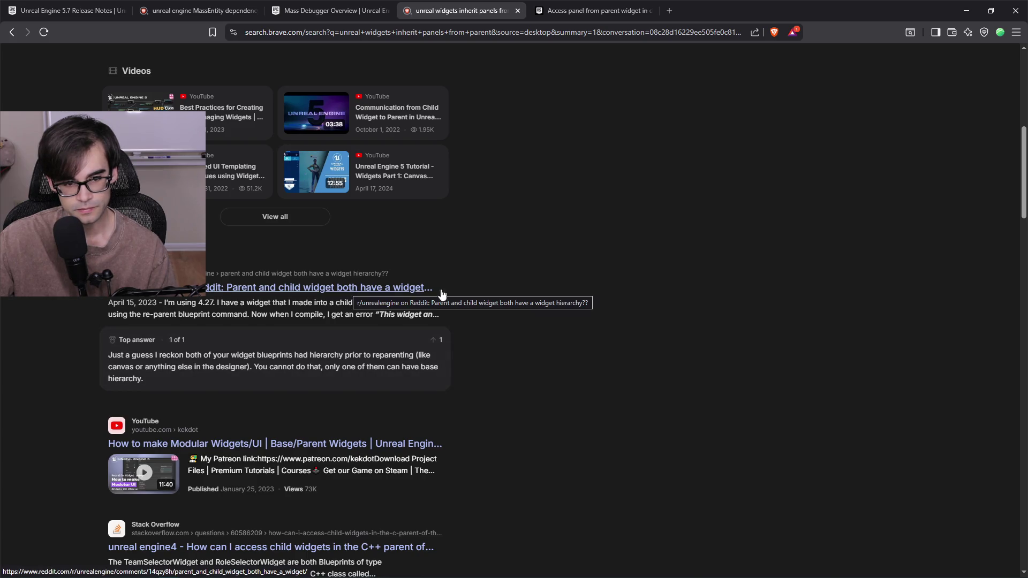
{"action": "scroll", "coordinate": [481, 298], "scroll_direction": "down", "scroll_amount": 3}
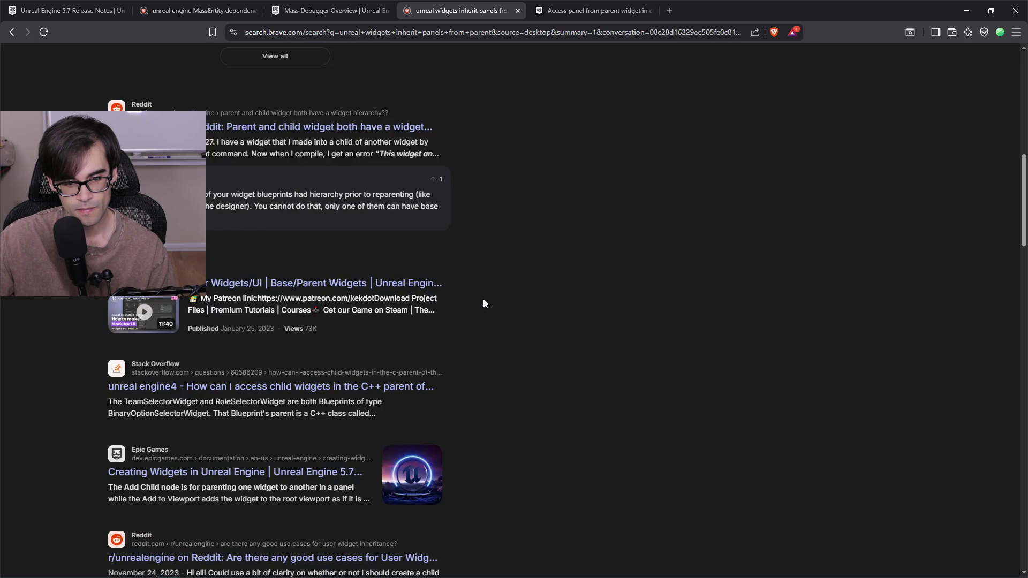
{"action": "scroll", "coordinate": [483, 301], "scroll_direction": "down", "scroll_amount": 1}
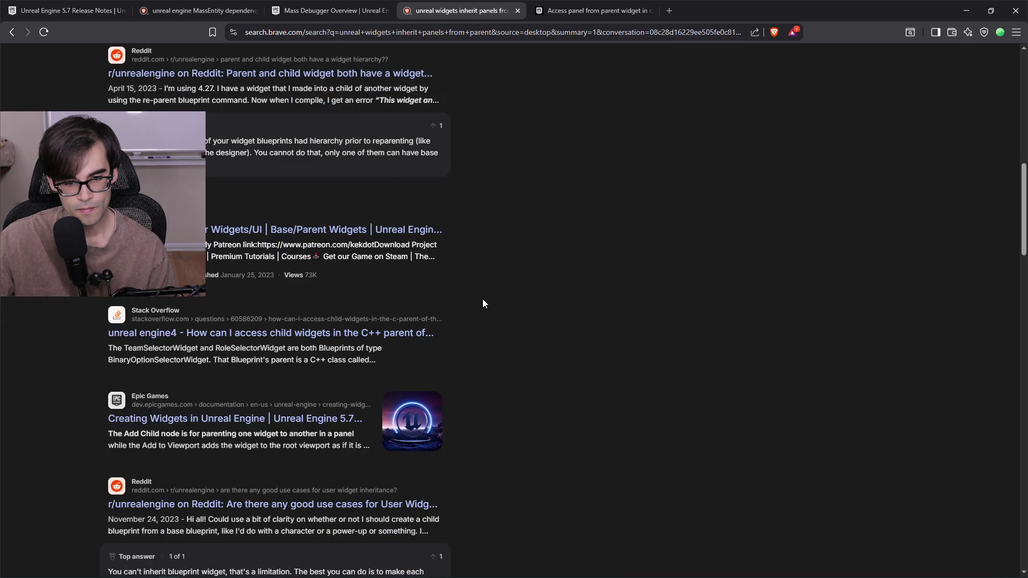
{"action": "scroll", "coordinate": [482, 305], "scroll_direction": "down", "scroll_amount": 4}
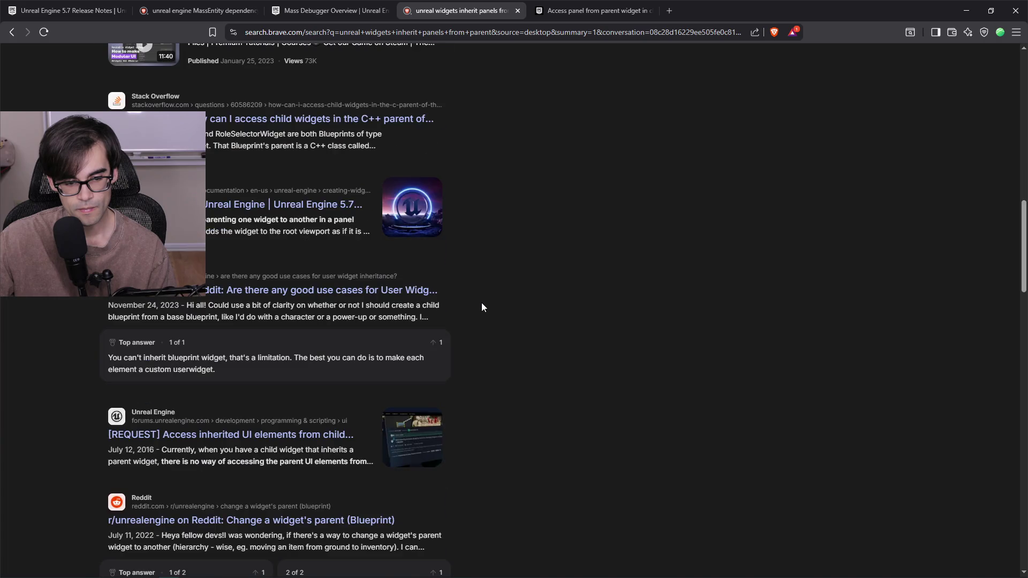
{"action": "scroll", "coordinate": [482, 306], "scroll_direction": "down", "scroll_amount": 1}
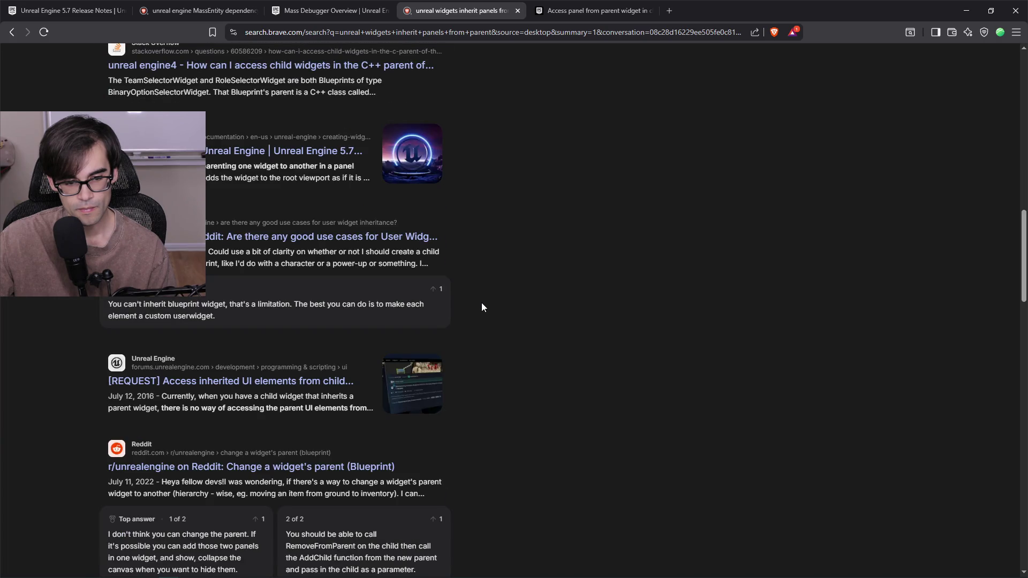
{"action": "right_click", "coordinate": [287, 383]}
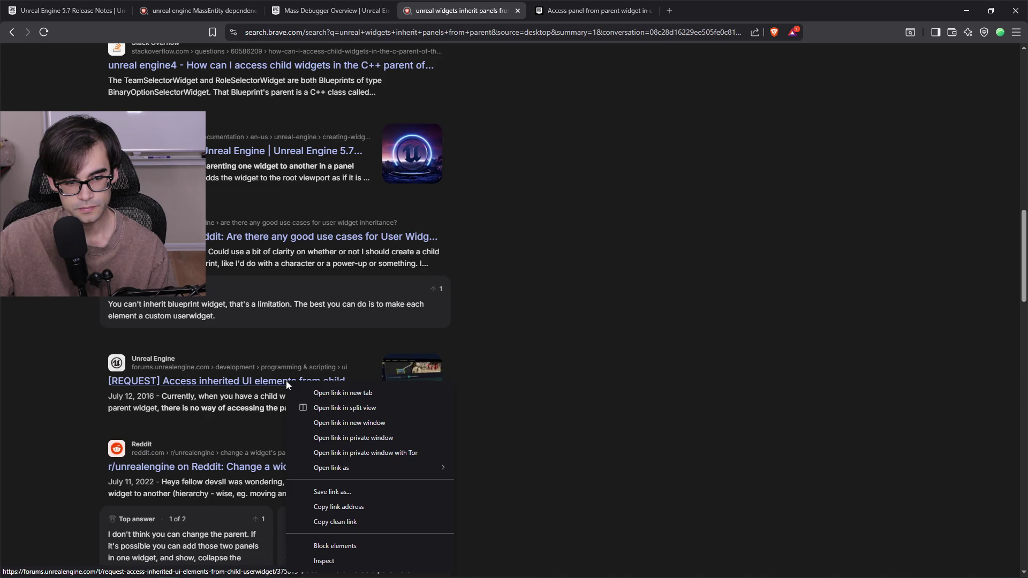
{"action": "left_click", "coordinate": [324, 395]}
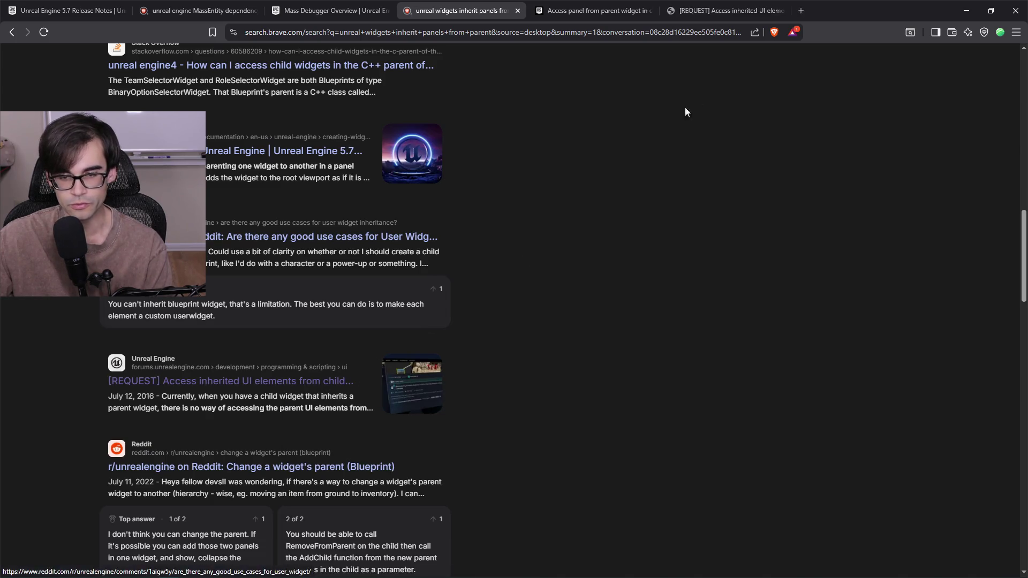
{"action": "left_click", "coordinate": [736, 15]}
{"action": "left_click", "coordinate": [779, 11]}
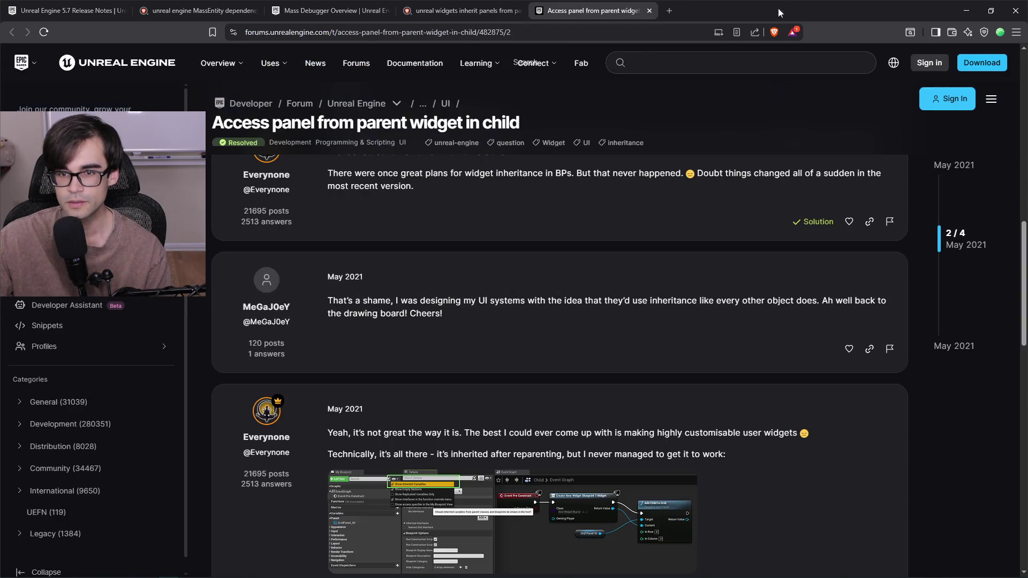
Close the 'Access panel from parent widget' thread tab and minimize Brave
{"action": "left_click", "coordinate": [649, 11]}
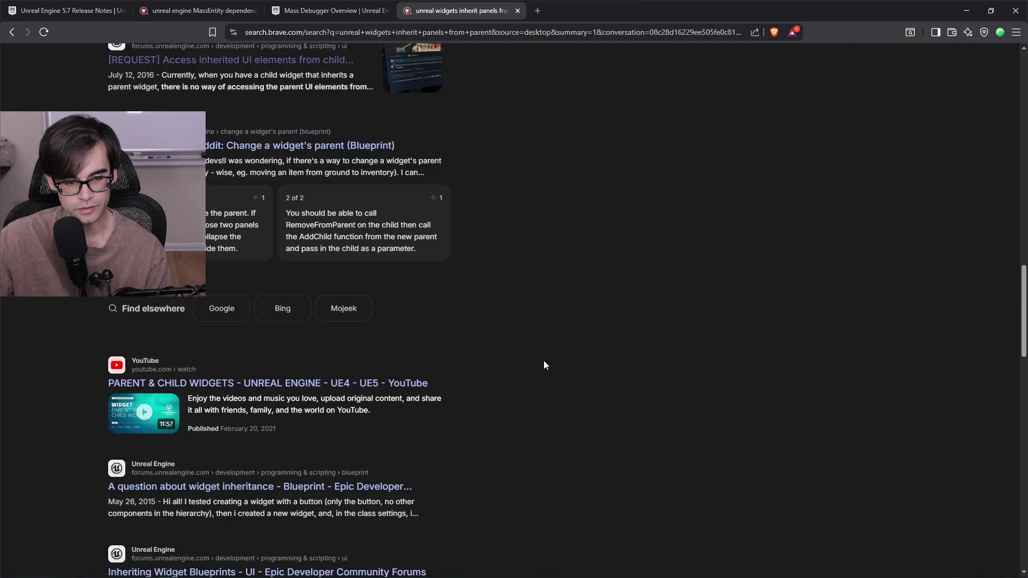
{"action": "scroll", "coordinate": [544, 365], "scroll_direction": "down", "scroll_amount": 2}
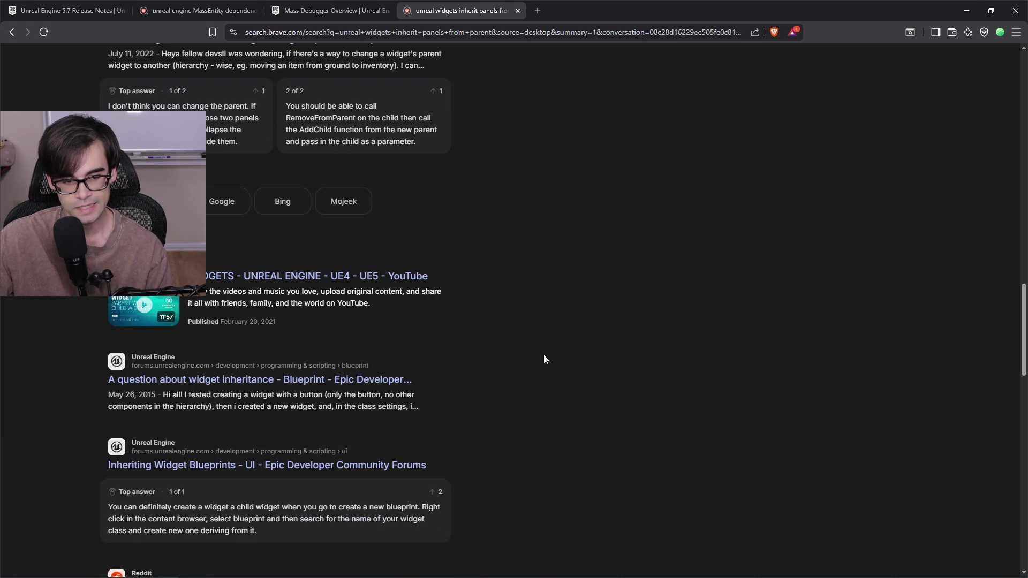
{"action": "left_click", "coordinate": [961, 10]}
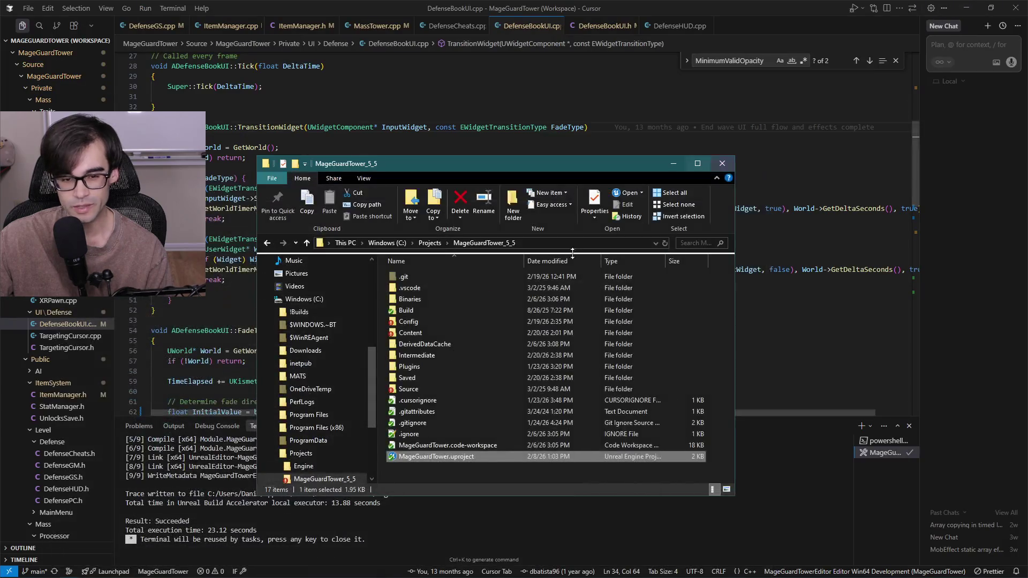
Bring the Unreal Editor showing WBP_Crystals' designer back to the front from the taskbar
{"action": "left_click", "coordinate": [208, 570]}
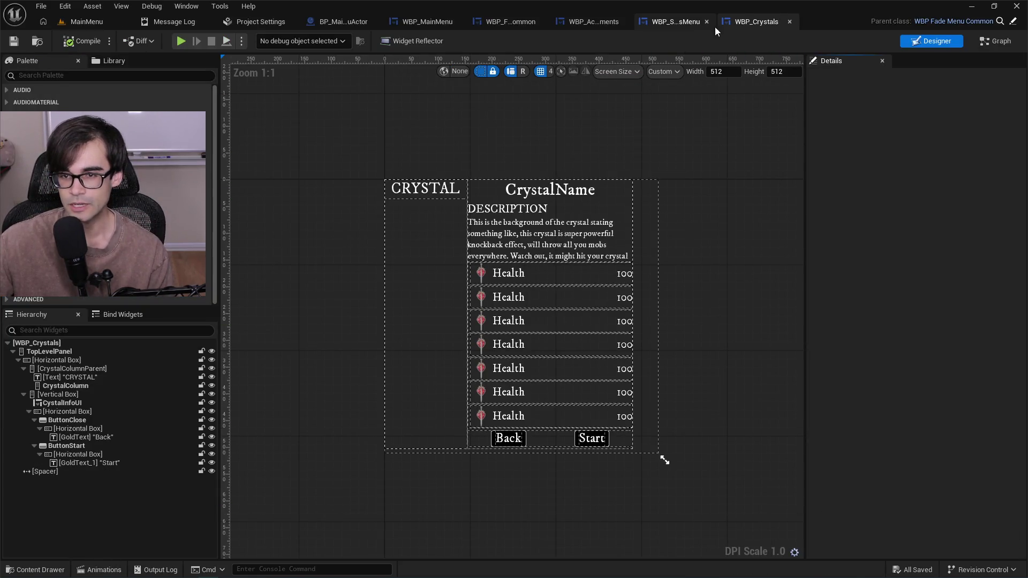
Step through the widget tabs to WBP_MainMenu's event graph, then return to the MainMenu level
{"action": "left_click", "coordinate": [675, 21]}
{"action": "left_click", "coordinate": [593, 21]}
{"action": "left_click", "coordinate": [498, 24]}
{"action": "left_click", "coordinate": [451, 24]}
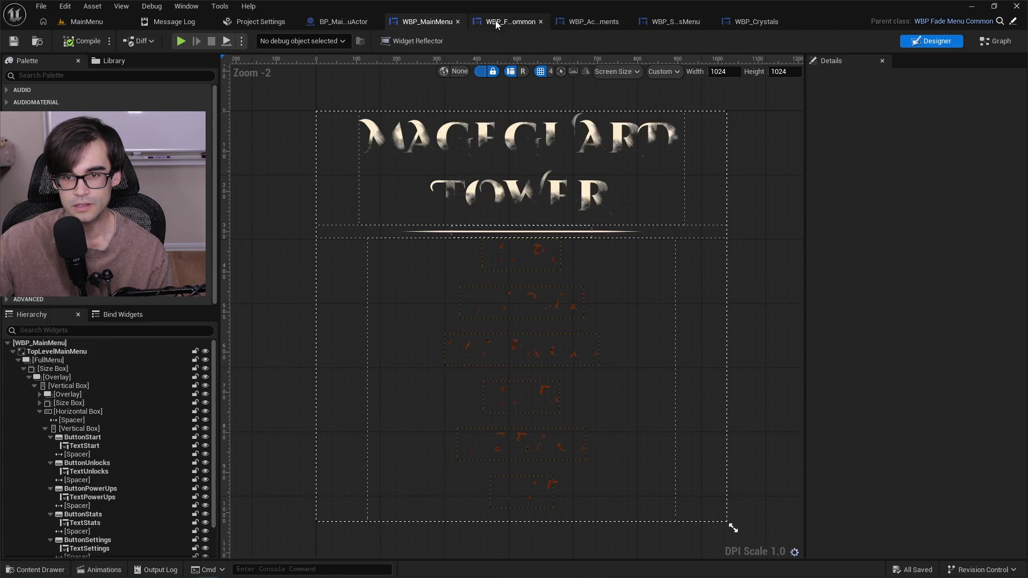
{"action": "left_click", "coordinate": [996, 40]}
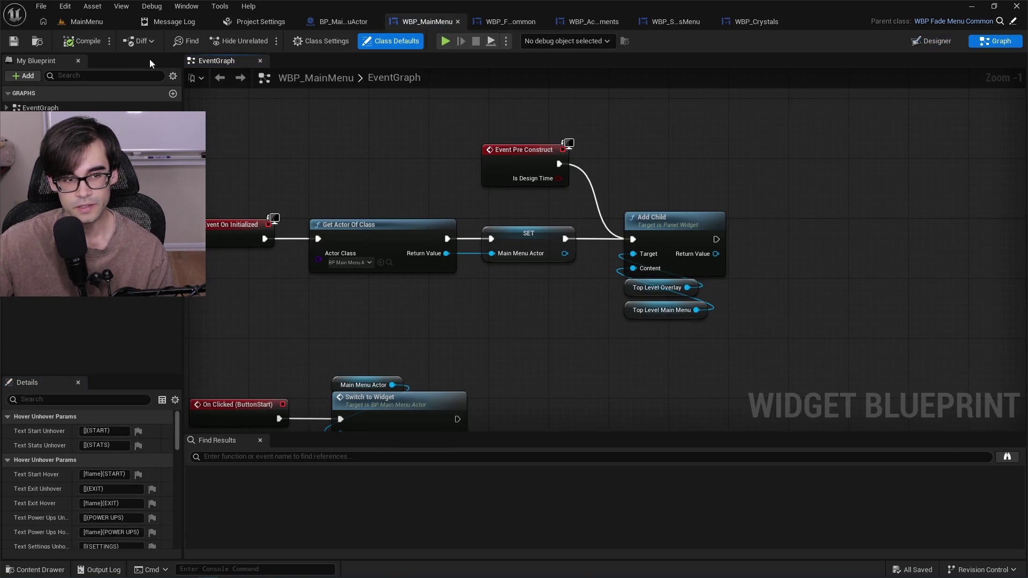
{"action": "left_click", "coordinate": [128, 25]}
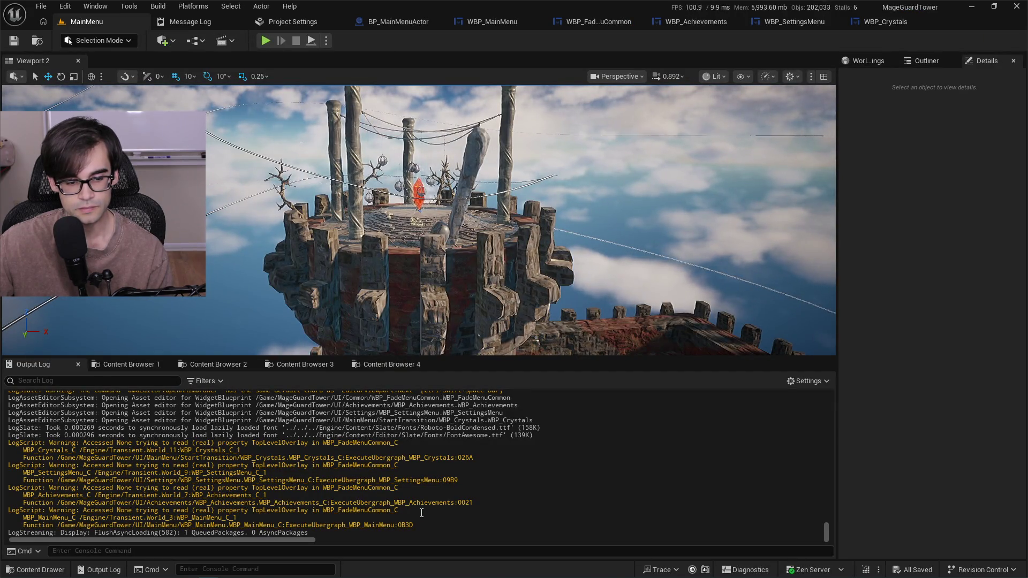
Highlight the TopLevelOverlay 'Accessed None' warning in the Output Log, then view WBP_SettingsMenu's Designer
{"action": "mouse_move", "coordinate": [138, 508]}
{"action": "left_mouse_down"}
{"action": "mouse_move", "coordinate": [86, 517]}
{"action": "mouse_move", "coordinate": [11, 503]}
{"action": "mouse_move", "coordinate": [70, 507]}
{"action": "left_mouse_up"}
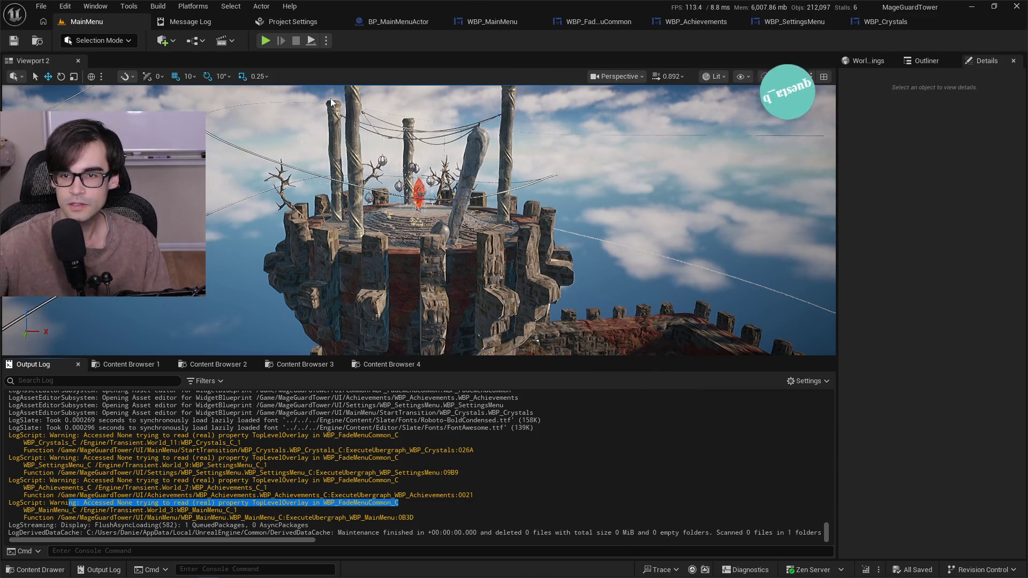
{"action": "left_click", "coordinate": [805, 22]}
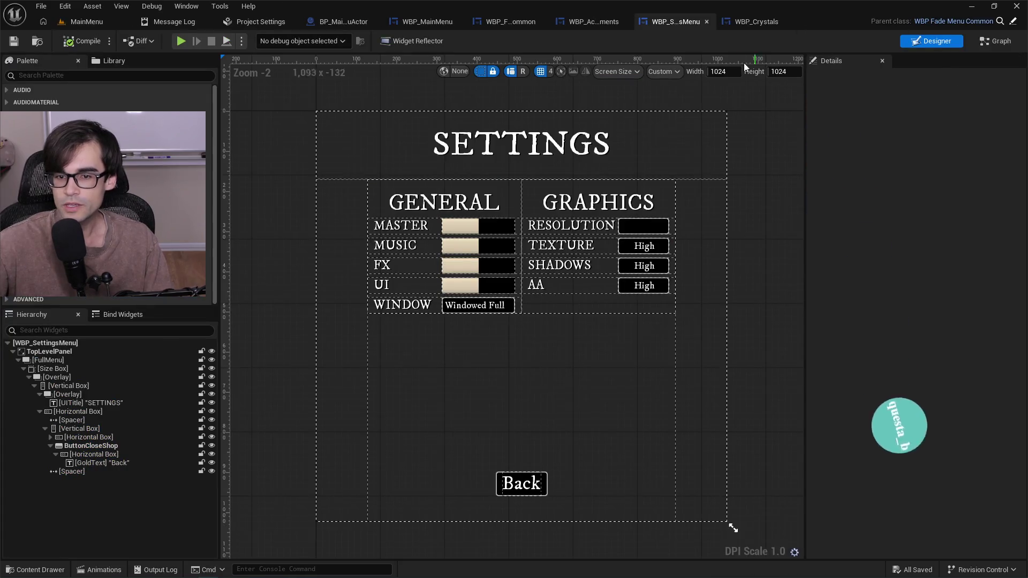
Cycle through the Crystals, Settings, Achievements, FadeMenuCommon and MainMenu tabs back to the MainMenu level
{"action": "left_click", "coordinate": [760, 23]}
{"action": "left_click", "coordinate": [675, 24]}
{"action": "left_click", "coordinate": [586, 24]}
{"action": "left_click", "coordinate": [516, 25]}
{"action": "left_click", "coordinate": [442, 25]}
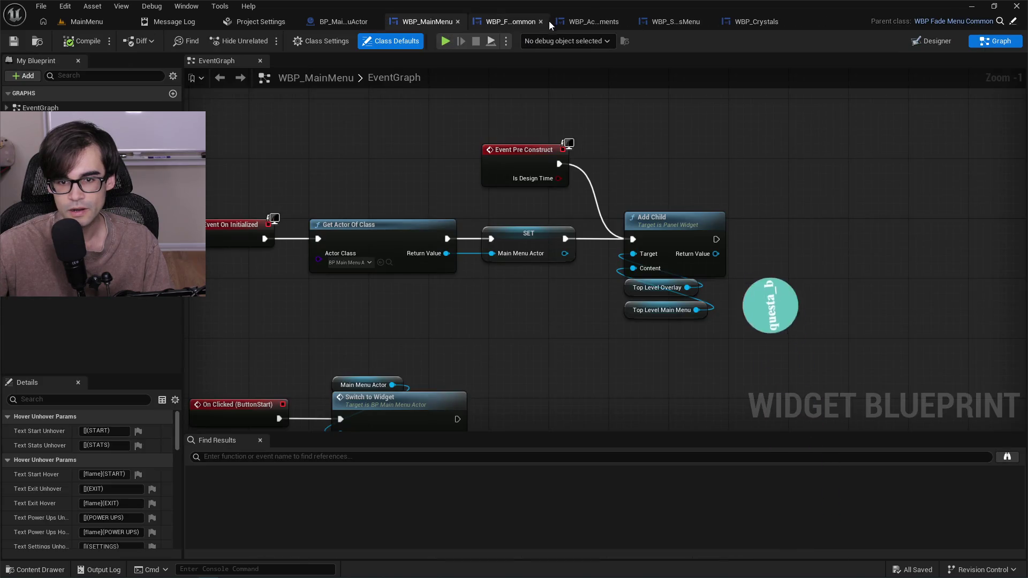
{"action": "left_click", "coordinate": [87, 22]}
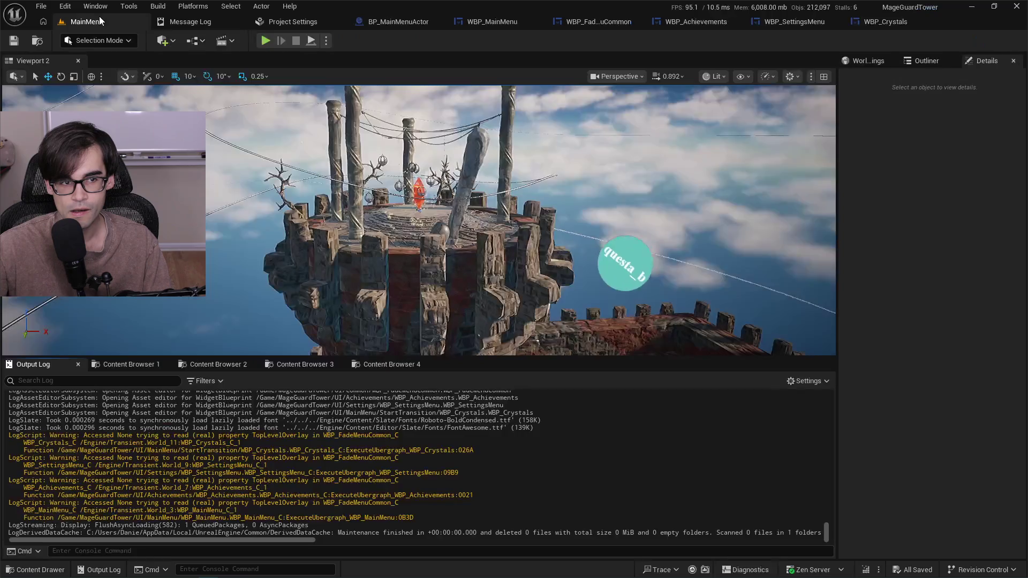
Play the level, highlight the Add Child runtime error in the log, then stop the session
{"action": "left_click", "coordinate": [264, 41]}
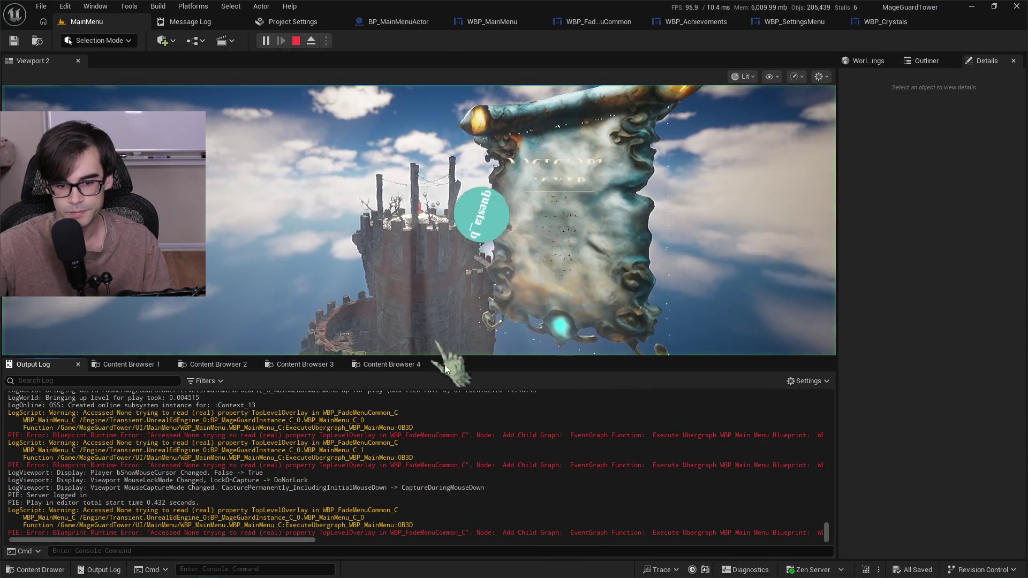
{"action": "mouse_move", "coordinate": [566, 435]}
{"action": "left_mouse_down"}
{"action": "mouse_move", "coordinate": [442, 455]}
{"action": "mouse_move", "coordinate": [69, 435]}
{"action": "left_mouse_up"}
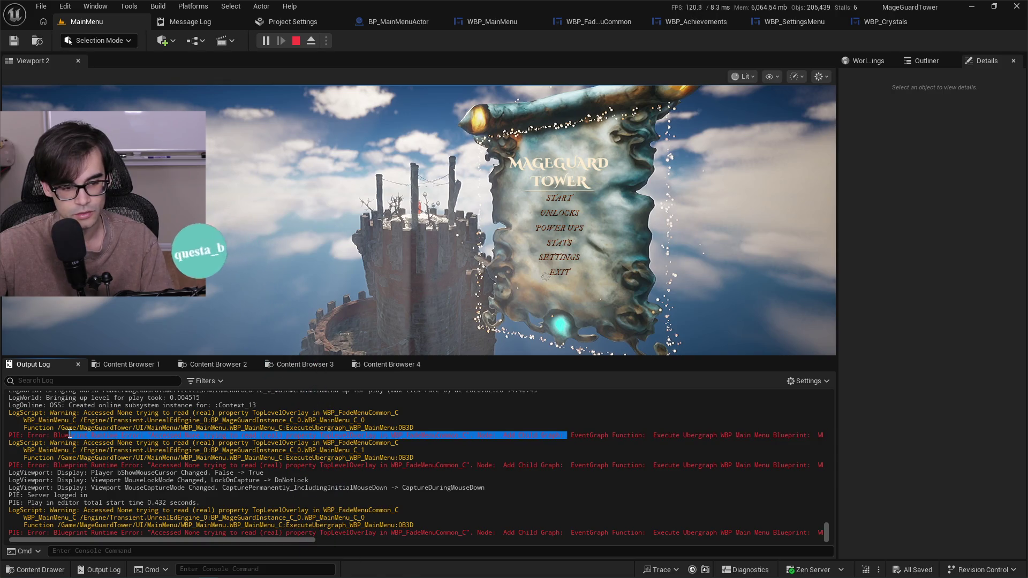
{"action": "left_click", "coordinate": [69, 435]}
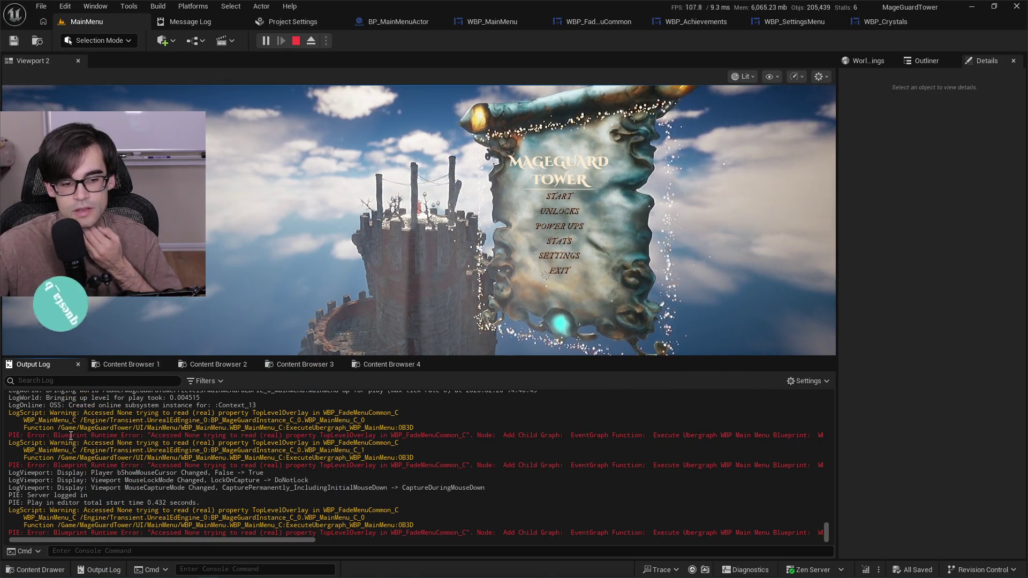
{"action": "key", "text": "Escape"}
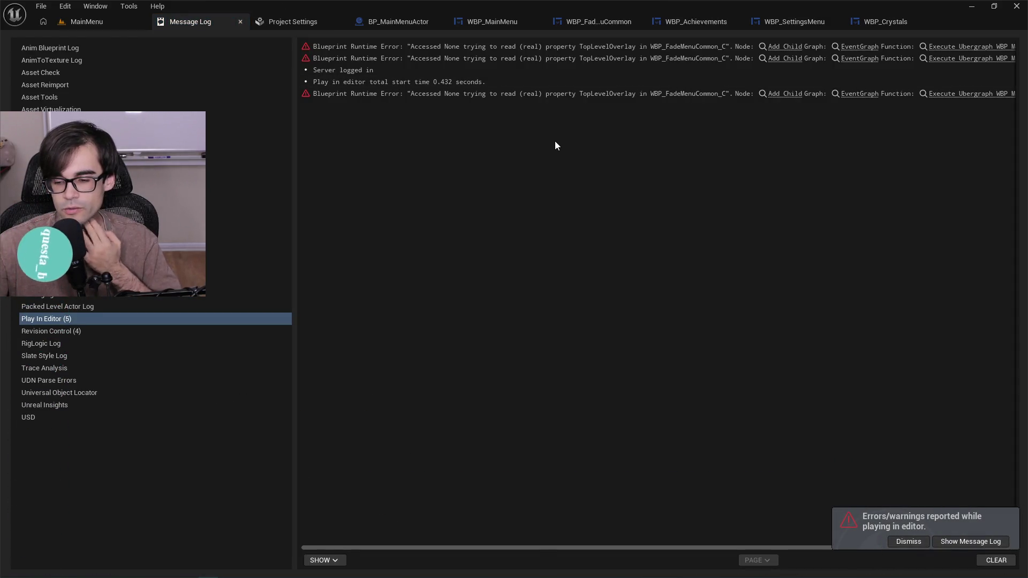
Switch through the widget tabs to the WBP_FadeMenuCommon editor
{"action": "left_click", "coordinate": [883, 22]}
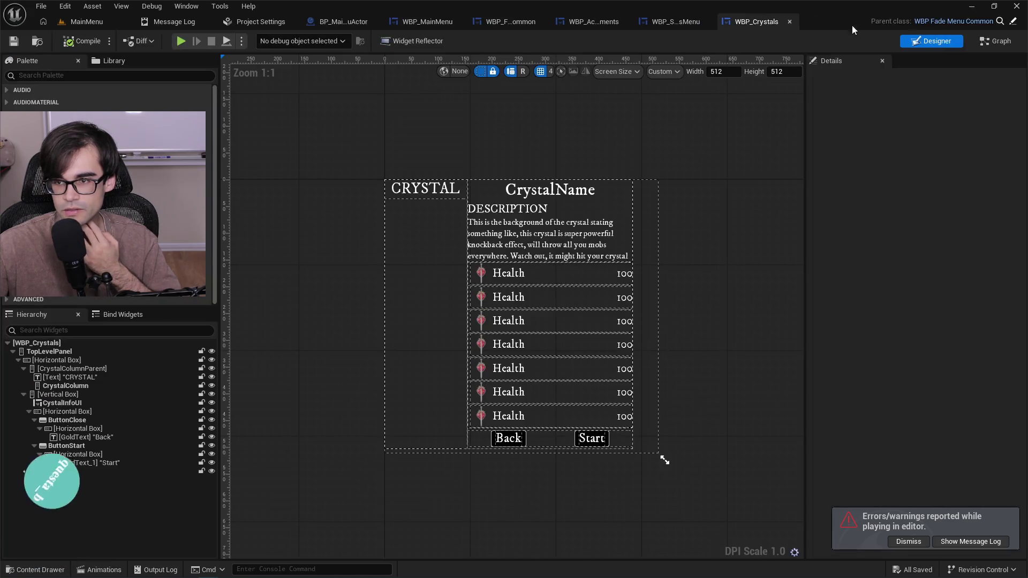
{"action": "left_click", "coordinate": [675, 23]}
{"action": "left_click", "coordinate": [589, 22]}
{"action": "left_click", "coordinate": [522, 21]}
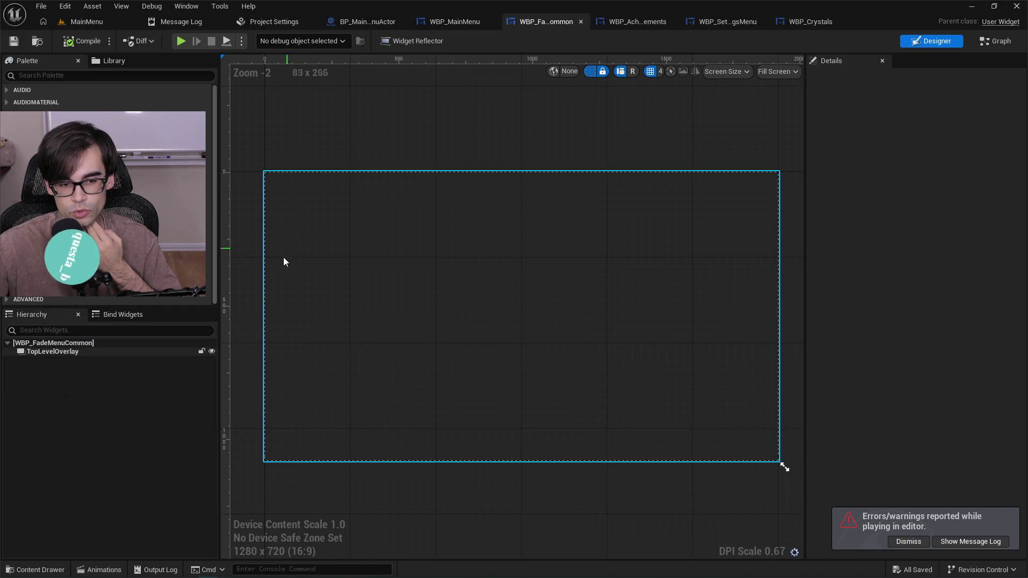
Inspect the FadeIn and FadeOut animation tracks and TopLevelOverlay's Render Opacity, then return to WBP_MainMenu
{"action": "left_click", "coordinate": [99, 570]}
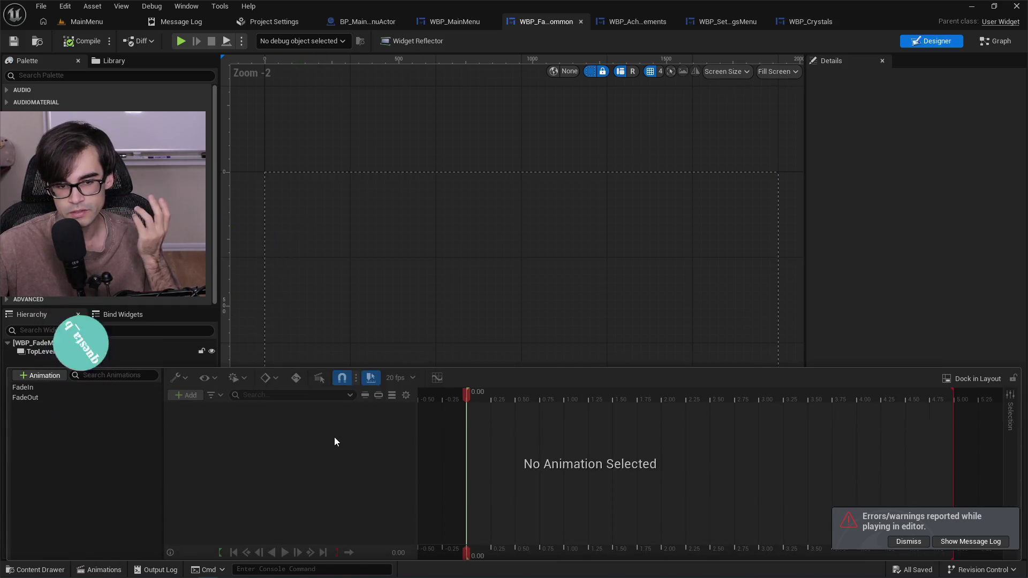
{"action": "left_click", "coordinate": [25, 387]}
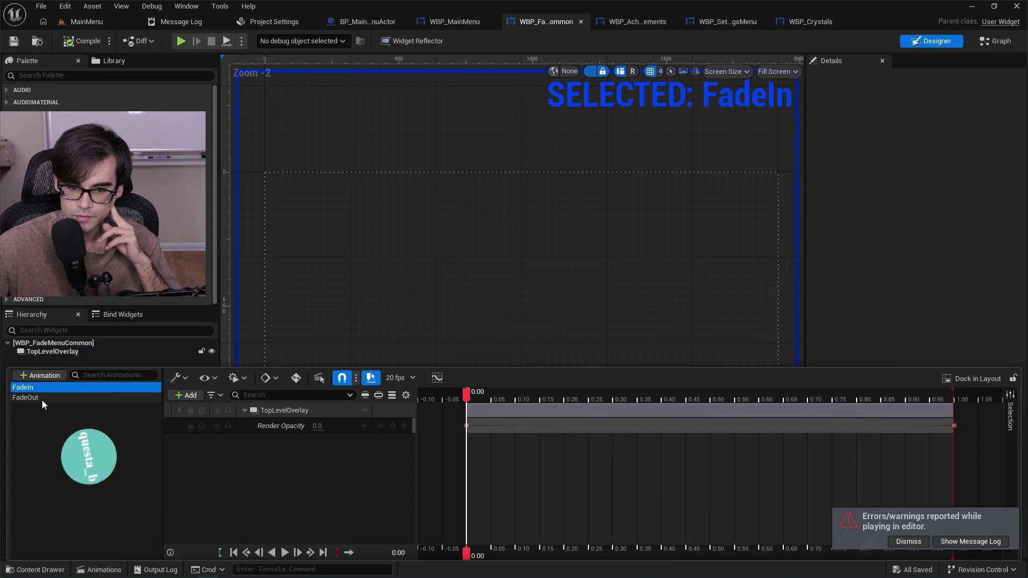
{"action": "left_click", "coordinate": [42, 398]}
{"action": "left_click", "coordinate": [40, 387]}
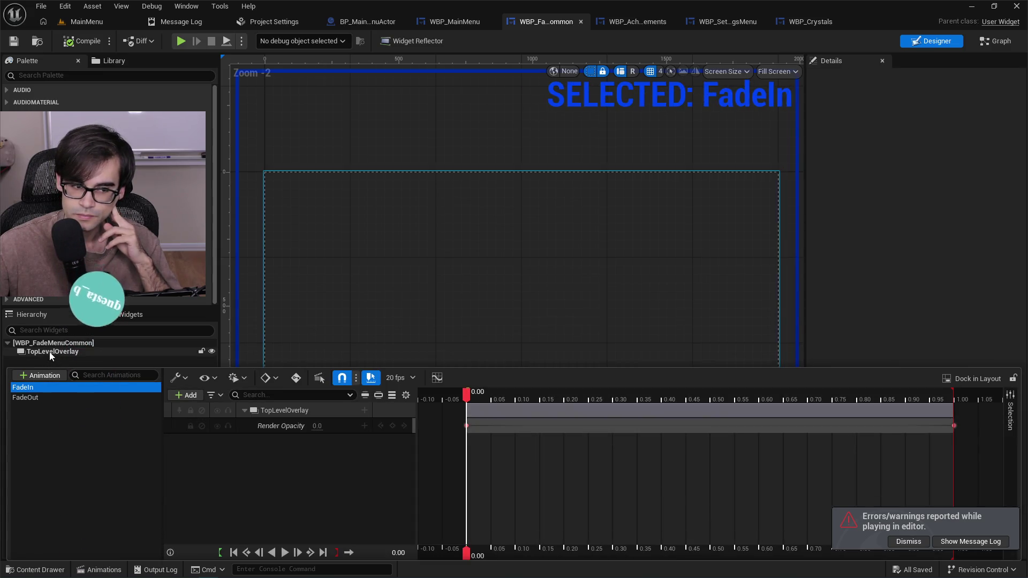
{"action": "left_click", "coordinate": [61, 353]}
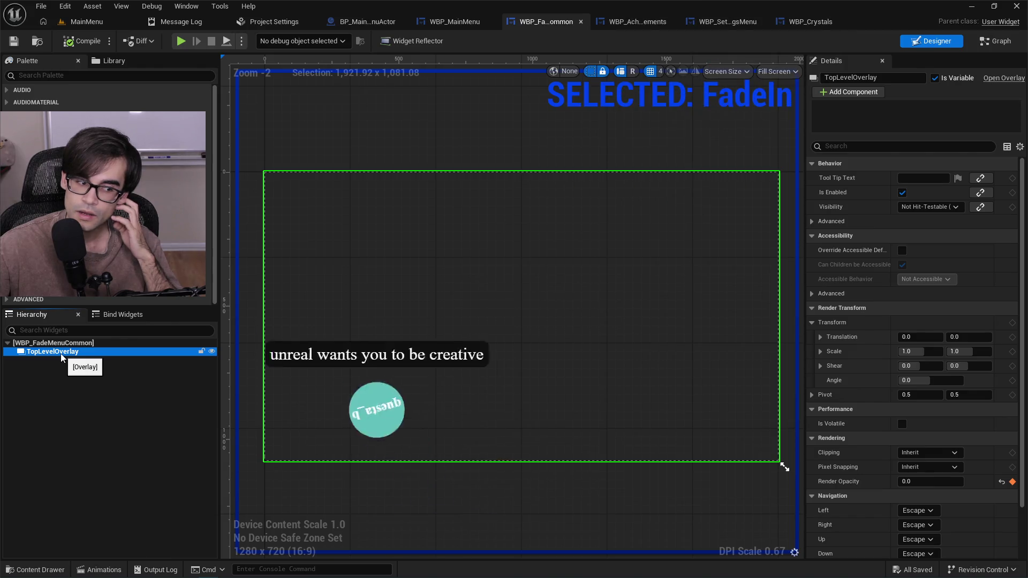
{"action": "left_click", "coordinate": [468, 28]}
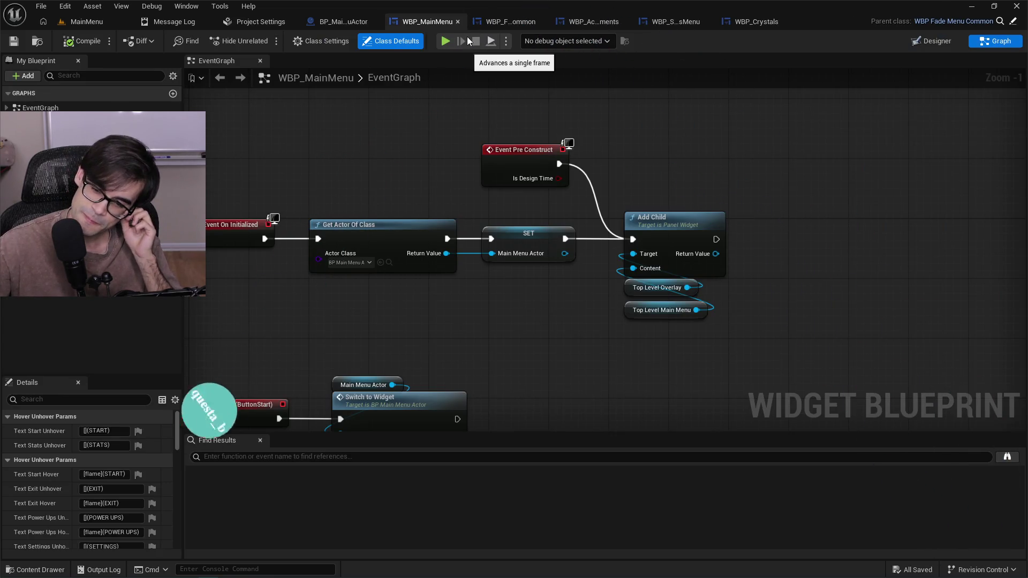
Move the Add Child node and its two variable getters further right
{"action": "left_click_drag", "start_coordinate": [644, 171], "coordinate": [689, 332]}
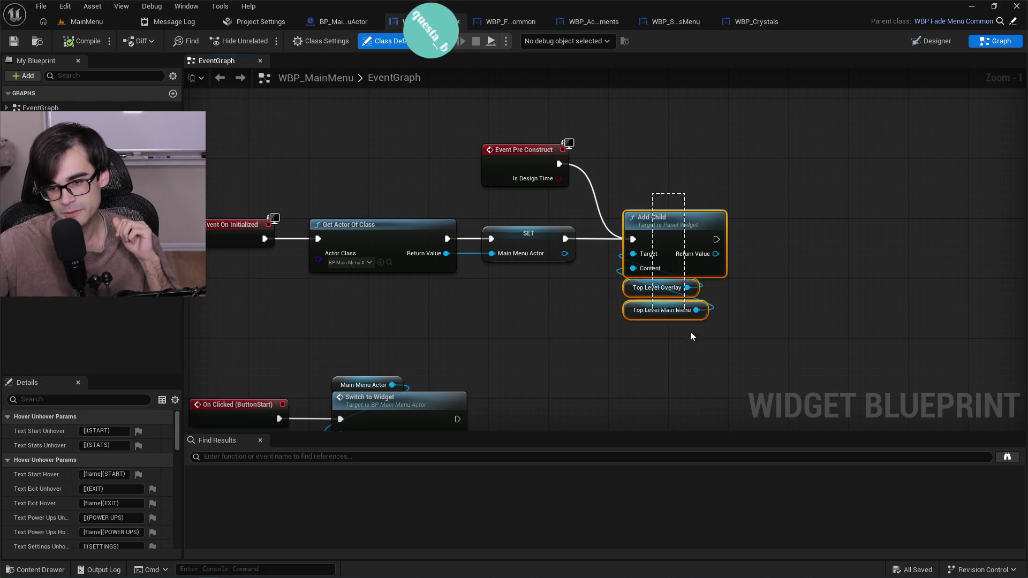
{"action": "left_click_drag", "start_coordinate": [675, 234], "coordinate": [859, 233]}
{"action": "left_click", "coordinate": [615, 265]}
Add a Create Widget node from the 'create' search and set its class to WBP_FadeMenuCommon
{"action": "right_click", "coordinate": [615, 266]}
{"action": "type", "text": "create"}
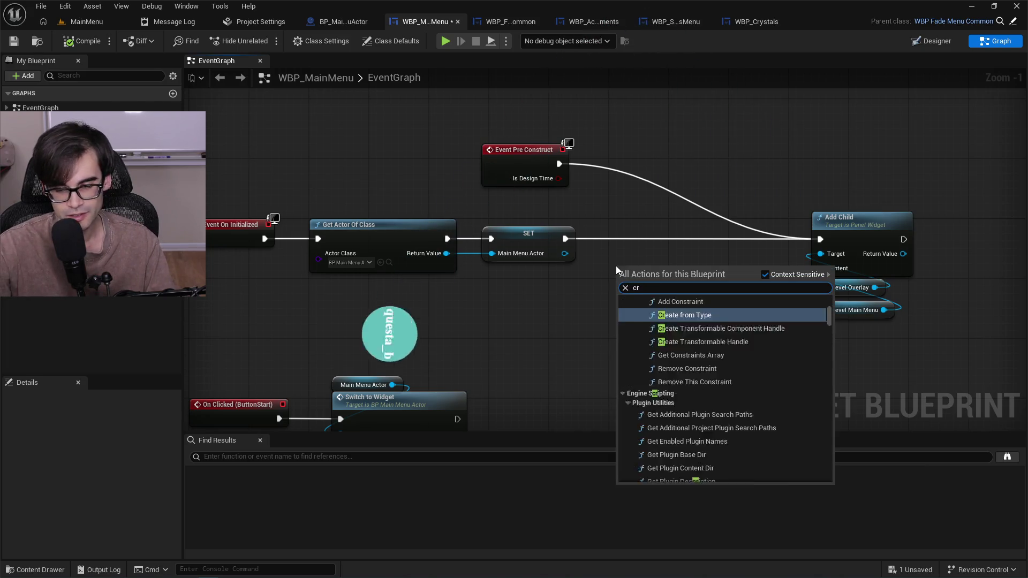
{"action": "key", "text": "Return"}
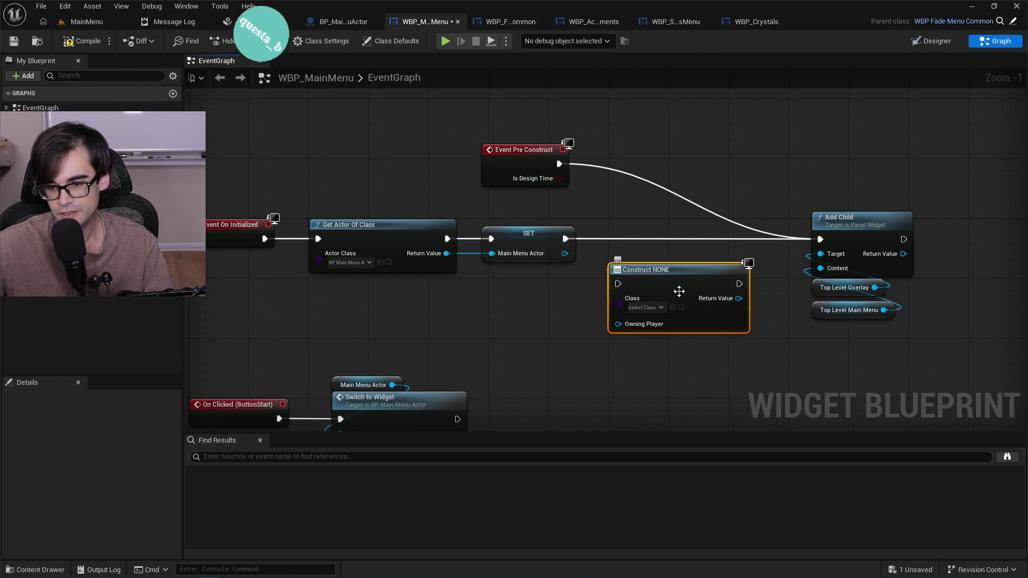
{"action": "left_click", "coordinate": [655, 306]}
{"action": "type", "text": "over"}
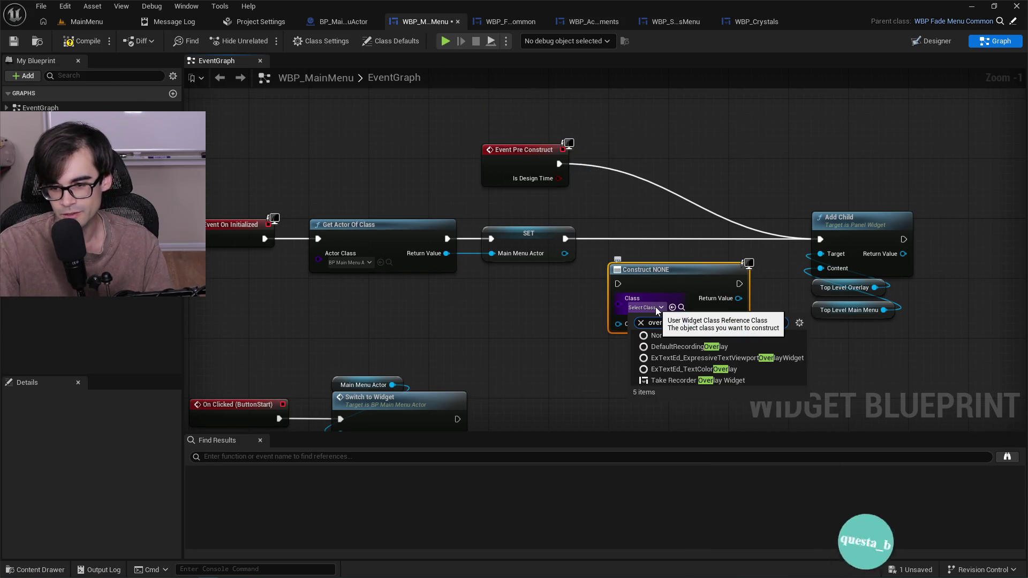
{"action": "type", "text": "lay"}
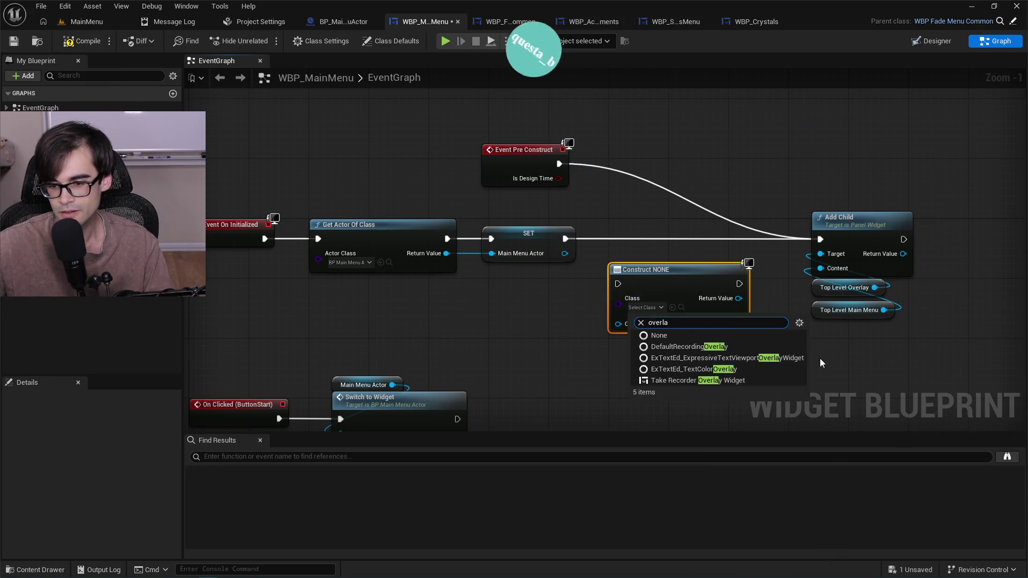
{"action": "left_click", "coordinate": [592, 308]}
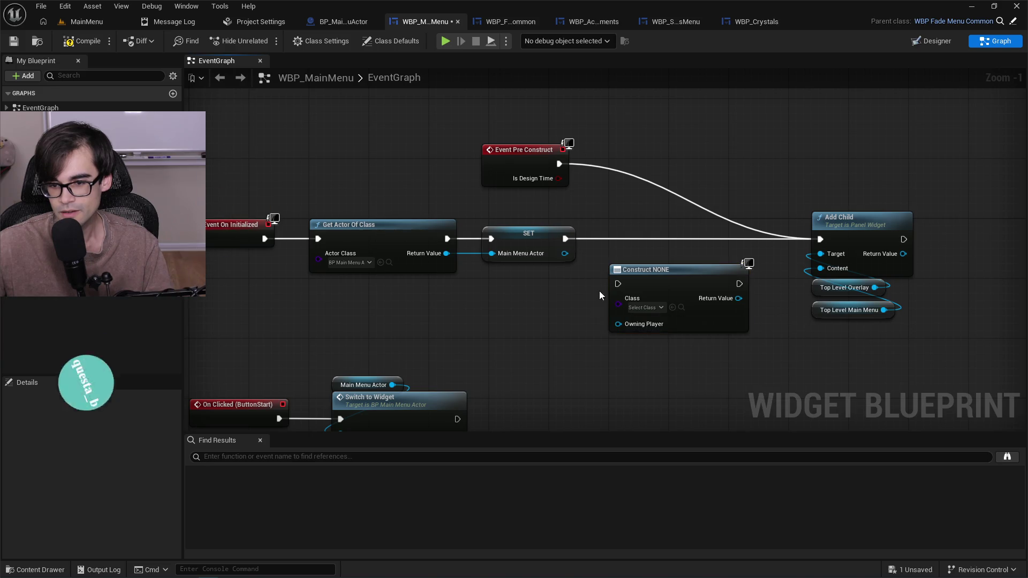
{"action": "left_click", "coordinate": [640, 308]}
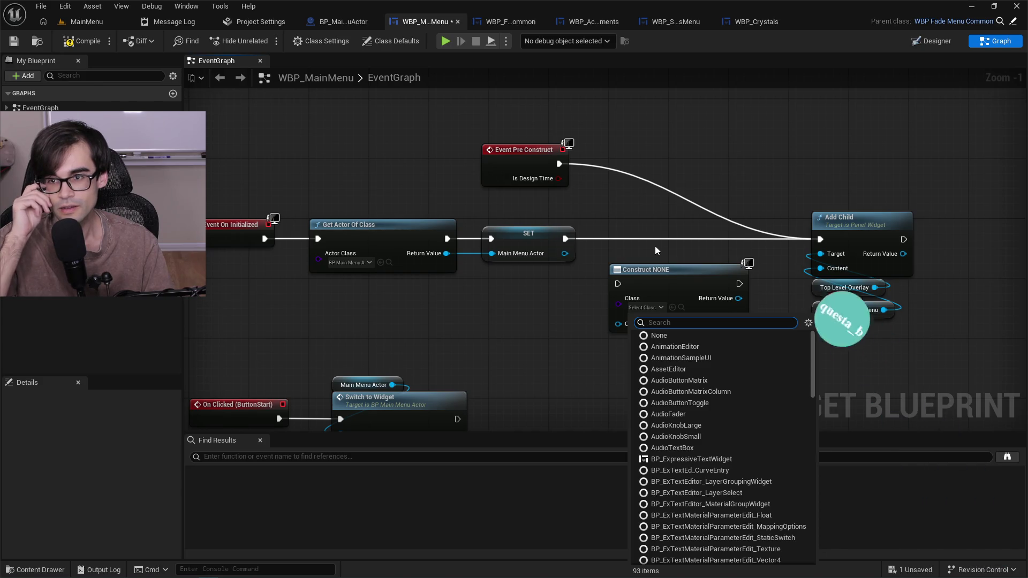
{"action": "type", "text": "fadec"}
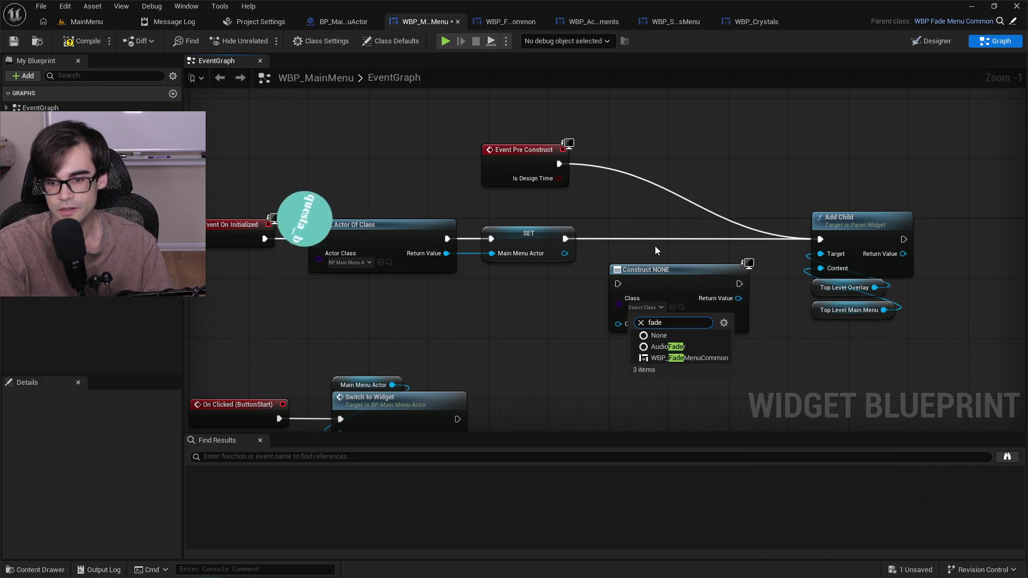
{"action": "key", "text": "BackSpace"}
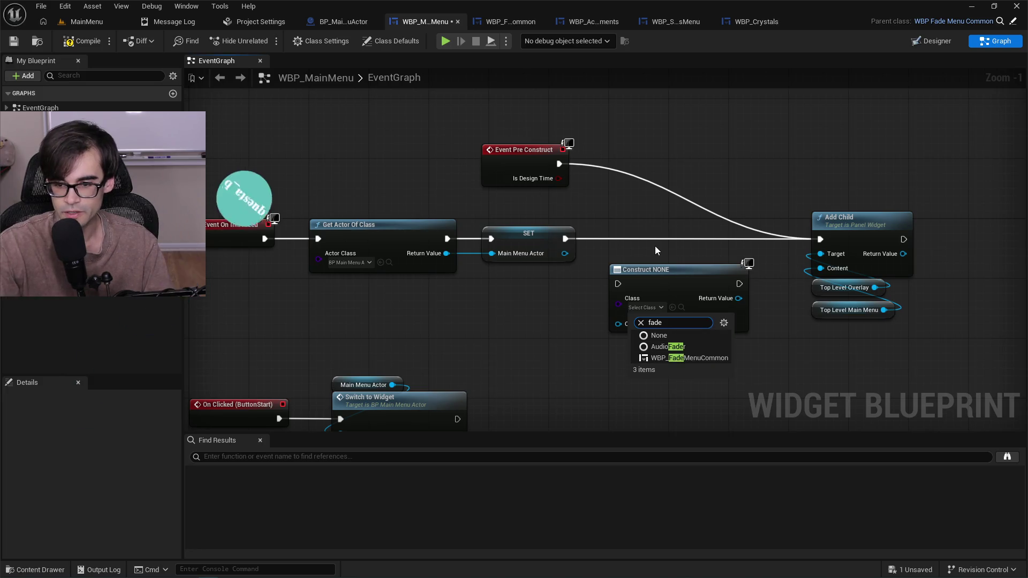
{"action": "left_click", "coordinate": [679, 358]}
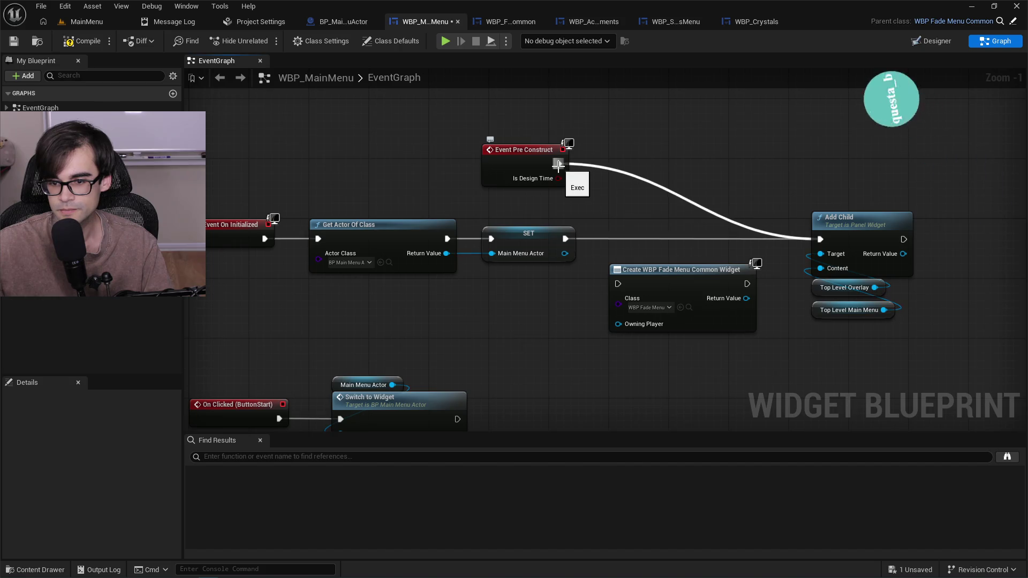
Wire Create Widget's execution into Add Child and its Return Value into Add Child's target
{"action": "mouse_move", "coordinate": [560, 171]}
{"action": "left_mouse_down"}
{"action": "mouse_move", "coordinate": [608, 290]}
{"action": "mouse_move", "coordinate": [618, 283]}
{"action": "left_mouse_up"}
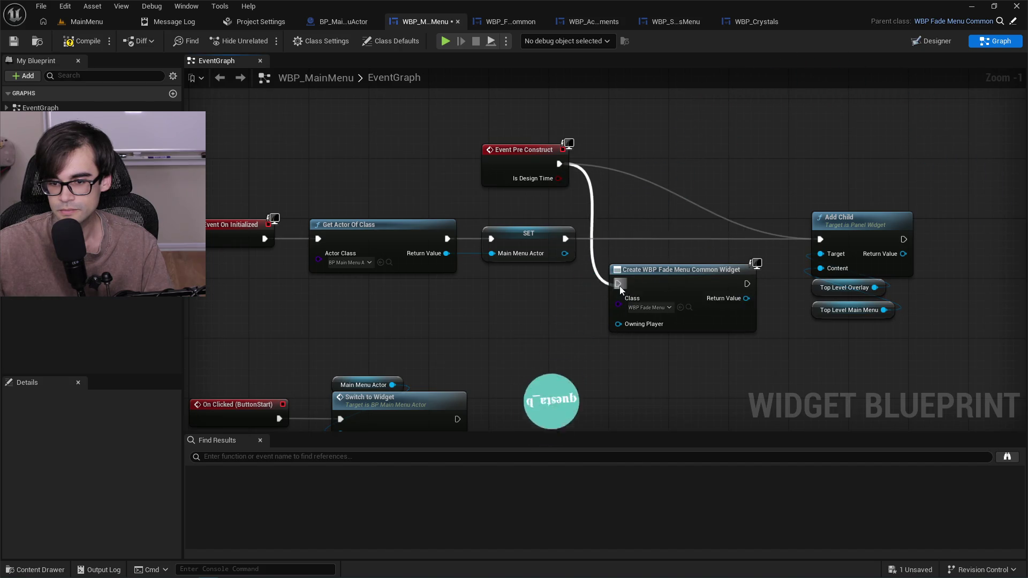
{"action": "left_click_drag", "start_coordinate": [747, 283], "coordinate": [805, 245]}
{"action": "left_click_drag", "start_coordinate": [712, 270], "coordinate": [716, 223]}
{"action": "left_click_drag", "start_coordinate": [755, 254], "coordinate": [820, 253]}
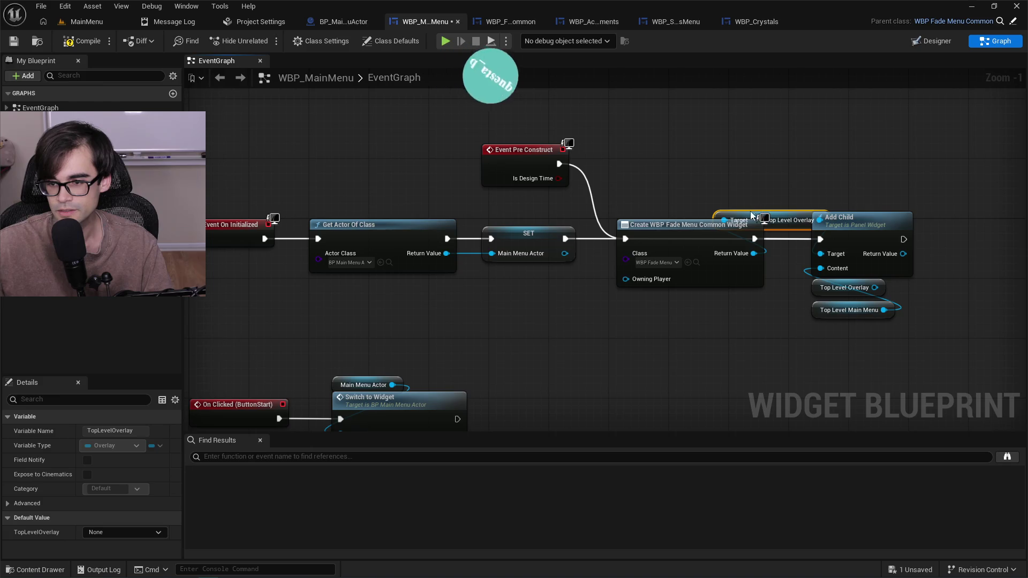
Delete the old Top Level Overlay getter and place the new one under Add Child
{"action": "mouse_move", "coordinate": [749, 221]}
{"action": "left_mouse_down"}
{"action": "mouse_move", "coordinate": [748, 174]}
{"action": "mouse_move", "coordinate": [824, 190]}
{"action": "mouse_move", "coordinate": [810, 159]}
{"action": "mouse_move", "coordinate": [755, 321]}
{"action": "mouse_move", "coordinate": [690, 342]}
{"action": "left_mouse_up"}
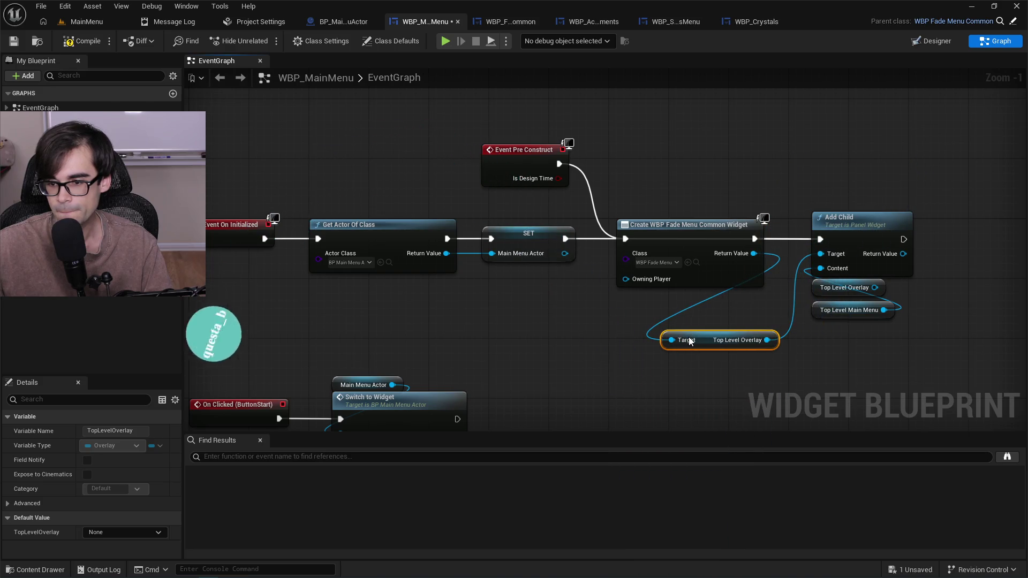
{"action": "left_click_drag", "start_coordinate": [860, 346], "coordinate": [835, 297]}
{"action": "left_click_drag", "start_coordinate": [814, 343], "coordinate": [816, 283]}
{"action": "key", "text": "Delete"}
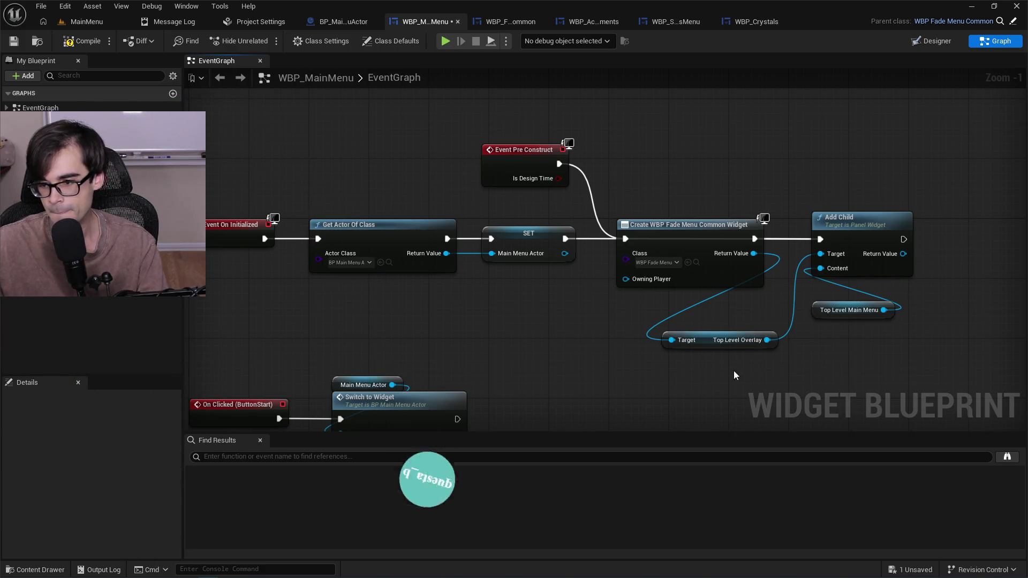
{"action": "mouse_move", "coordinate": [707, 341]}
{"action": "left_mouse_down"}
{"action": "mouse_move", "coordinate": [766, 300]}
{"action": "mouse_move", "coordinate": [854, 289]}
{"action": "left_mouse_up"}
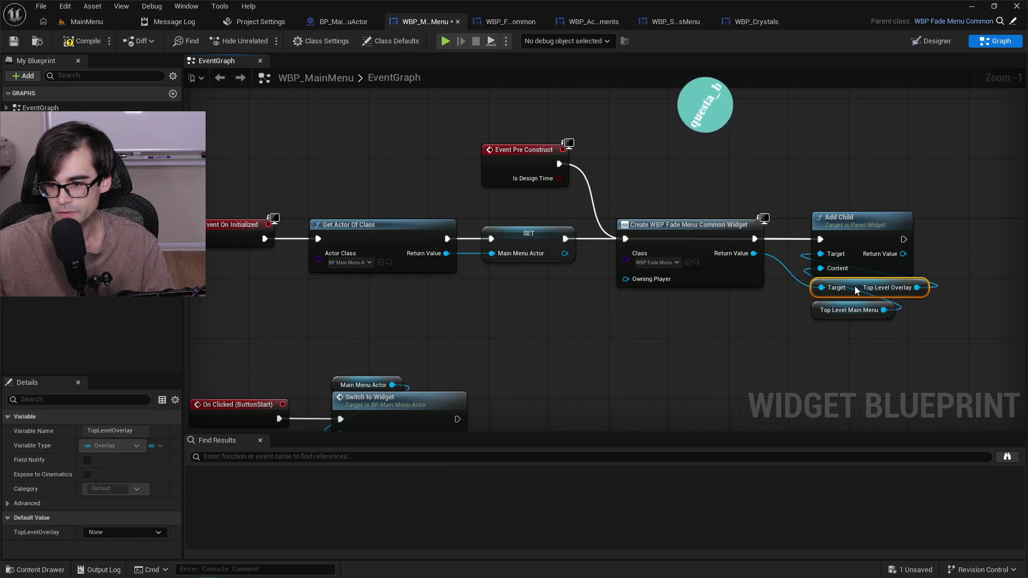
Wire SET's execution into Create Widget and tuck Top Level Main Menu under Top Level Overlay
{"action": "mouse_move", "coordinate": [524, 145]}
{"action": "left_mouse_down"}
{"action": "mouse_move", "coordinate": [547, 99]}
{"action": "mouse_move", "coordinate": [532, 133]}
{"action": "left_mouse_up"}
{"action": "left_click_drag", "start_coordinate": [565, 239], "coordinate": [626, 239]}
{"action": "mouse_move", "coordinate": [704, 223]}
{"action": "left_mouse_down"}
{"action": "mouse_move", "coordinate": [701, 187]}
{"action": "mouse_move", "coordinate": [706, 241]}
{"action": "mouse_move", "coordinate": [701, 222]}
{"action": "left_mouse_up"}
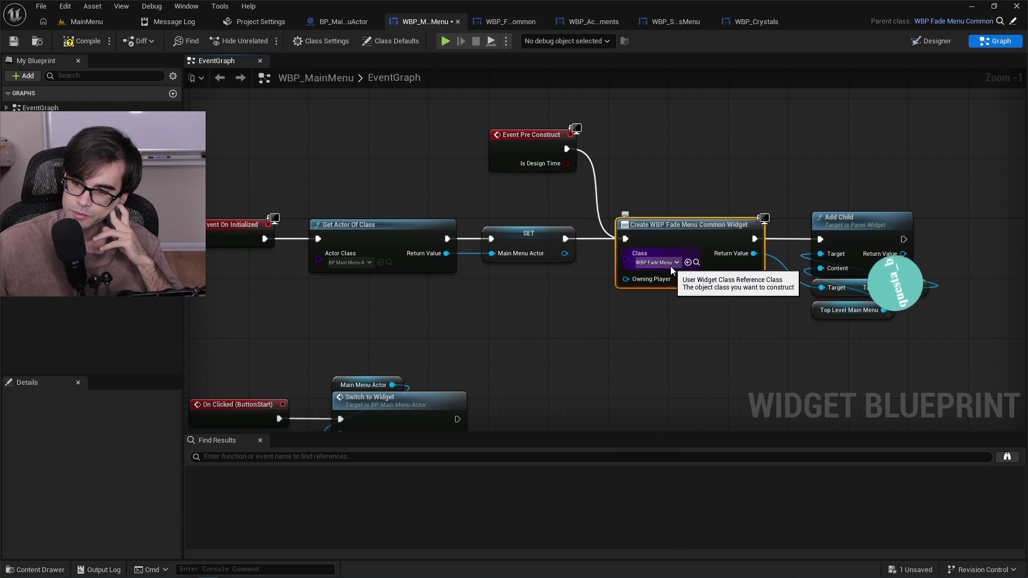
{"action": "left_click", "coordinate": [819, 309]}
{"action": "left_click_drag", "start_coordinate": [817, 307], "coordinate": [817, 300]}
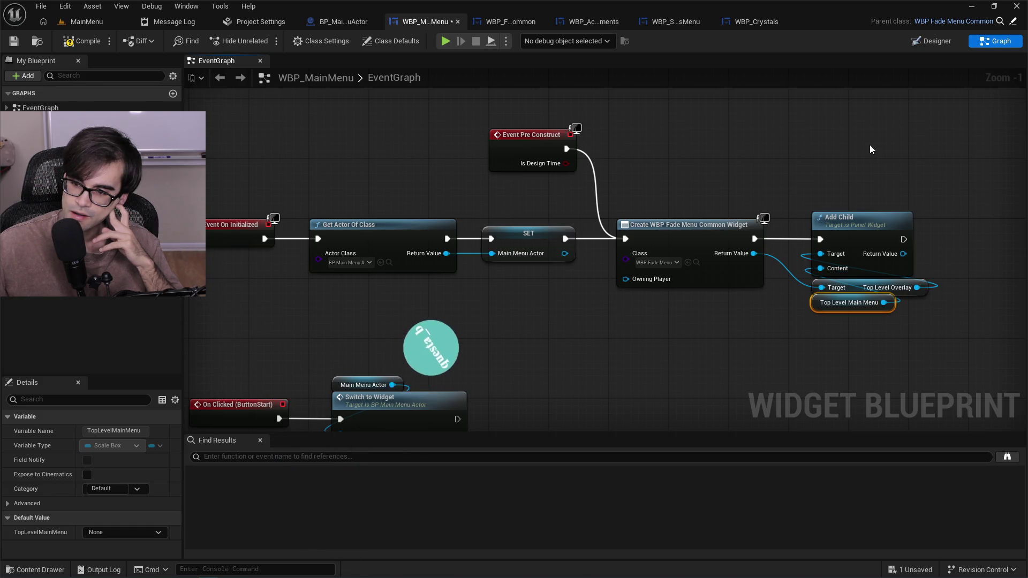
Search actions for 'top level ove' without adding a node, then pan to view the whole chain
{"action": "mouse_move", "coordinate": [878, 190]}
{"action": "left_mouse_down"}
{"action": "mouse_move", "coordinate": [737, 197]}
{"action": "mouse_move", "coordinate": [761, 233]}
{"action": "mouse_move", "coordinate": [721, 232]}
{"action": "left_mouse_up"}
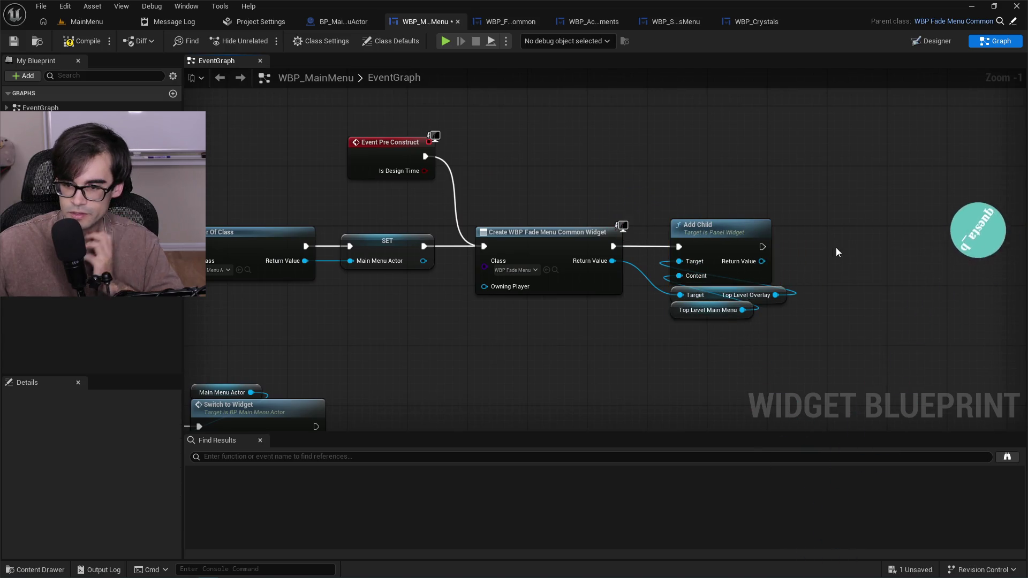
{"action": "right_click", "coordinate": [857, 249]}
{"action": "type", "text": "set to"}
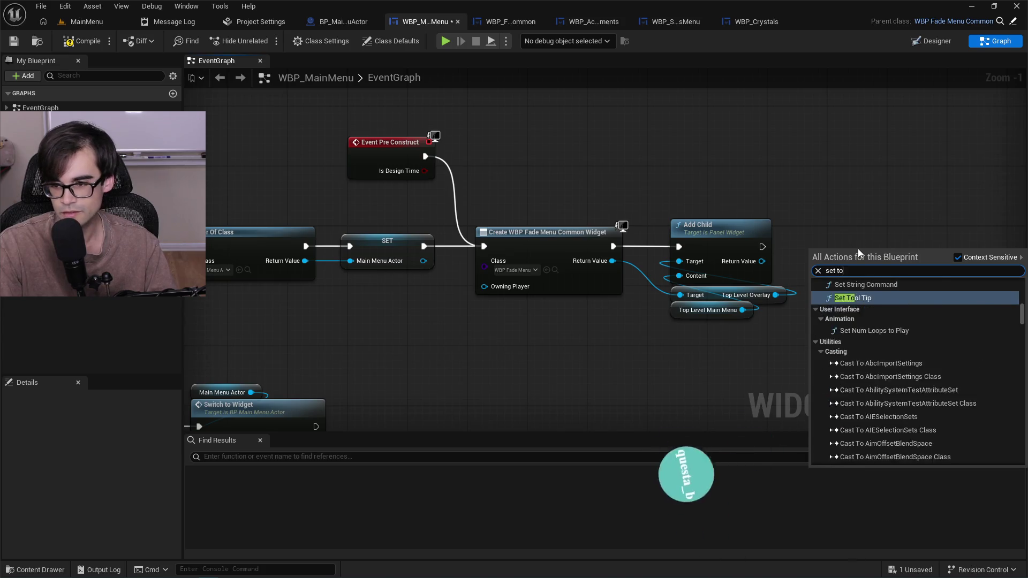
{"action": "type", "text": "p level"}
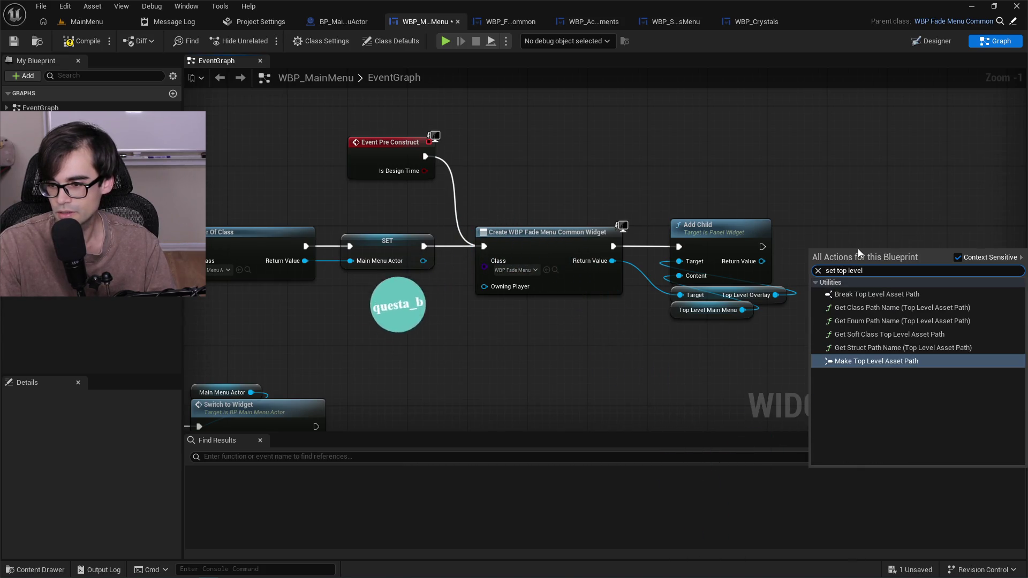
{"action": "key", "text": "BackSpace"}
{"action": "key", "text": "BackSpace"}
{"action": "key", "text": "BackSpace"}
{"action": "key", "text": "BackSpace"}
{"action": "key", "text": "BackSpace"}
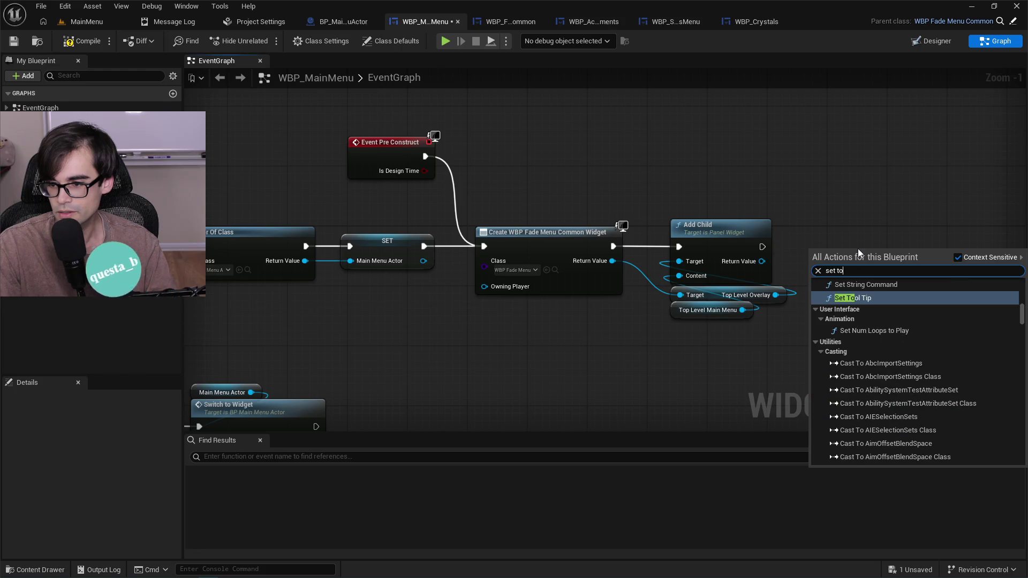
{"action": "type", "text": "top level ove"}
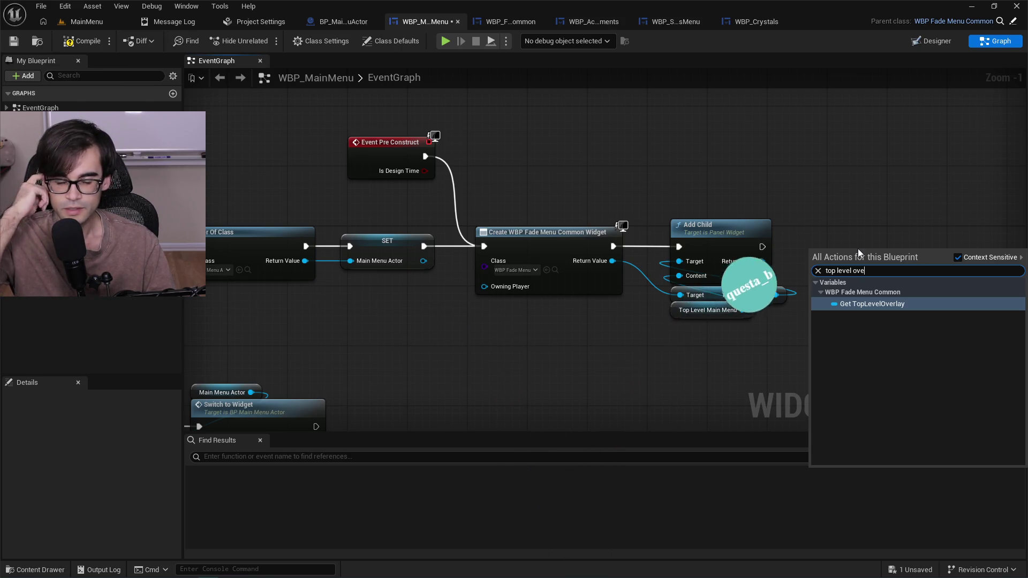
{"action": "left_click", "coordinate": [811, 196]}
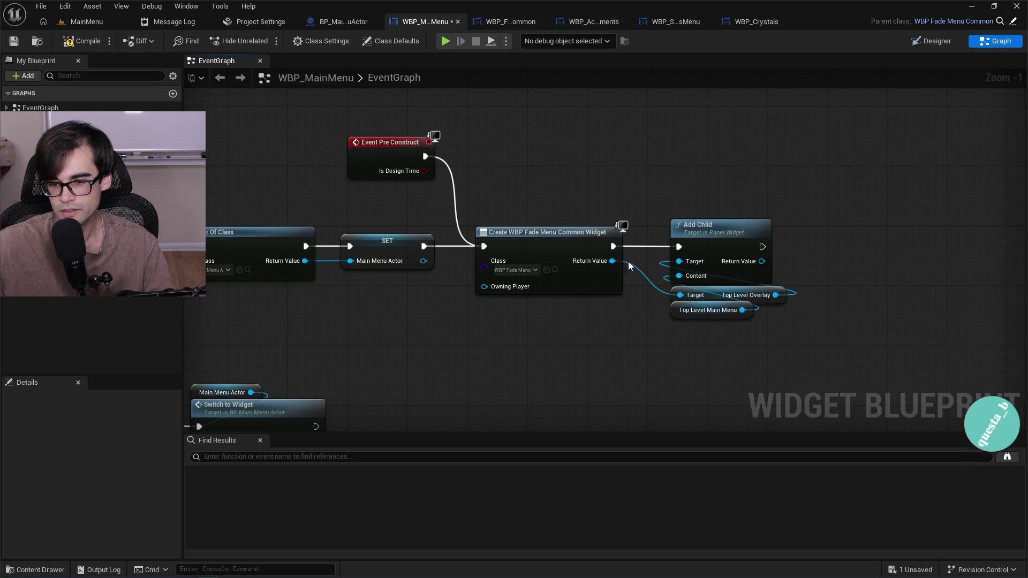
{"action": "scroll", "coordinate": [756, 261], "scroll_direction": "down", "scroll_amount": 2}
{"action": "mouse_move", "coordinate": [766, 314]}
{"action": "left_mouse_down"}
{"action": "mouse_move", "coordinate": [779, 144]}
{"action": "mouse_move", "coordinate": [826, 223]}
{"action": "mouse_move", "coordinate": [787, 136]}
{"action": "mouse_move", "coordinate": [629, 408]}
{"action": "left_mouse_up"}
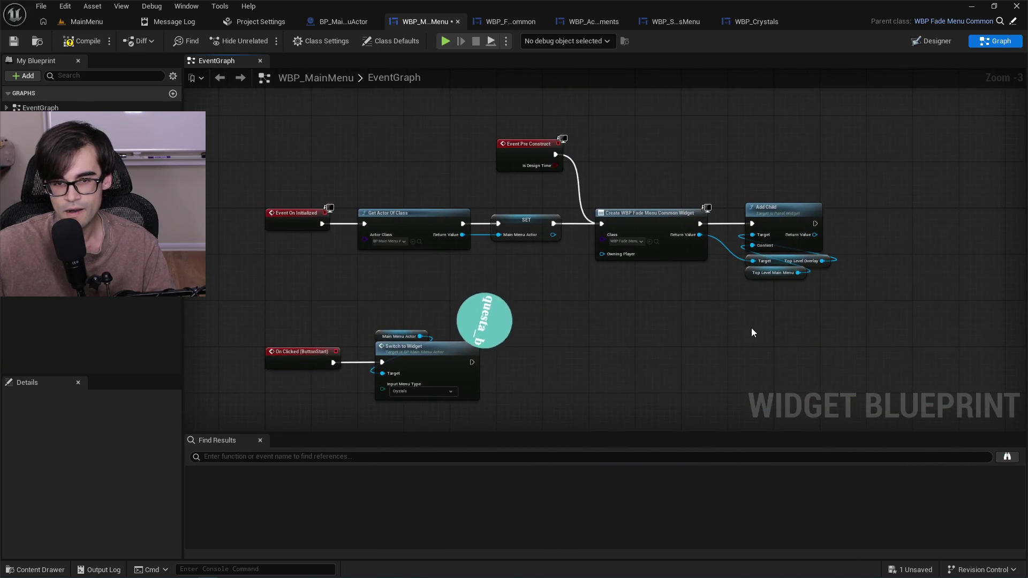
{"action": "left_click_drag", "start_coordinate": [750, 328], "coordinate": [679, 387]}
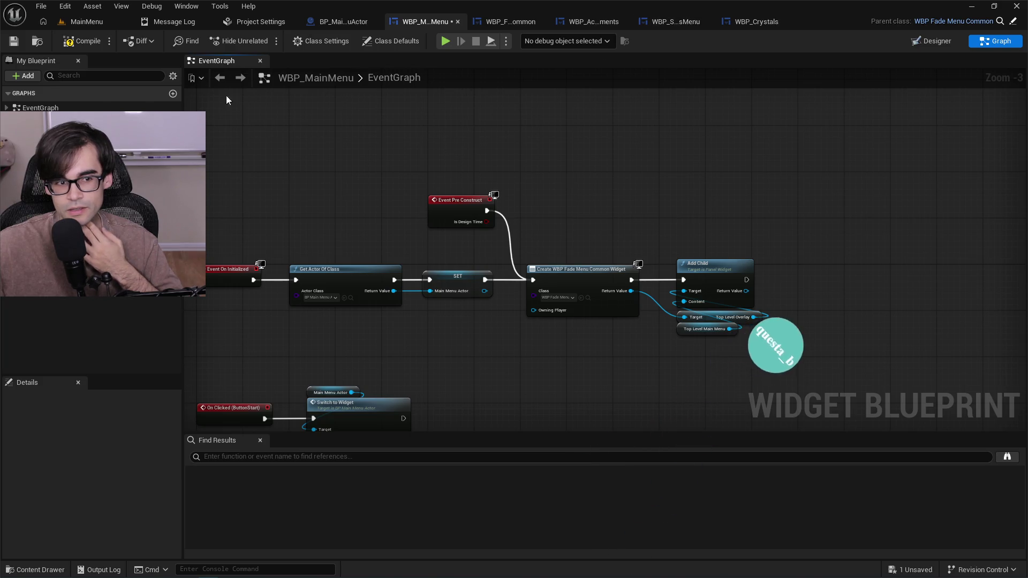
In WBP_FadeMenuCommon's graph, look over the FadeAnimation, OnFadeInComplete and OnFadeOutComplete functions
{"action": "left_click", "coordinate": [514, 22]}
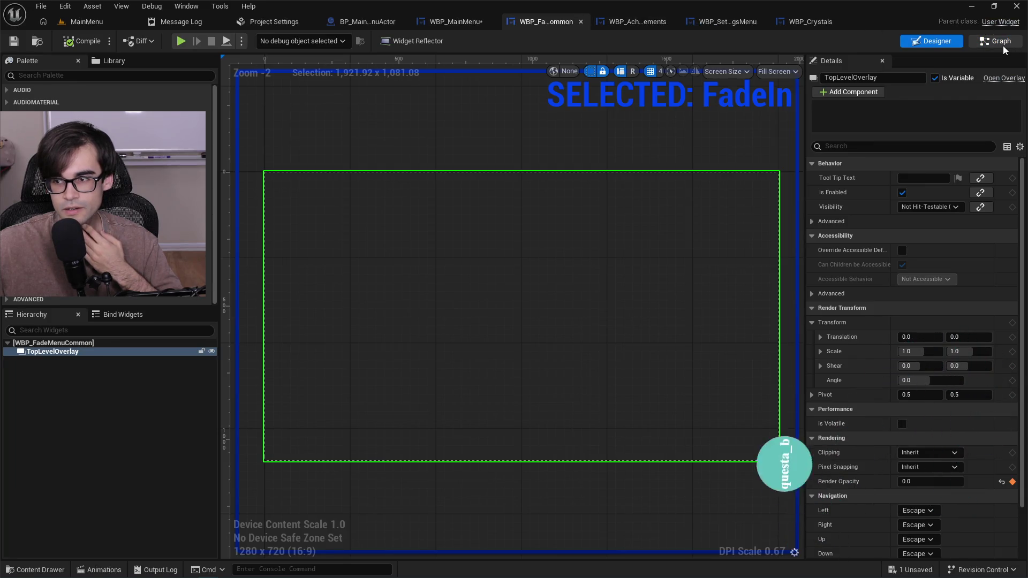
{"action": "left_click", "coordinate": [984, 48]}
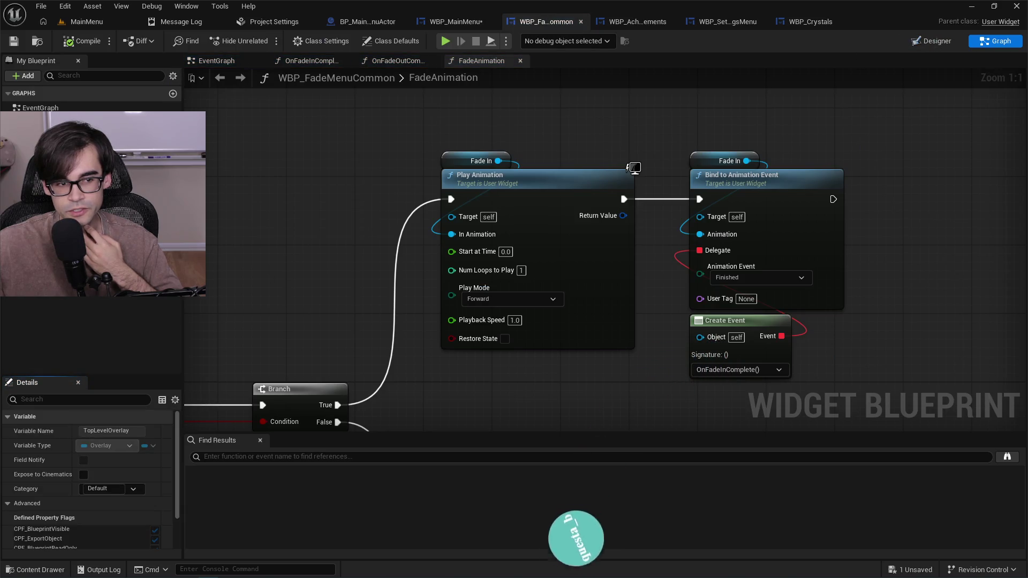
{"action": "left_click", "coordinate": [208, 247]}
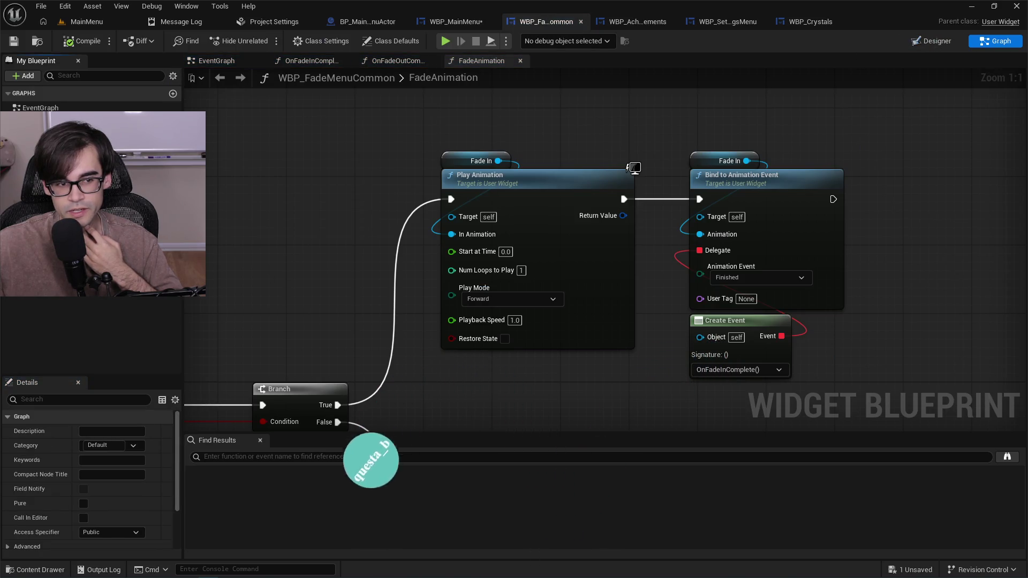
{"action": "left_click", "coordinate": [311, 61]}
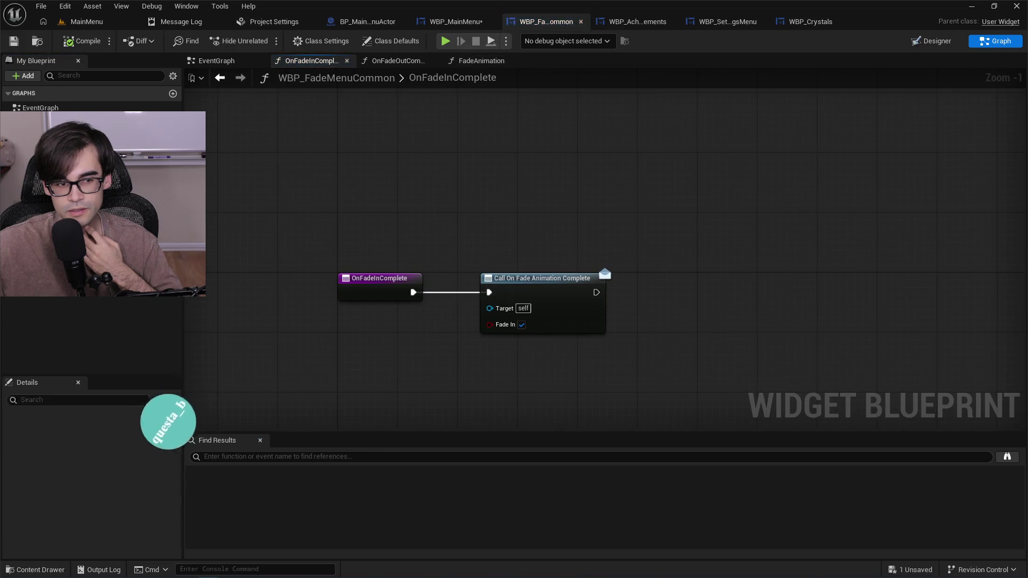
{"action": "left_click", "coordinate": [398, 61]}
{"action": "left_click", "coordinate": [482, 60]}
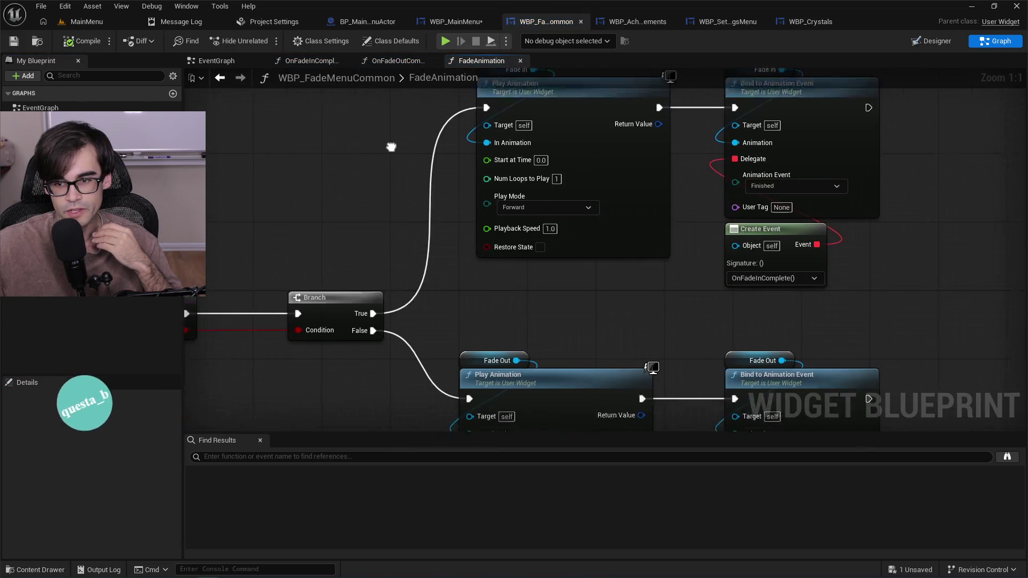
Inspect the Fade Out and Fade In animation variables in the FadeAnimation graph
{"action": "scroll", "coordinate": [390, 159], "scroll_direction": "down", "scroll_amount": 2}
{"action": "left_click_drag", "start_coordinate": [474, 201], "coordinate": [429, 238]}
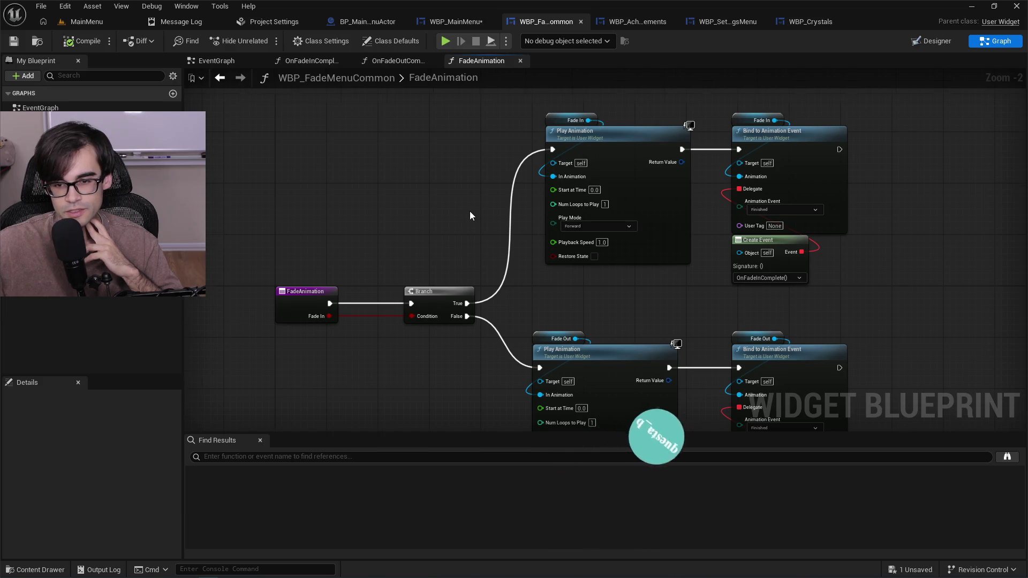
{"action": "scroll", "coordinate": [470, 211], "scroll_direction": "down", "scroll_amount": 1}
{"action": "scroll", "coordinate": [470, 216], "scroll_direction": "up", "scroll_amount": 1}
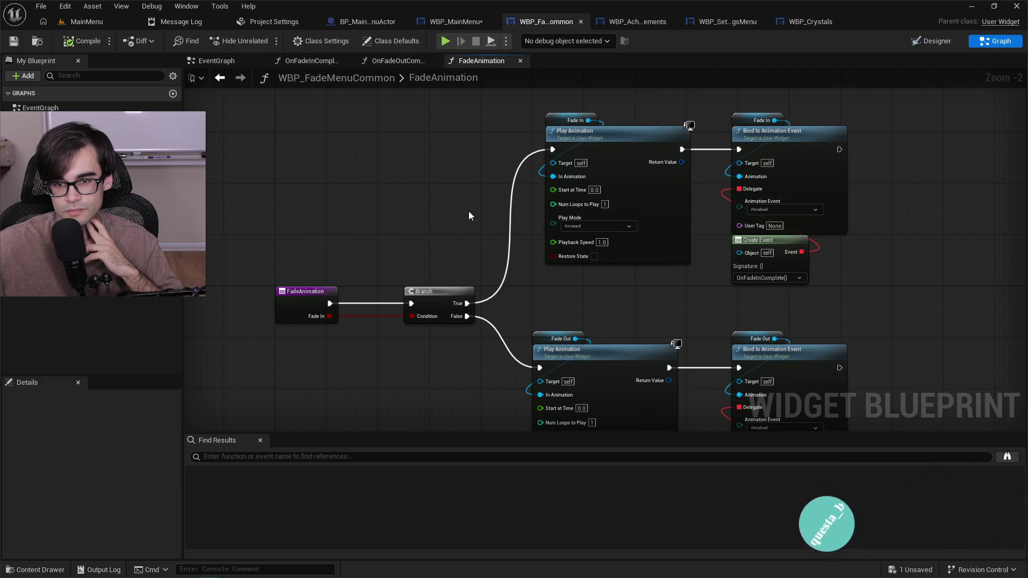
{"action": "left_click", "coordinate": [538, 338]}
{"action": "left_click", "coordinate": [556, 115]}
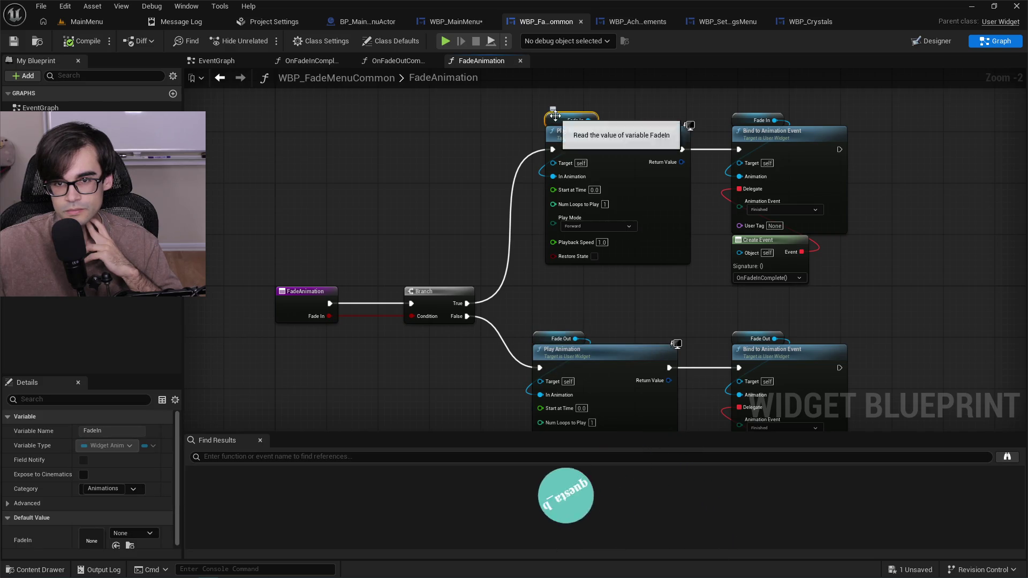
{"action": "left_click", "coordinate": [734, 117]}
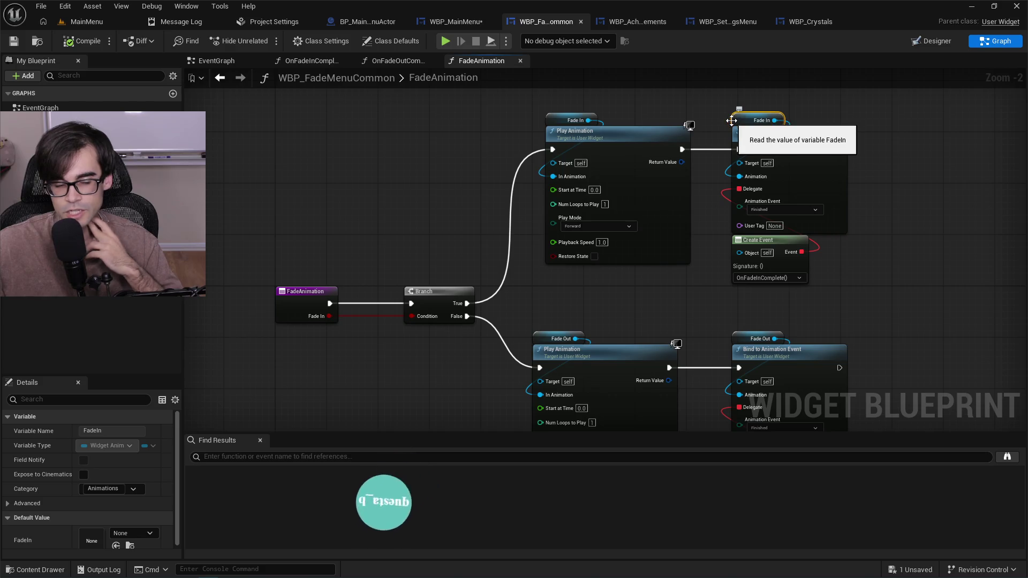
Switch through the Settings menu tab to the Achievements menu designer
{"action": "left_click", "coordinate": [734, 24]}
{"action": "left_click", "coordinate": [733, 25]}
{"action": "left_click", "coordinate": [670, 24]}
{"action": "left_click", "coordinate": [589, 22]}
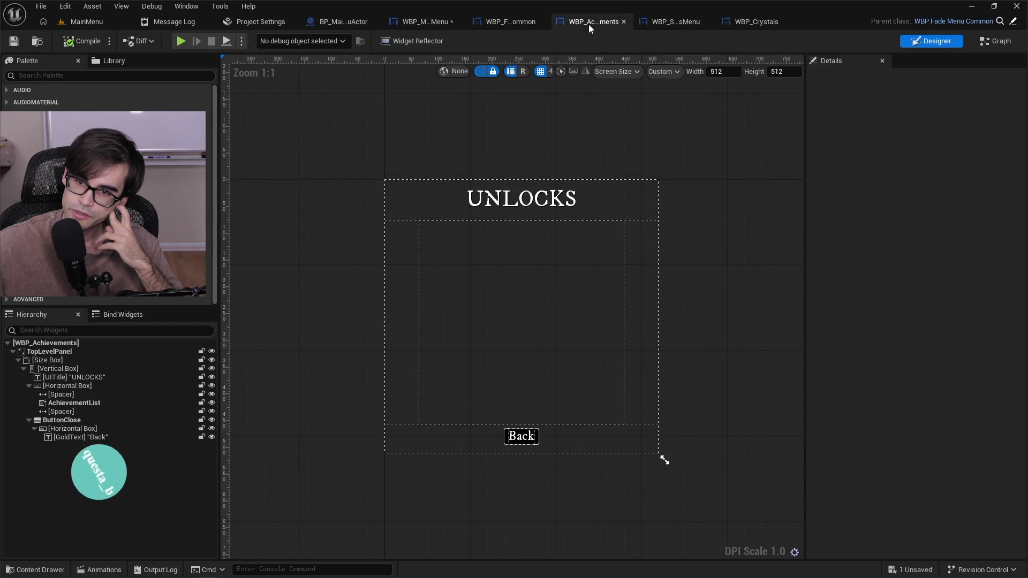
Cycle through the FadeMenuCommon, Achievements, MainMenu, Settings and Crystals widget tabs
{"action": "left_click", "coordinate": [522, 21]}
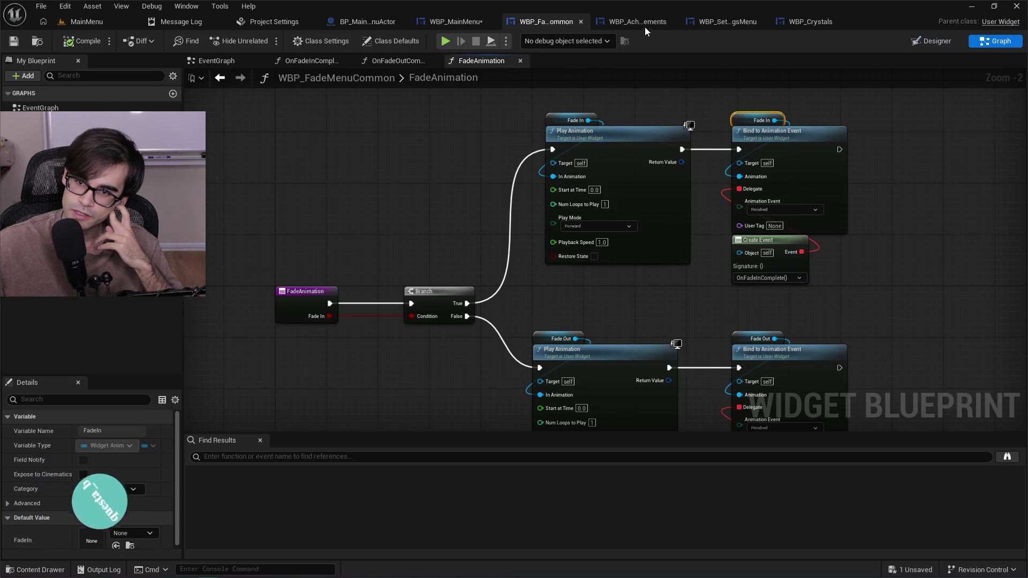
{"action": "left_click", "coordinate": [642, 22]}
{"action": "left_click", "coordinate": [517, 23]}
{"action": "left_click", "coordinate": [441, 23]}
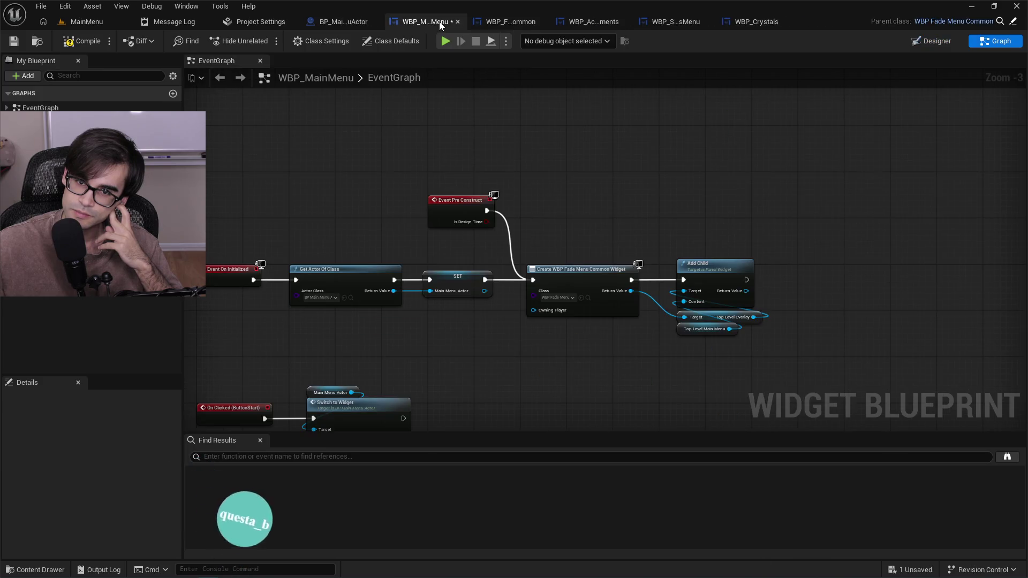
{"action": "left_click", "coordinate": [579, 24]}
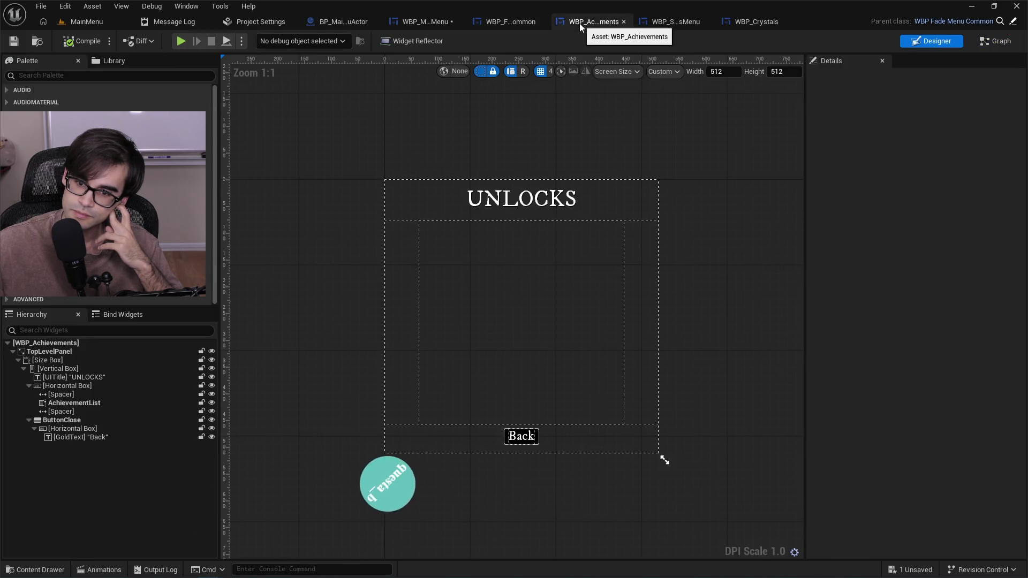
{"action": "left_click", "coordinate": [666, 21]}
{"action": "left_click", "coordinate": [755, 21]}
Revisit the Settings, Achievements and Crystals designers, then select WBP_FadeMenuCommon's FadeAnimation function
{"action": "left_click", "coordinate": [675, 21]}
{"action": "left_click", "coordinate": [592, 21]}
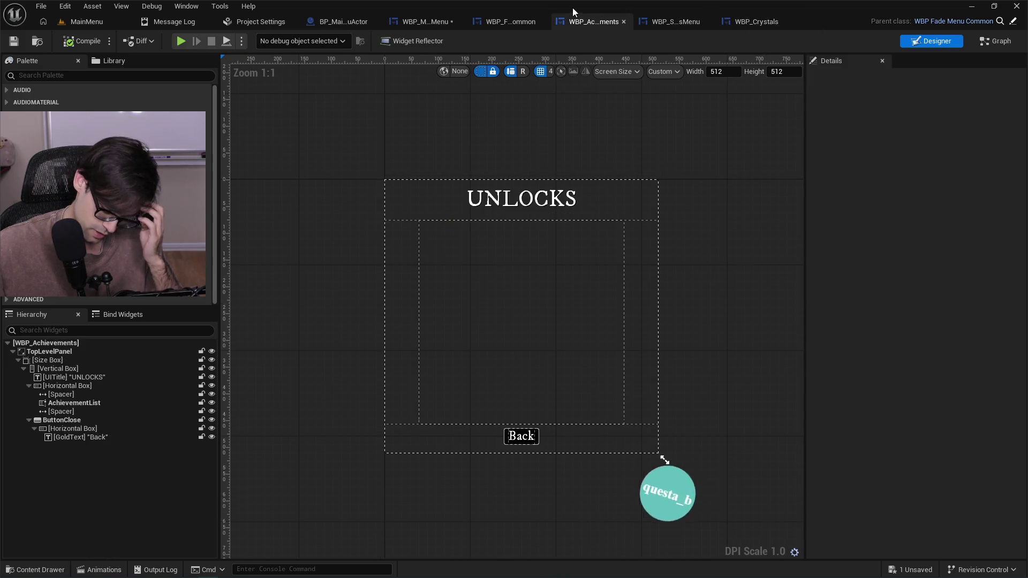
{"action": "left_click", "coordinate": [671, 22]}
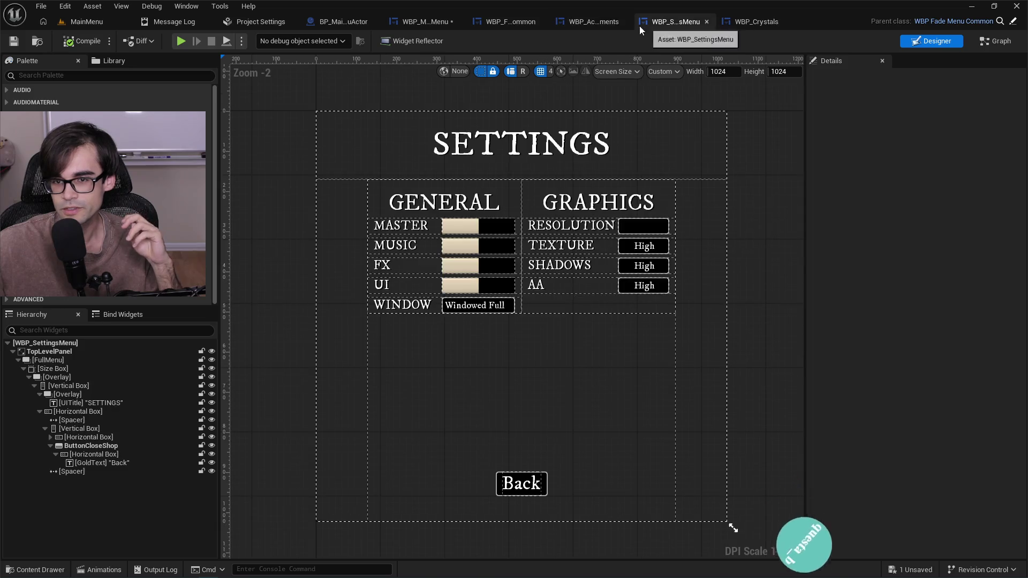
{"action": "left_click", "coordinate": [758, 21]}
{"action": "left_click", "coordinate": [592, 22]}
{"action": "left_click", "coordinate": [510, 22]}
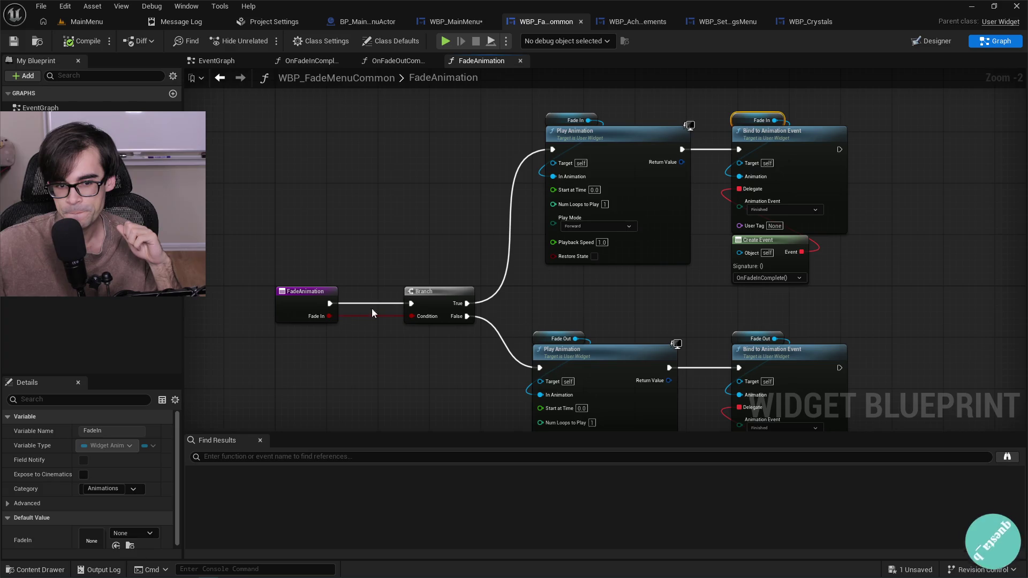
{"action": "left_click", "coordinate": [305, 300]}
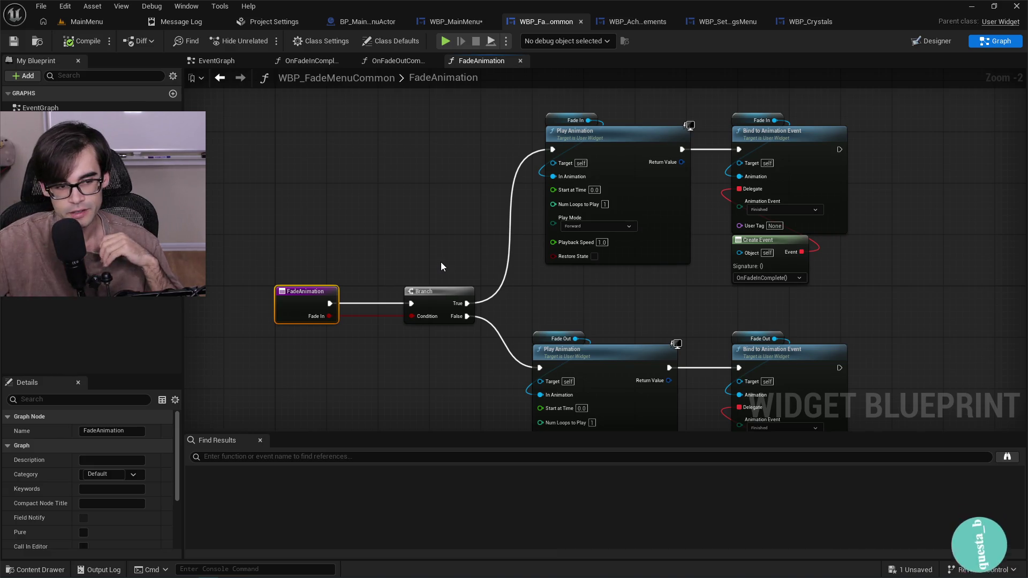
Check the TopLevelOverlay variable's settings and Default Value choices
{"action": "scroll", "coordinate": [109, 443], "scroll_direction": "down", "scroll_amount": 3}
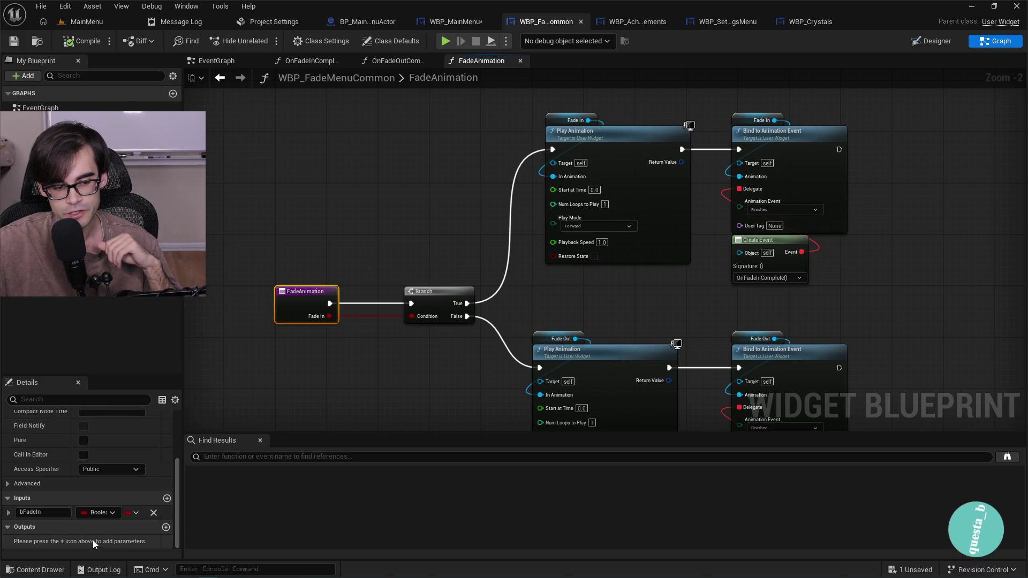
{"action": "left_click", "coordinate": [48, 224]}
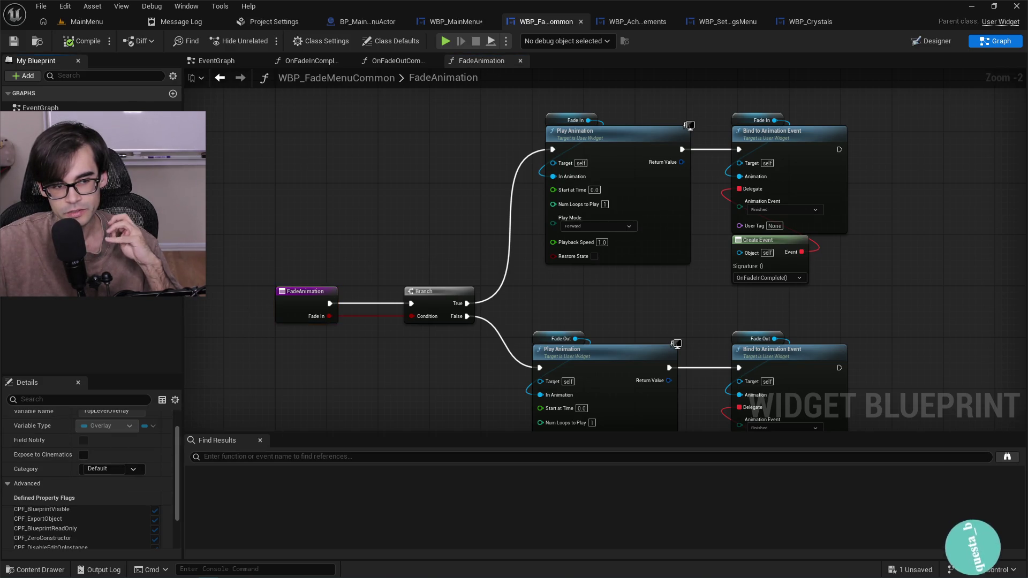
{"action": "scroll", "coordinate": [138, 488], "scroll_direction": "down", "scroll_amount": 3}
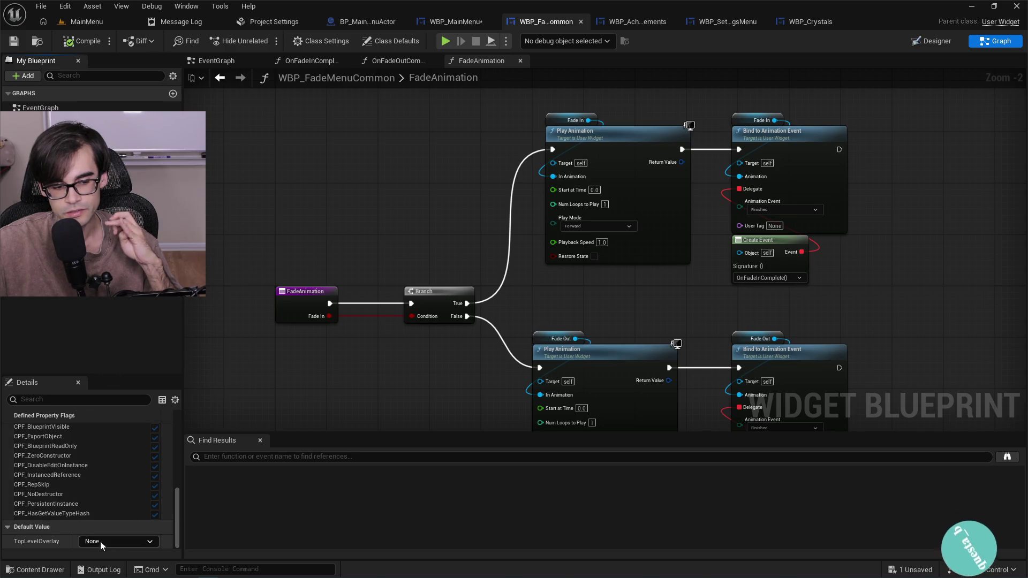
{"action": "left_click", "coordinate": [128, 541]}
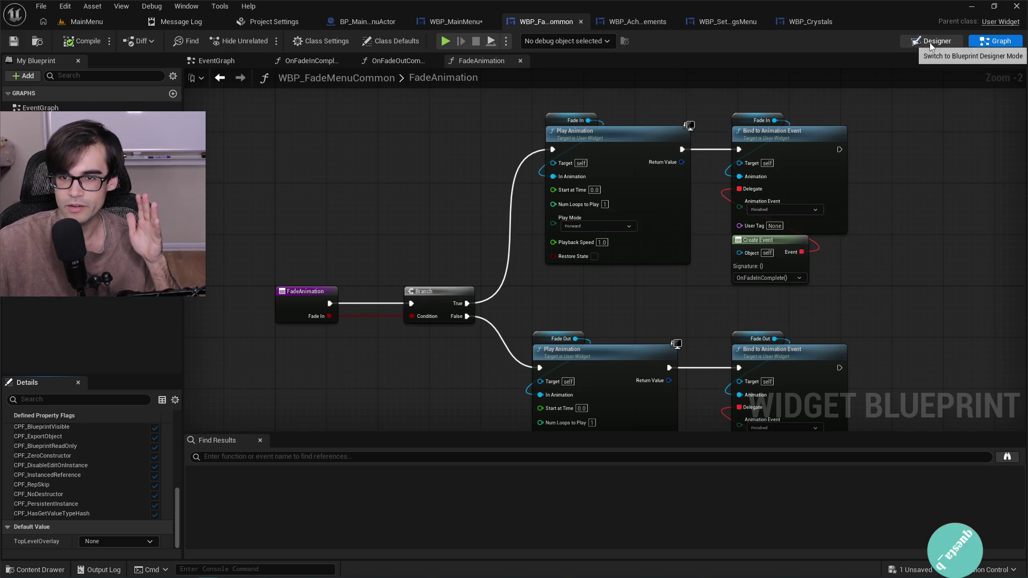
Cycle through the menu widget tabs, then zoom into WBP_MainMenu's event graph with the fade widget creation
{"action": "left_click", "coordinate": [617, 22]}
{"action": "left_click", "coordinate": [677, 22]}
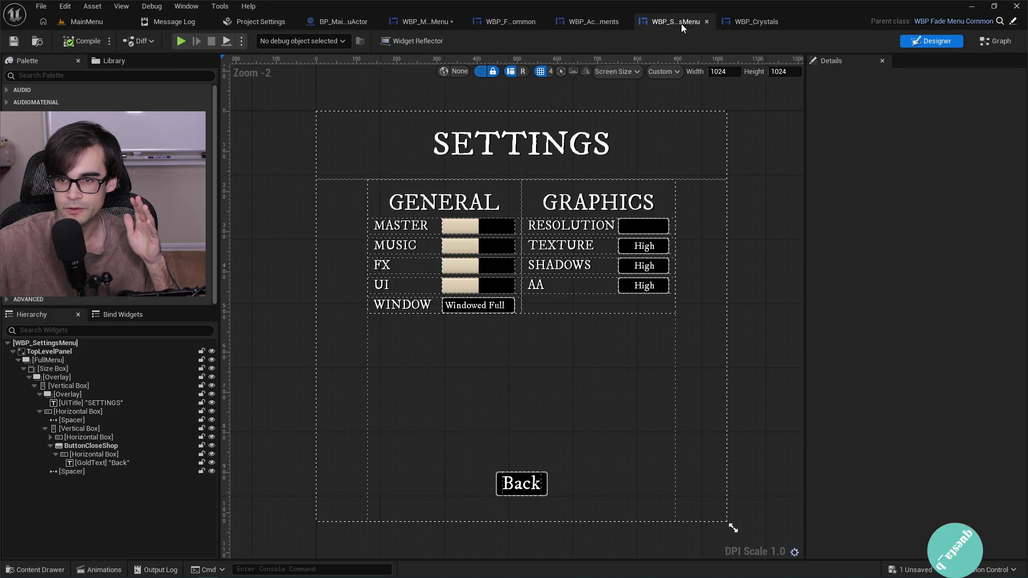
{"action": "left_click", "coordinate": [755, 22]}
{"action": "left_click", "coordinate": [680, 24]}
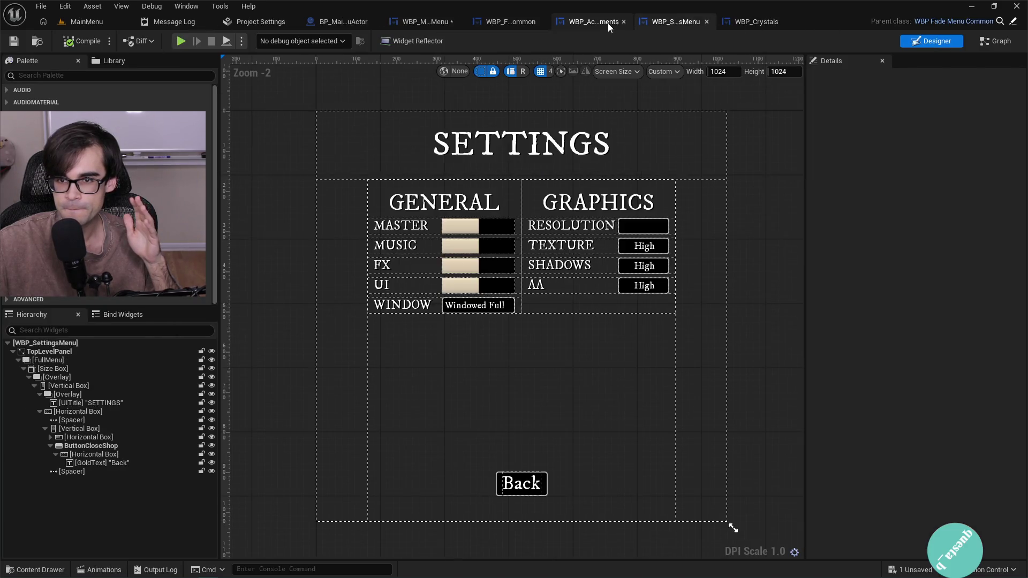
{"action": "left_click", "coordinate": [608, 24]}
{"action": "left_click", "coordinate": [516, 24]}
{"action": "mouse_move", "coordinate": [882, 161]}
{"action": "left_mouse_down"}
{"action": "mouse_move", "coordinate": [690, 230]}
{"action": "mouse_move", "coordinate": [670, 223]}
{"action": "mouse_move", "coordinate": [725, 125]}
{"action": "mouse_move", "coordinate": [753, 144]}
{"action": "mouse_move", "coordinate": [787, 145]}
{"action": "left_mouse_up"}
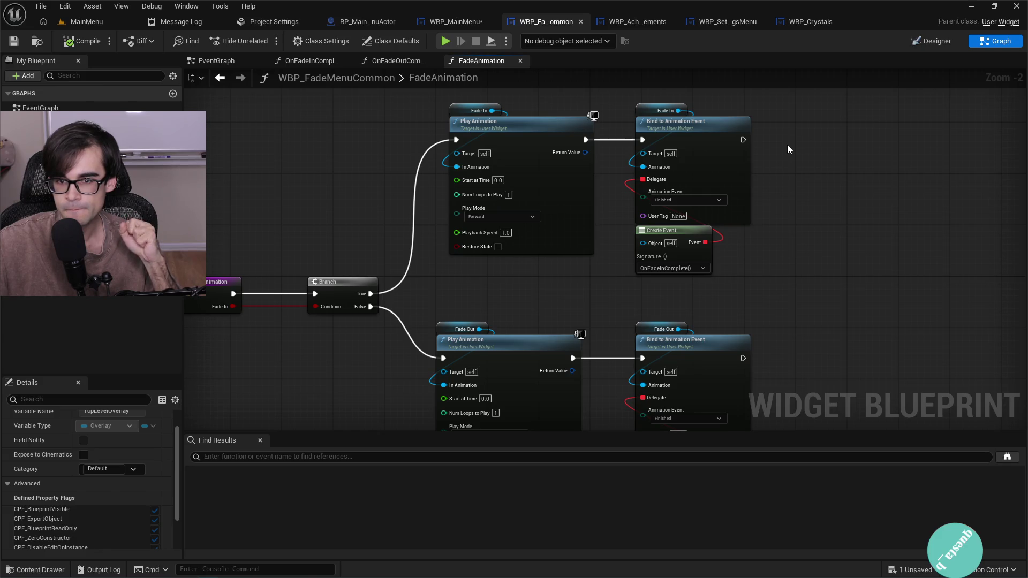
{"action": "left_click", "coordinate": [456, 22]}
{"action": "scroll", "coordinate": [637, 203], "scroll_direction": "up", "scroll_amount": 3}
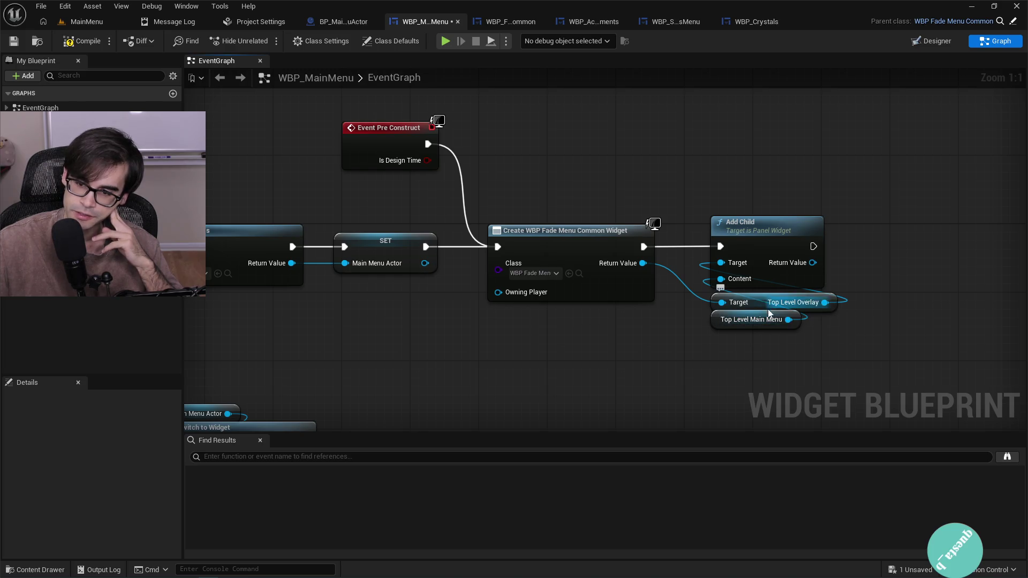
Return to the MainMenu level and start Play In Editor to view the MAGEGUARD TOWER menu
{"action": "mouse_move", "coordinate": [580, 176]}
{"action": "left_mouse_down"}
{"action": "mouse_move", "coordinate": [863, 165]}
{"action": "mouse_move", "coordinate": [897, 175]}
{"action": "mouse_move", "coordinate": [628, 200]}
{"action": "left_mouse_up"}
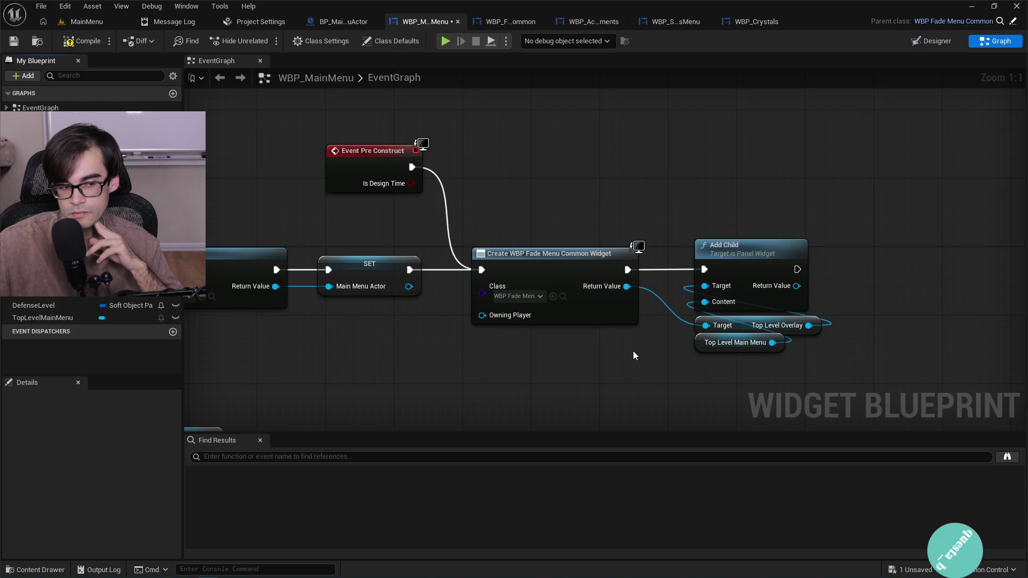
{"action": "left_click", "coordinate": [93, 21]}
{"action": "left_click", "coordinate": [266, 40]}
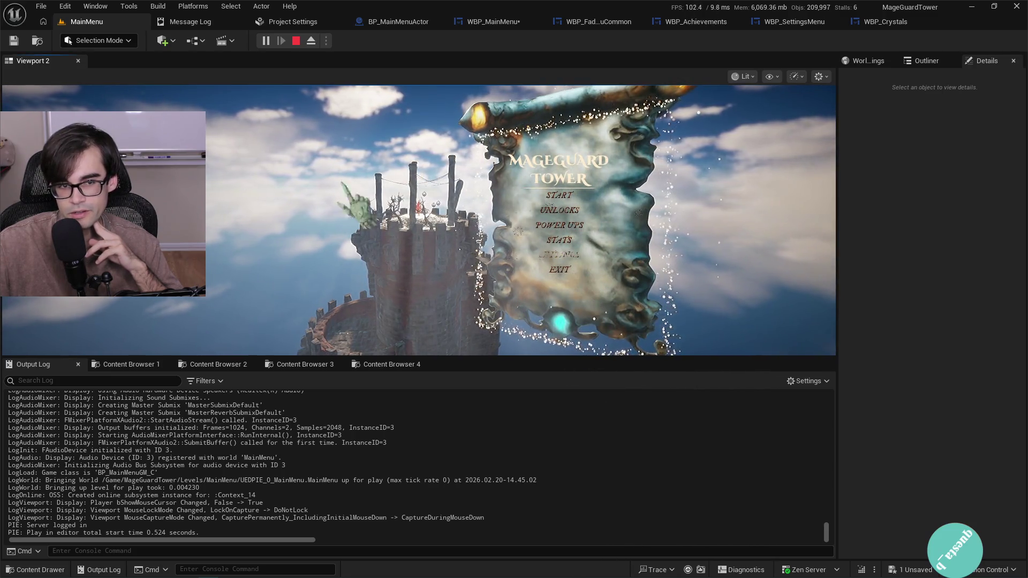
Stop the play-in-editor test session
{"action": "left_click", "coordinate": [296, 41]}
{"action": "scroll", "coordinate": [589, 428], "scroll_direction": "up", "scroll_amount": 5}
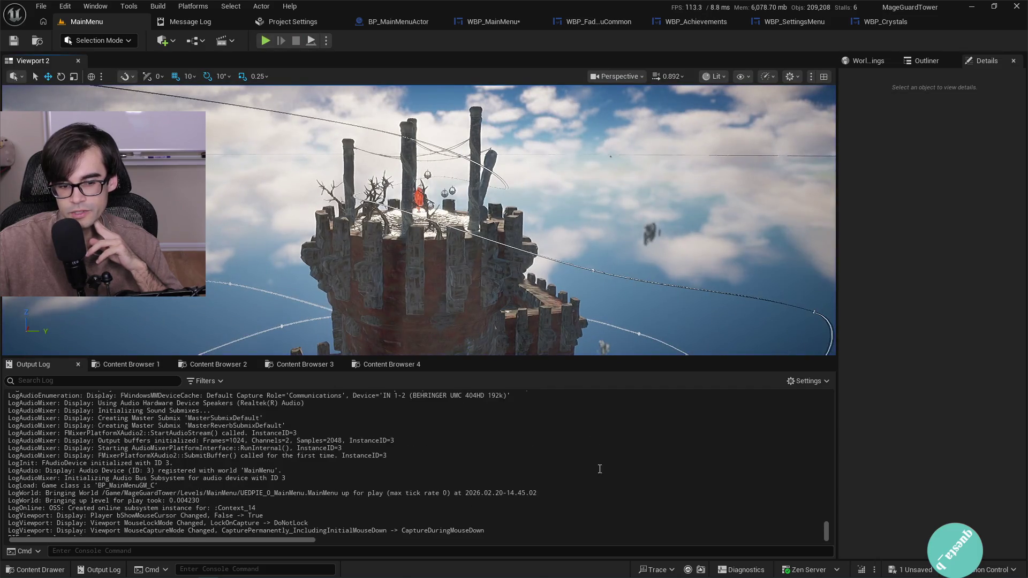
{"action": "scroll", "coordinate": [609, 455], "scroll_direction": "down", "scroll_amount": 5}
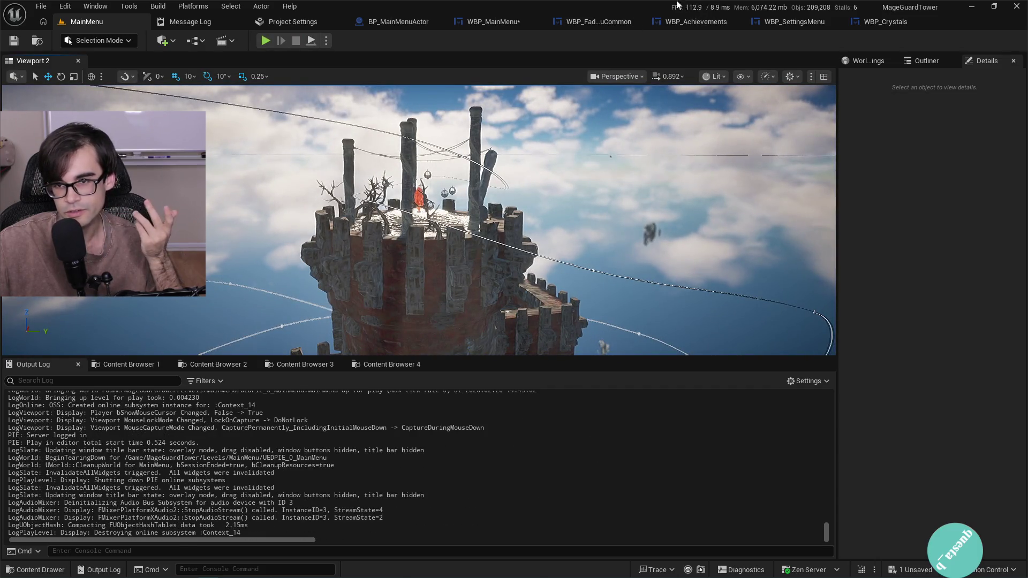
Look through the Settings, Crystals, Achievements and FadeMenuCommon tabs, ending on WBP_MainMenu's event graph
{"action": "left_click", "coordinate": [798, 26]}
{"action": "left_click", "coordinate": [748, 22]}
{"action": "left_click", "coordinate": [673, 24]}
{"action": "left_click", "coordinate": [603, 26]}
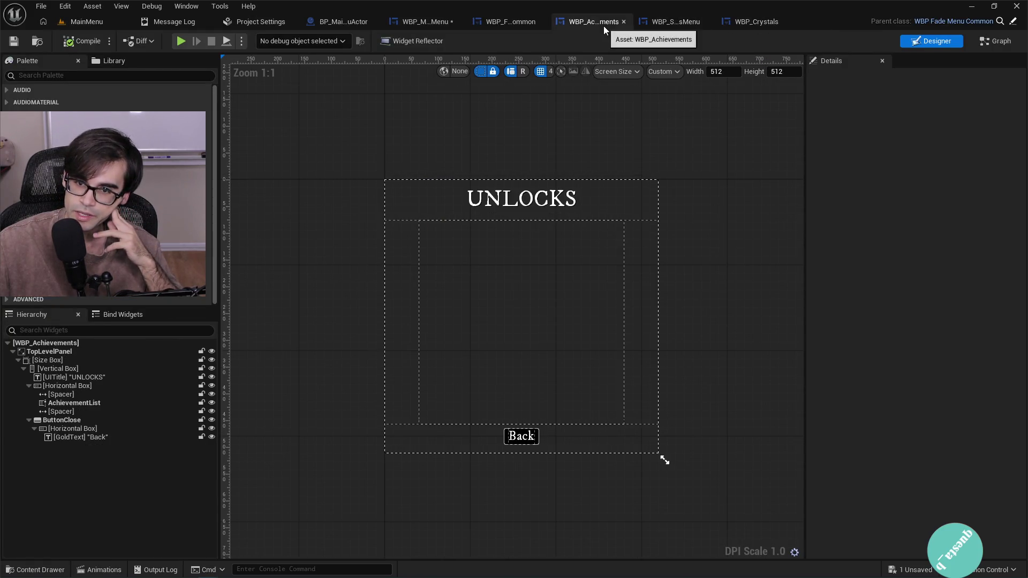
{"action": "left_click", "coordinate": [513, 25]}
{"action": "left_click", "coordinate": [464, 23]}
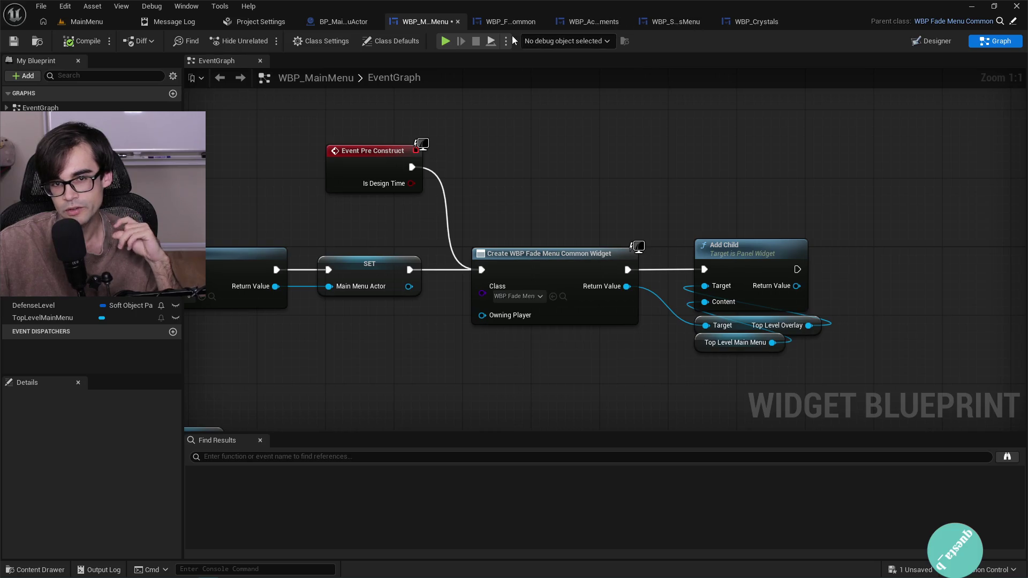
Save WBP_MainMenu and return to WBP_FadeMenuCommon's FadeAnimation graph
{"action": "left_click", "coordinate": [13, 41]}
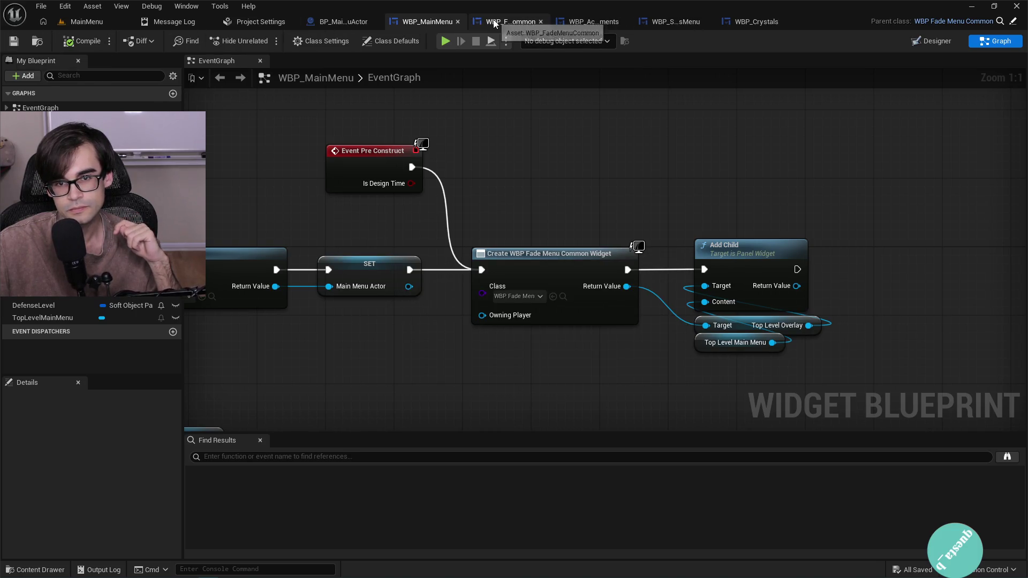
{"action": "left_click", "coordinate": [497, 22]}
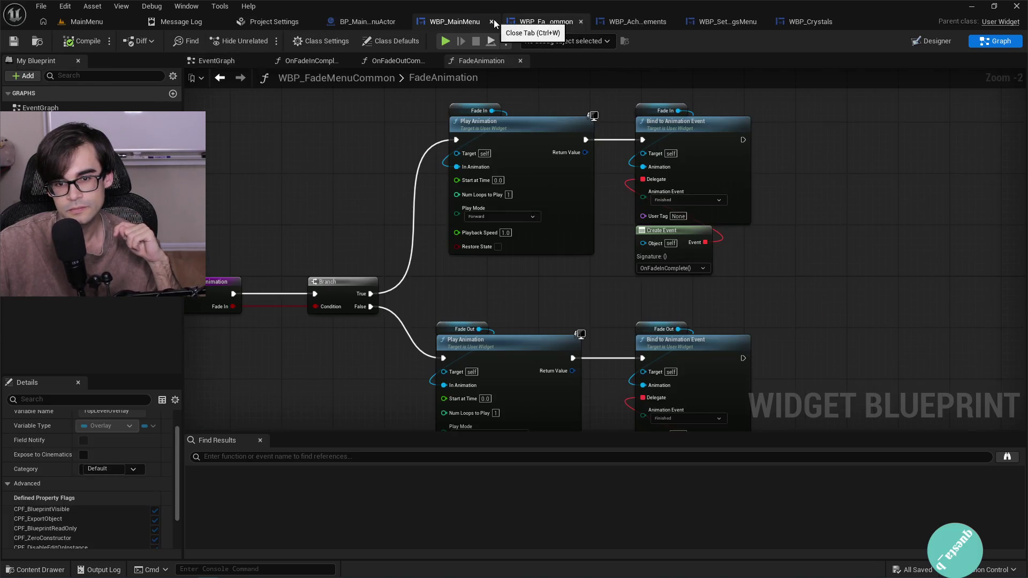
{"action": "left_click", "coordinate": [629, 21]}
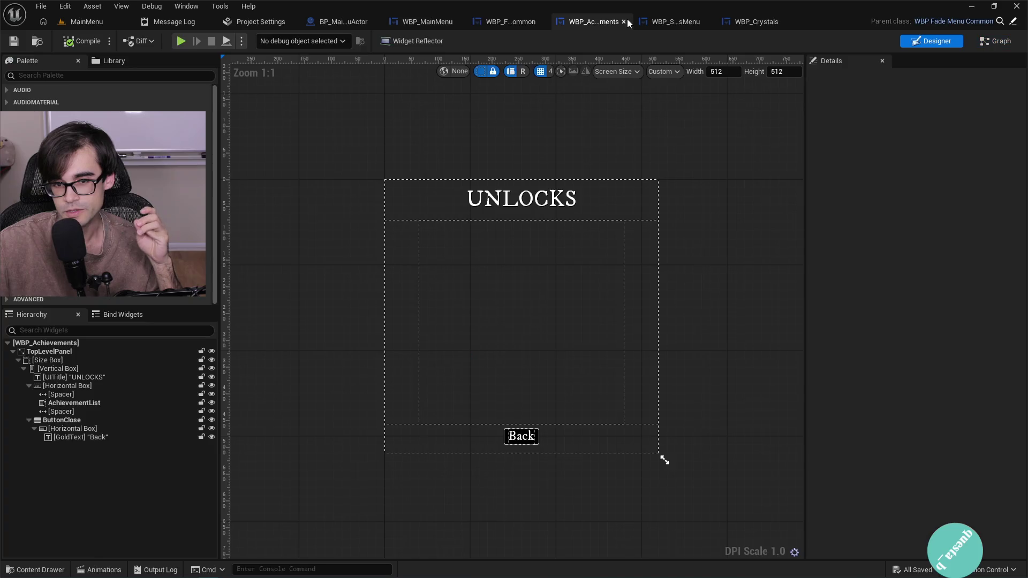
{"action": "left_click", "coordinate": [508, 24]}
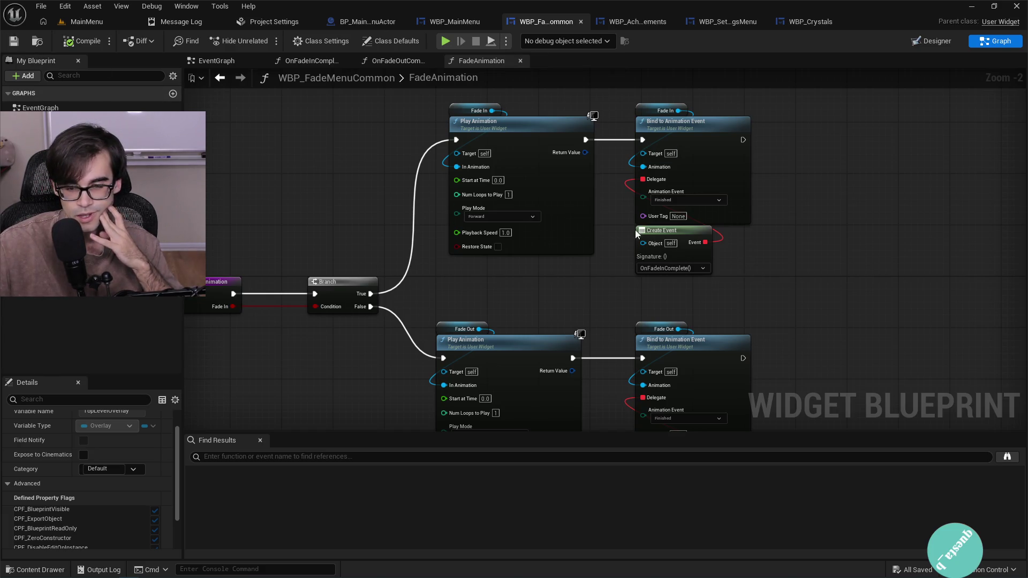
Review the FadeAnimation and Branch nodes and the Fade Out getter, then open the Designer
{"action": "scroll", "coordinate": [866, 281], "scroll_direction": "down", "scroll_amount": 2}
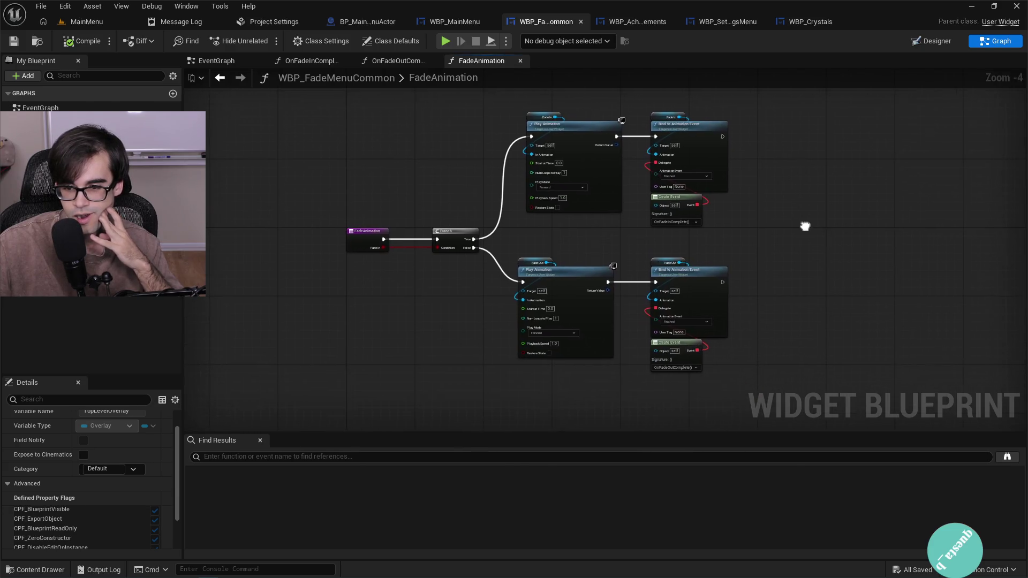
{"action": "scroll", "coordinate": [806, 231], "scroll_direction": "up", "scroll_amount": 1}
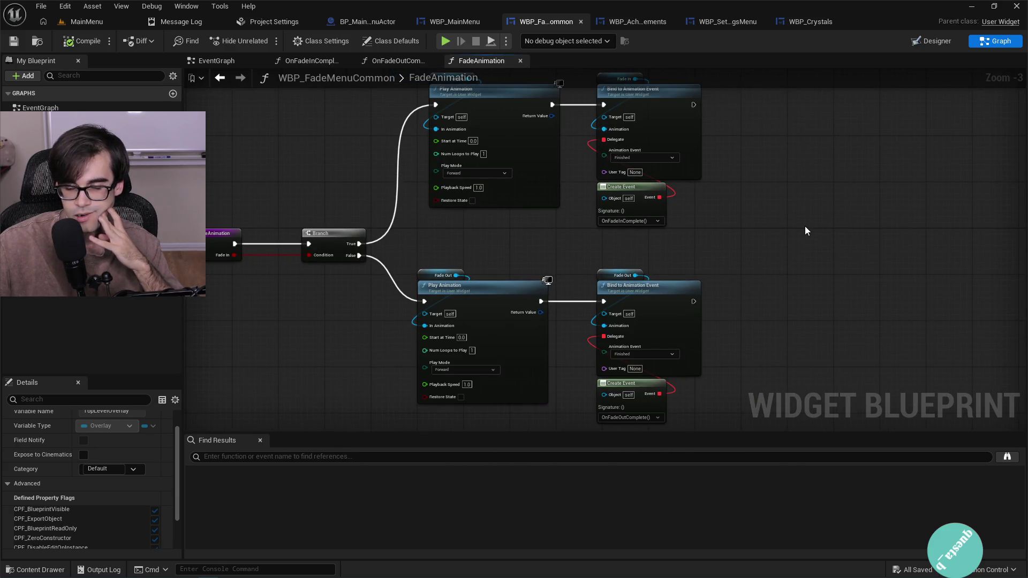
{"action": "scroll", "coordinate": [804, 226], "scroll_direction": "down", "scroll_amount": 1}
{"action": "scroll", "coordinate": [370, 220], "scroll_direction": "up", "scroll_amount": 2}
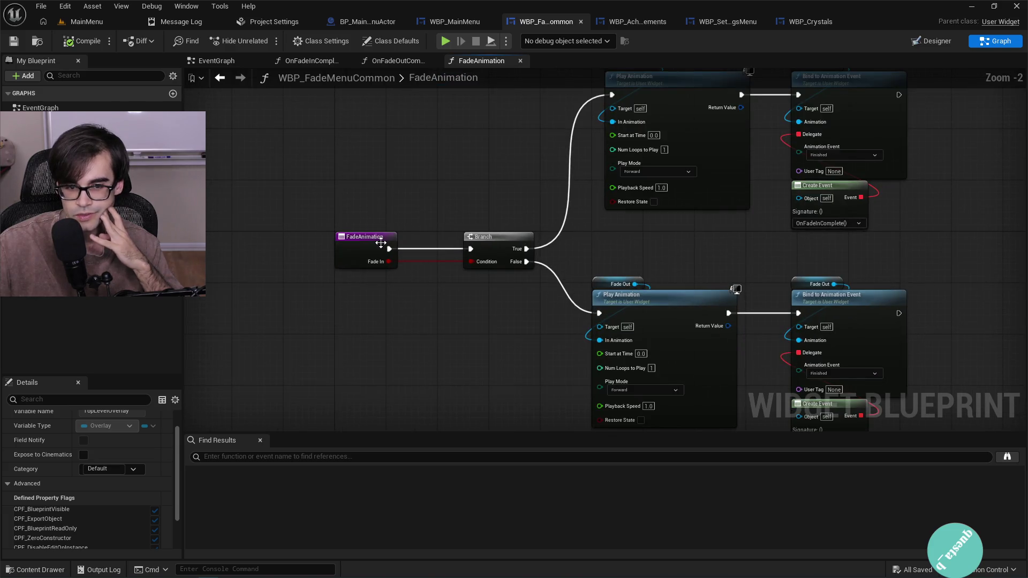
{"action": "mouse_move", "coordinate": [662, 237]}
{"action": "left_mouse_down"}
{"action": "mouse_move", "coordinate": [574, 252]}
{"action": "mouse_move", "coordinate": [541, 305]}
{"action": "left_mouse_up"}
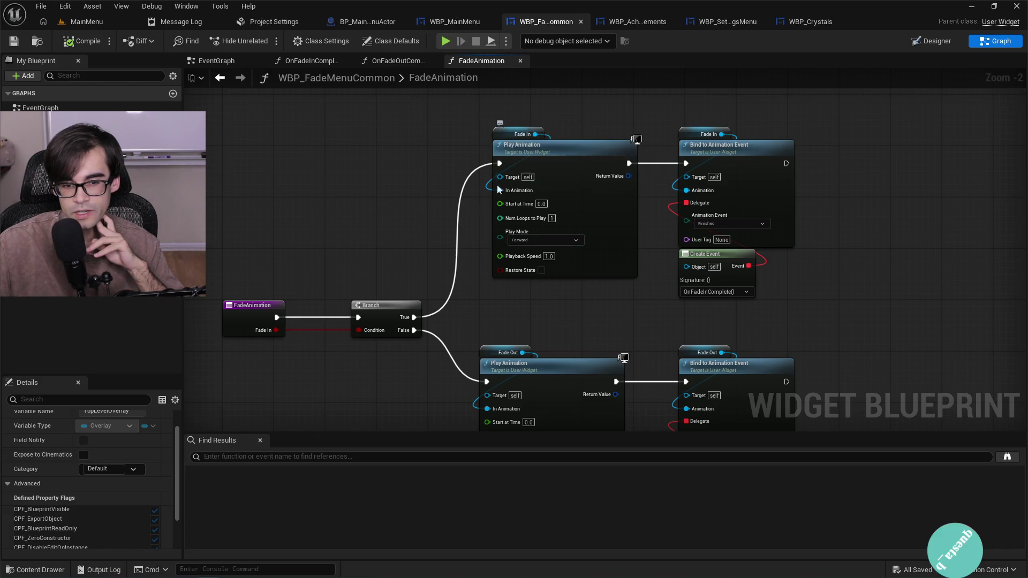
{"action": "left_click", "coordinate": [493, 346]}
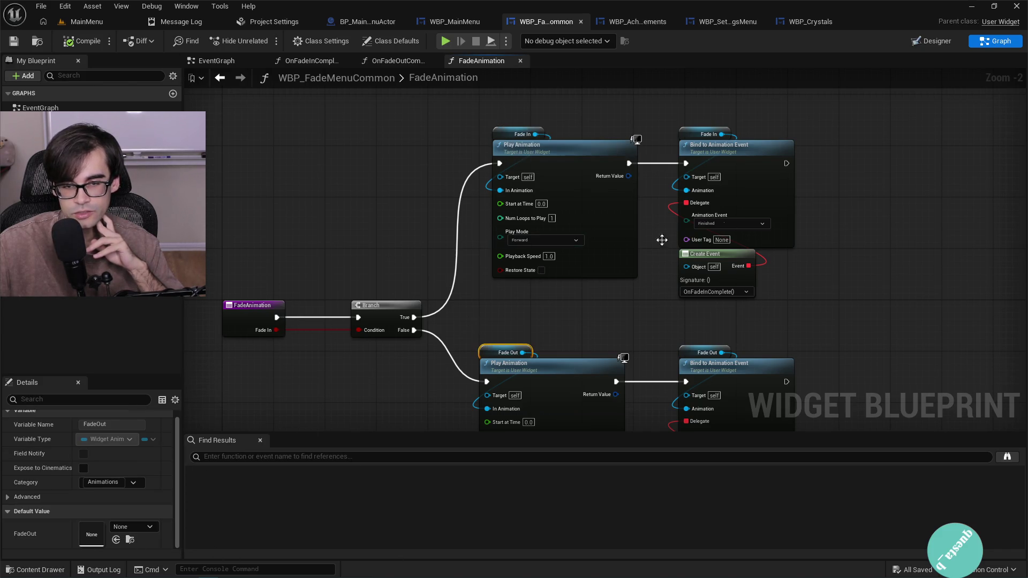
{"action": "left_click", "coordinate": [931, 41]}
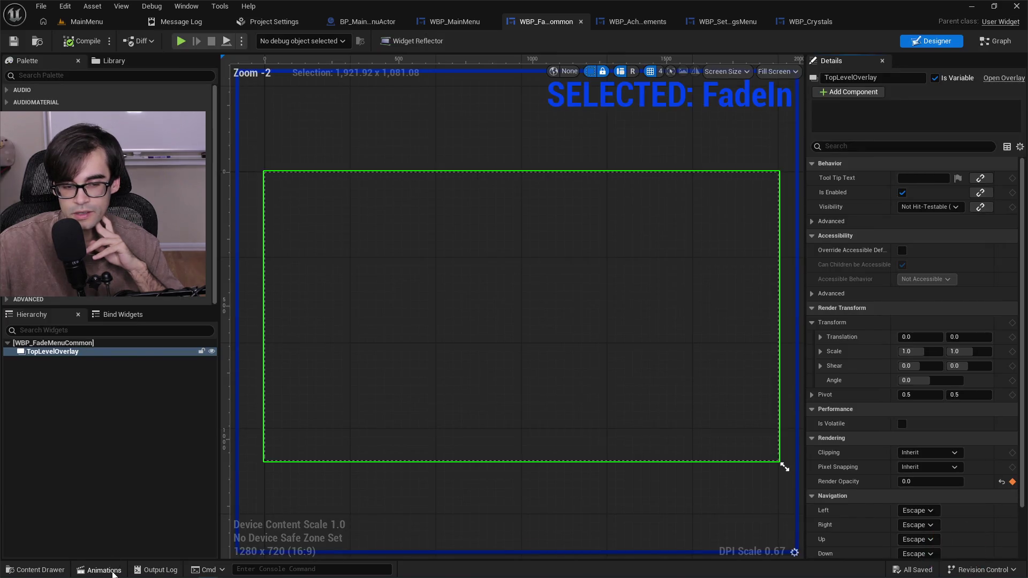
{"action": "left_click", "coordinate": [99, 569]}
{"action": "left_click", "coordinate": [53, 397]}
{"action": "left_click", "coordinate": [57, 386]}
{"action": "left_click", "coordinate": [72, 396]}
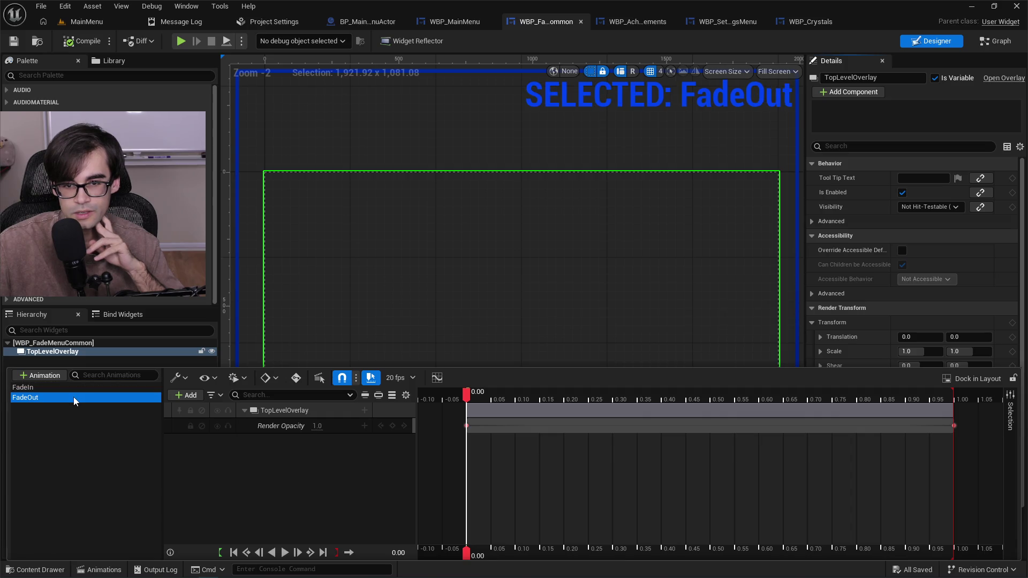
{"action": "left_click", "coordinate": [83, 454]}
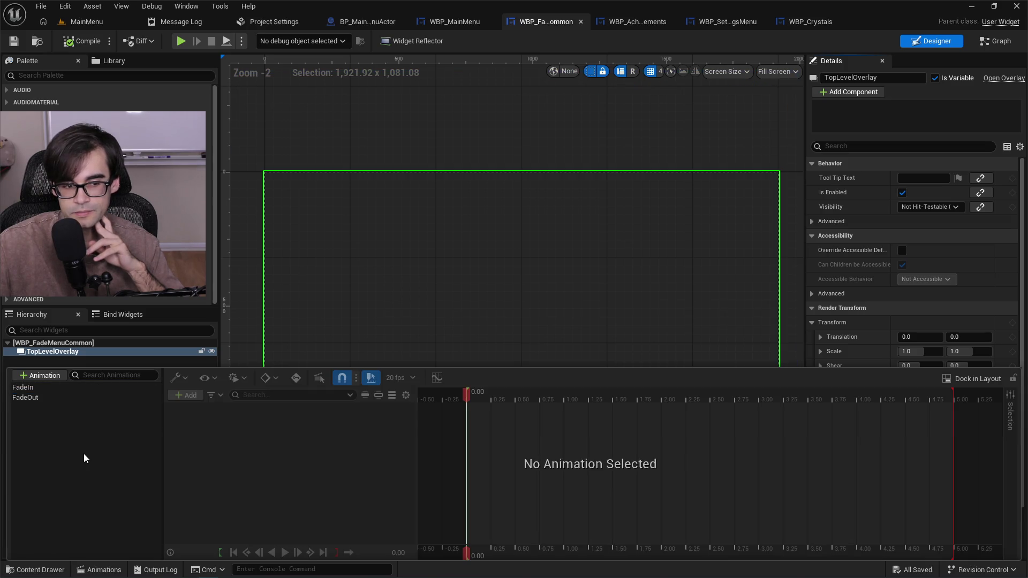
{"action": "left_click", "coordinate": [89, 349]}
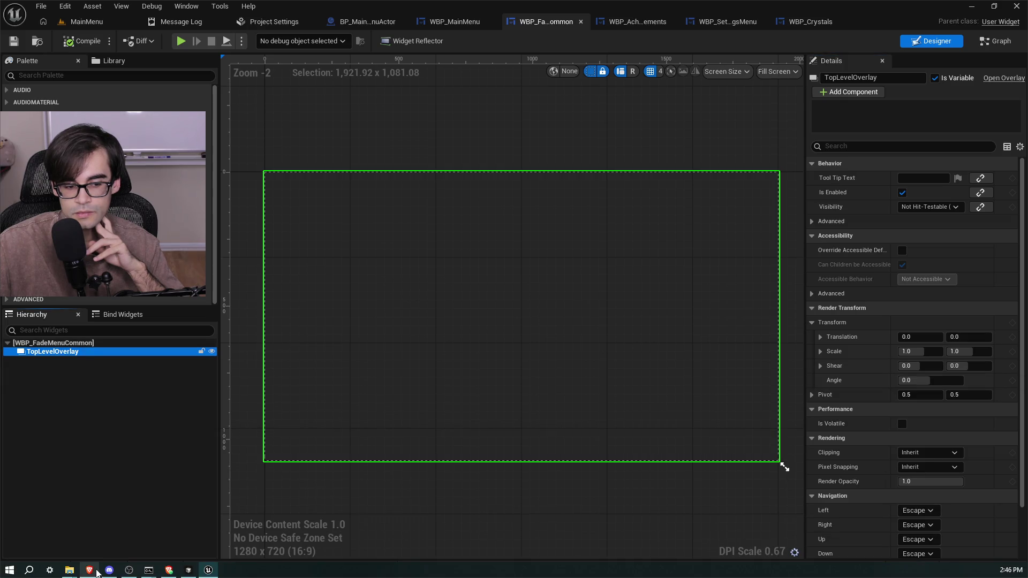
{"action": "left_click", "coordinate": [119, 471]}
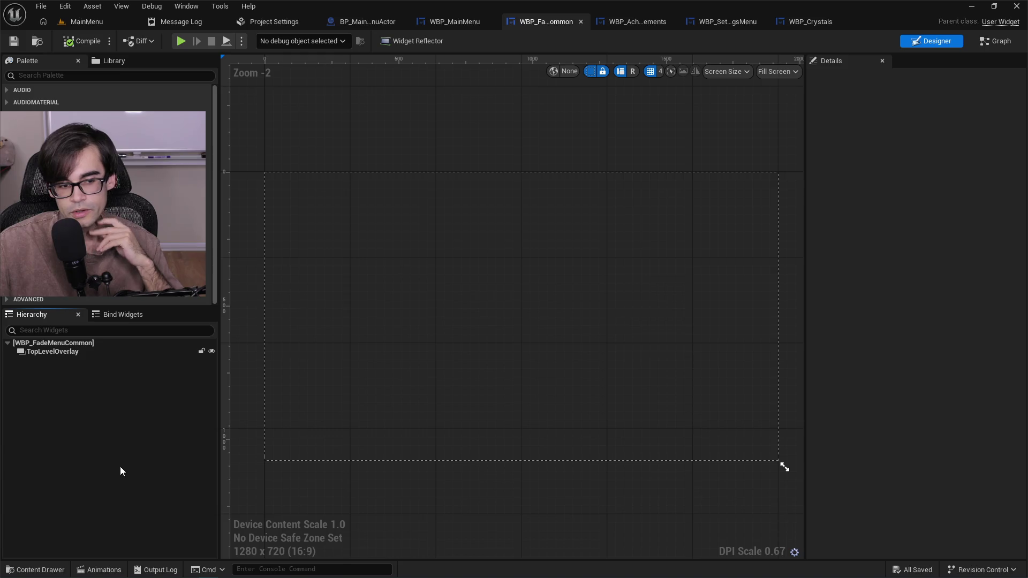
{"action": "left_click", "coordinate": [75, 353]}
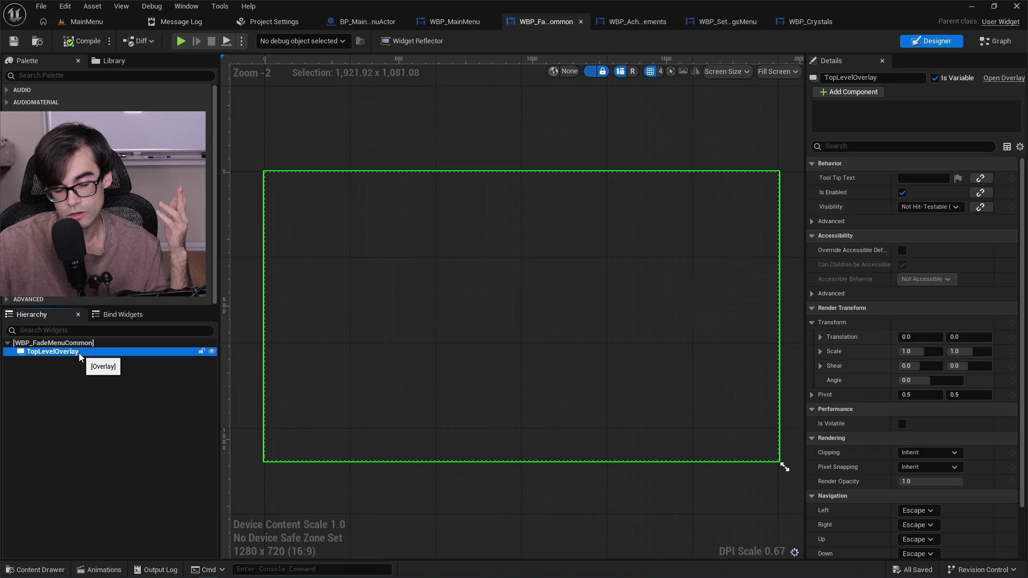
Cancel deleting TopLevelOverlay with No, then show the FadeIn and FadeOut animations list
{"action": "right_click", "coordinate": [80, 354]}
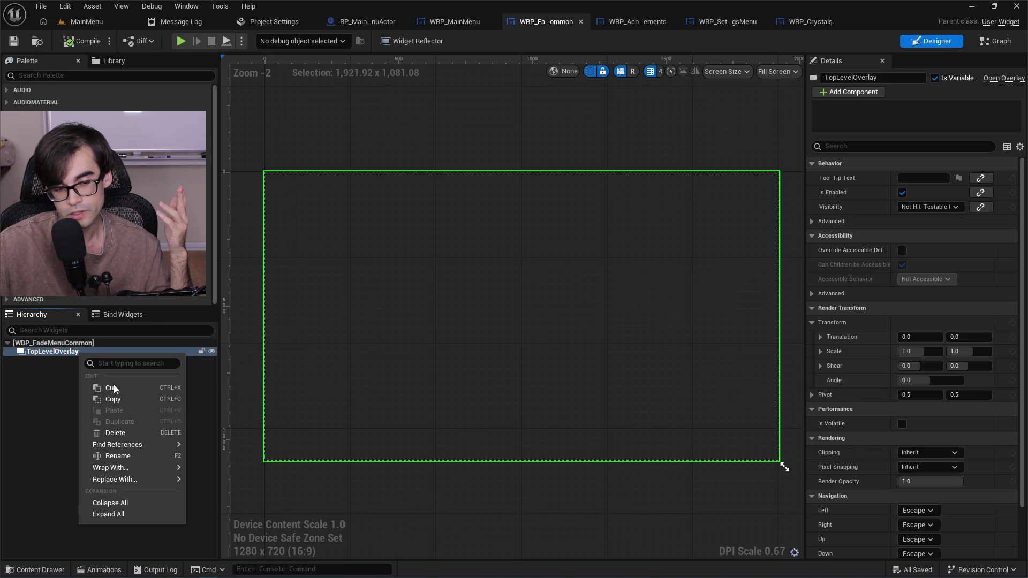
{"action": "left_click", "coordinate": [133, 434]}
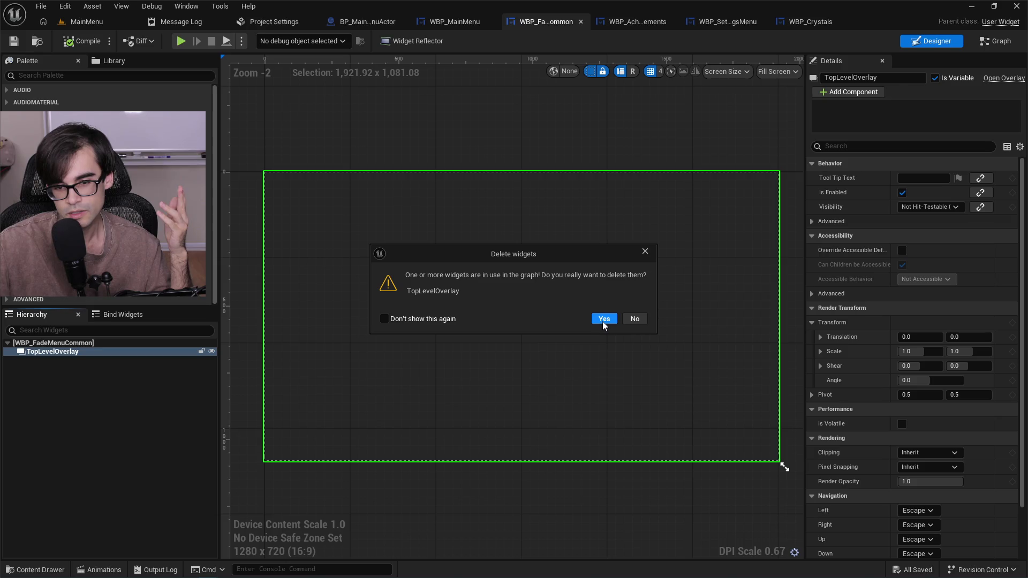
{"action": "left_click", "coordinate": [633, 320]}
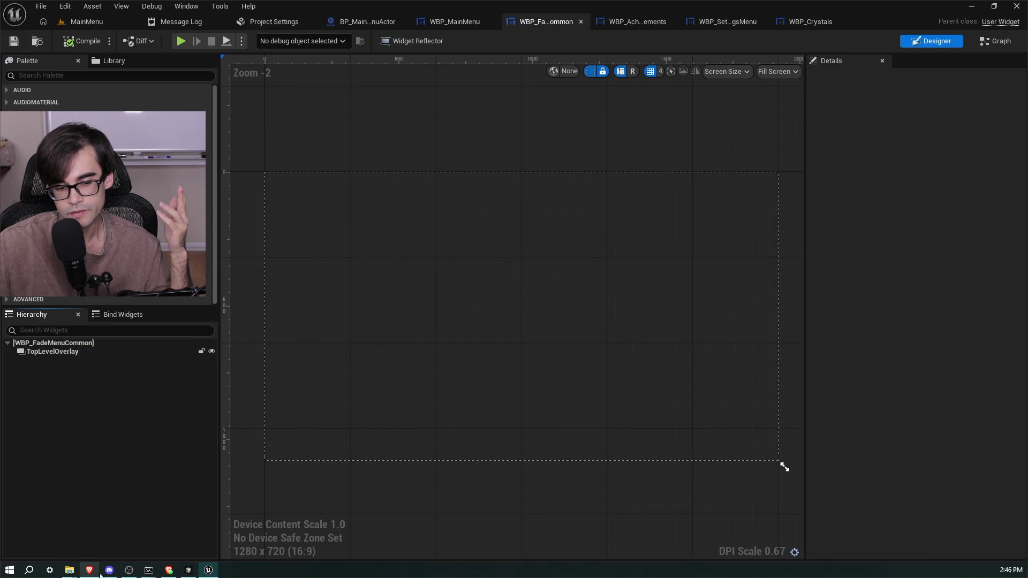
{"action": "left_click", "coordinate": [121, 572]}
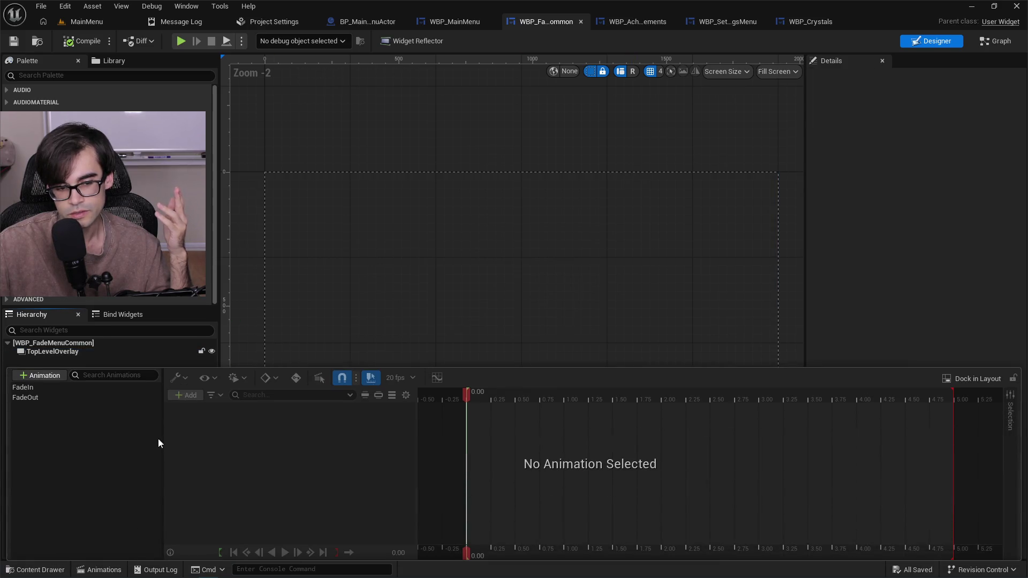
Add a [[This]] track with Render Opacity to the FadeIn animation
{"action": "left_click", "coordinate": [57, 387]}
{"action": "left_click", "coordinate": [179, 400]}
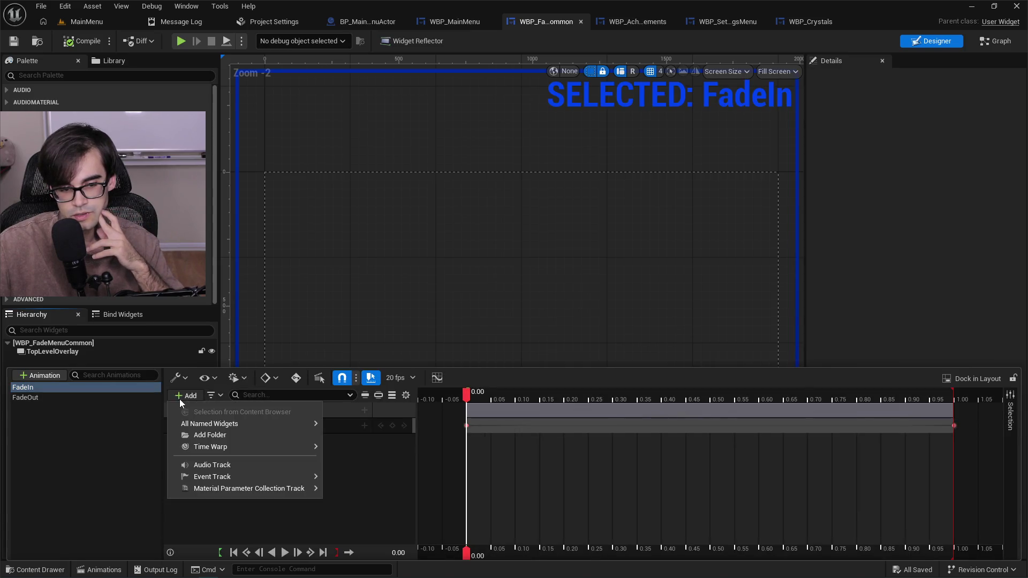
{"action": "mouse_move", "coordinate": [236, 423]}
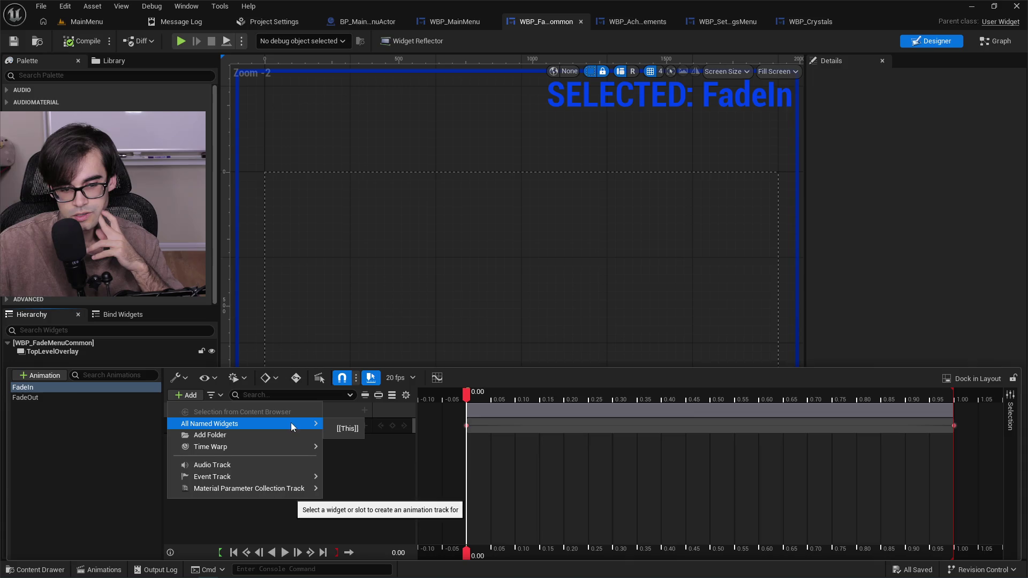
{"action": "left_click", "coordinate": [346, 428]}
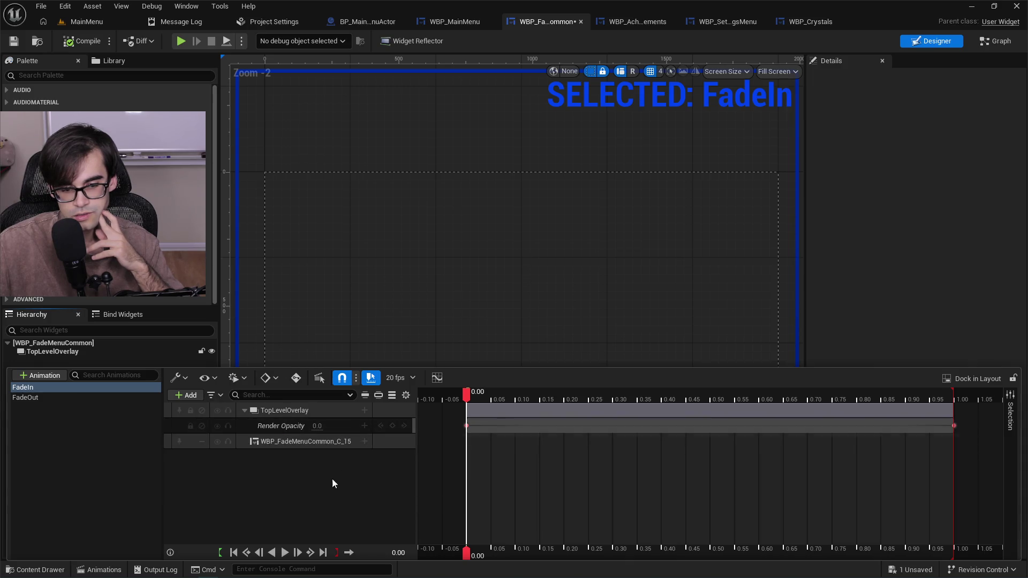
{"action": "left_click", "coordinate": [363, 441]}
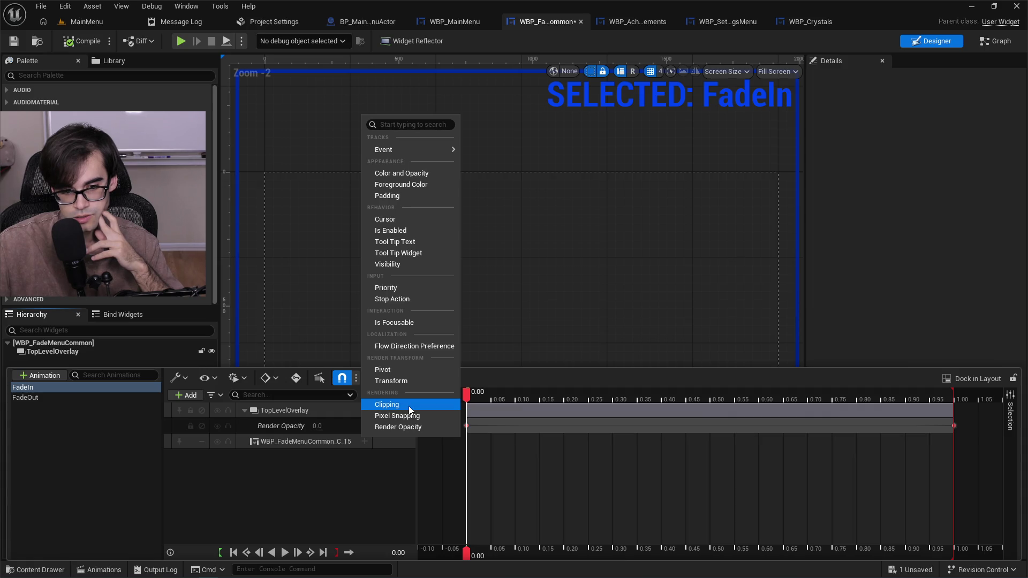
{"action": "left_click", "coordinate": [407, 426]}
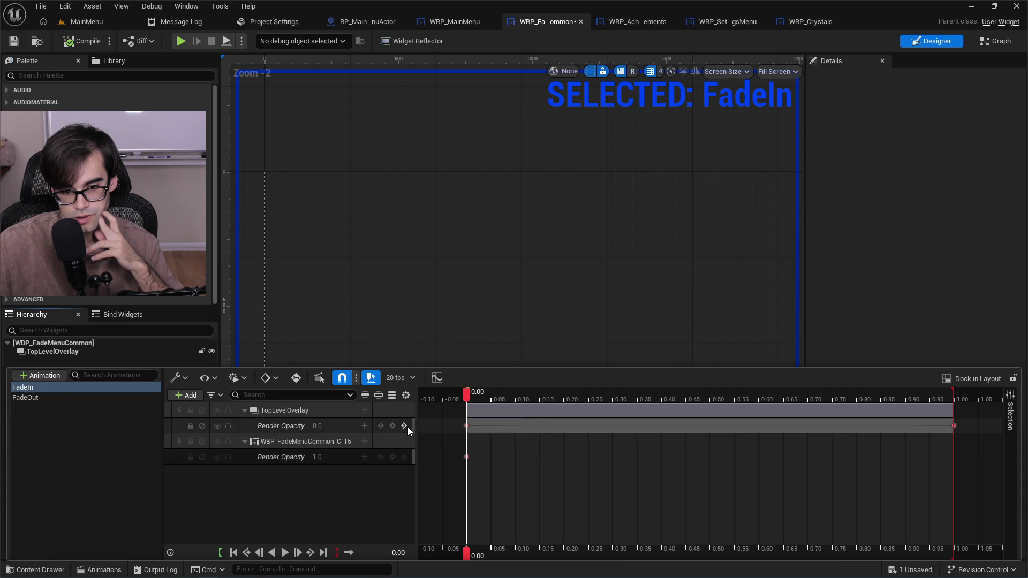
Copy TopLevelOverlay's opacity keys onto the widget's Render Opacity track, then delete that track
{"action": "right_click", "coordinate": [339, 425]}
{"action": "left_click", "coordinate": [383, 235]}
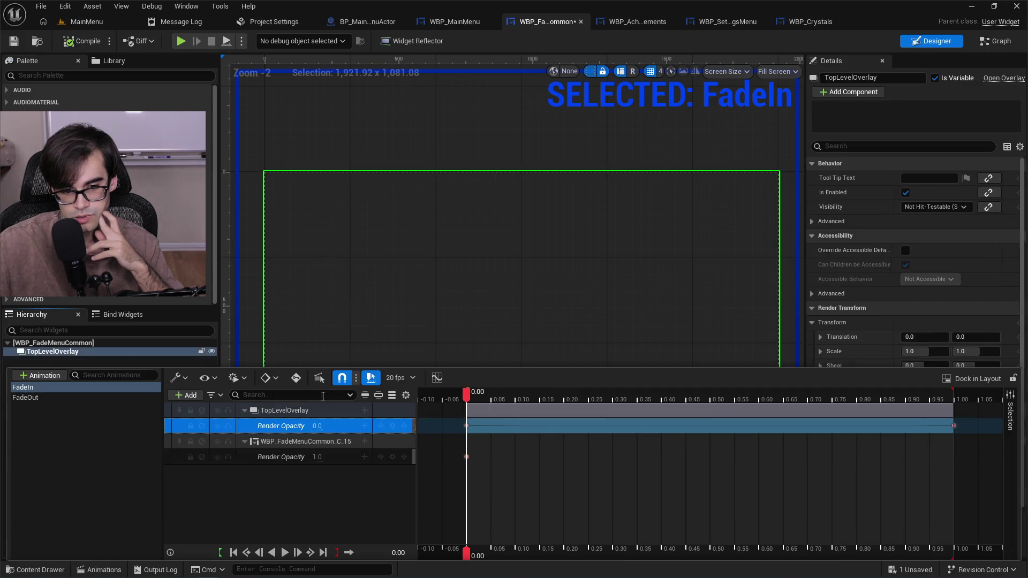
{"action": "right_click", "coordinate": [332, 458]}
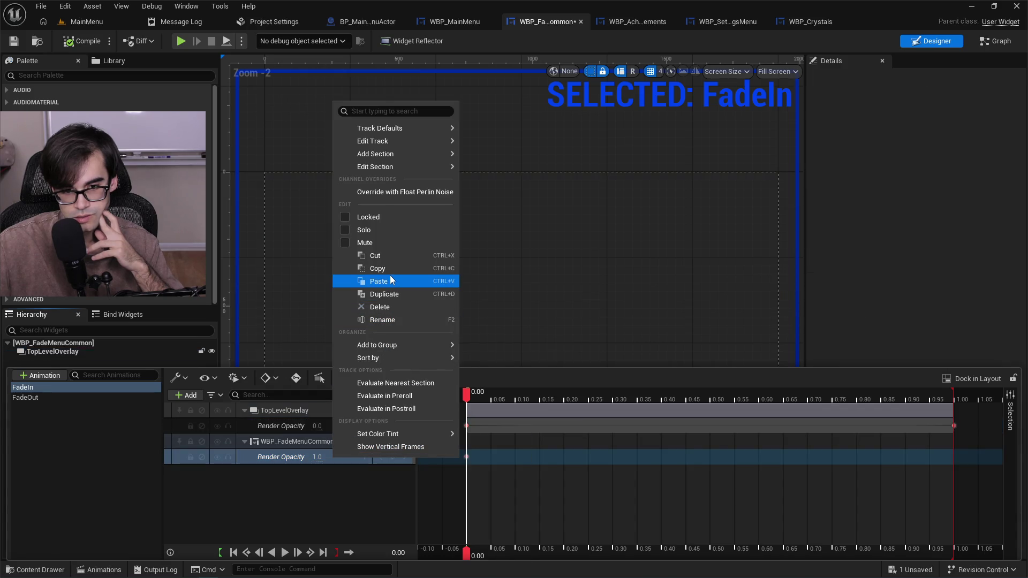
{"action": "left_click", "coordinate": [388, 277]}
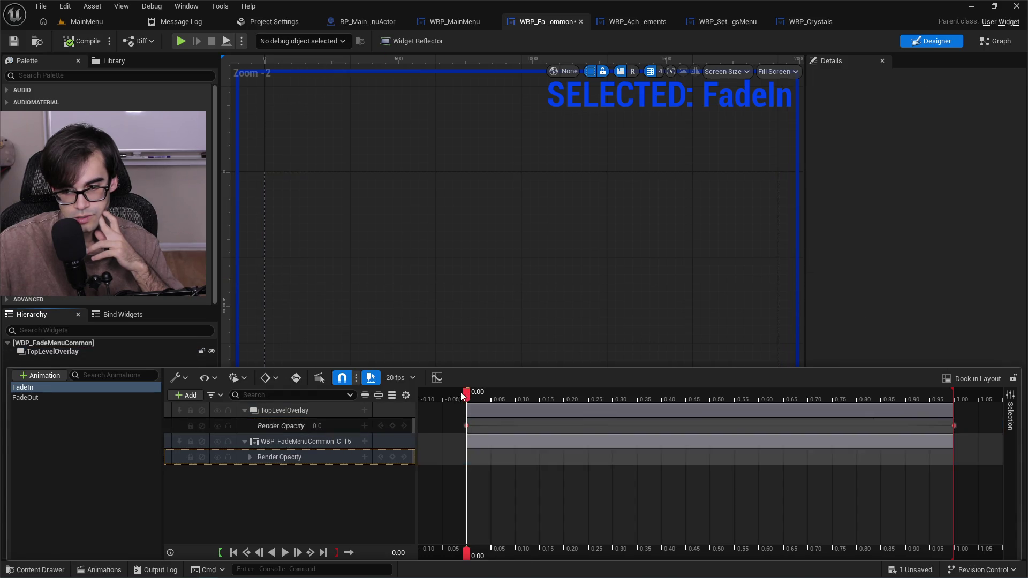
{"action": "left_click", "coordinate": [249, 458]}
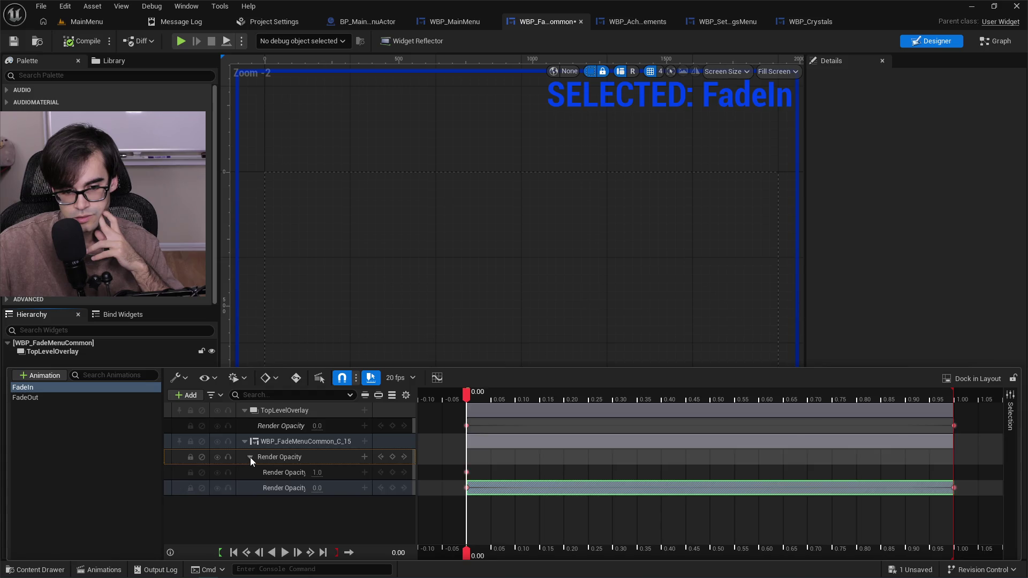
{"action": "right_click", "coordinate": [353, 456]}
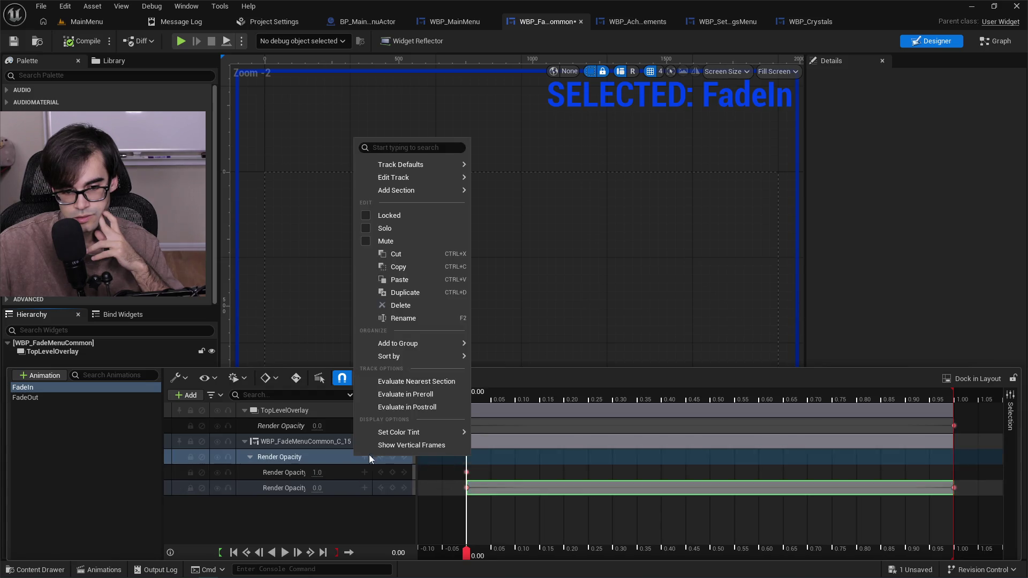
{"action": "left_click", "coordinate": [410, 305]}
{"action": "left_click", "coordinate": [365, 441]}
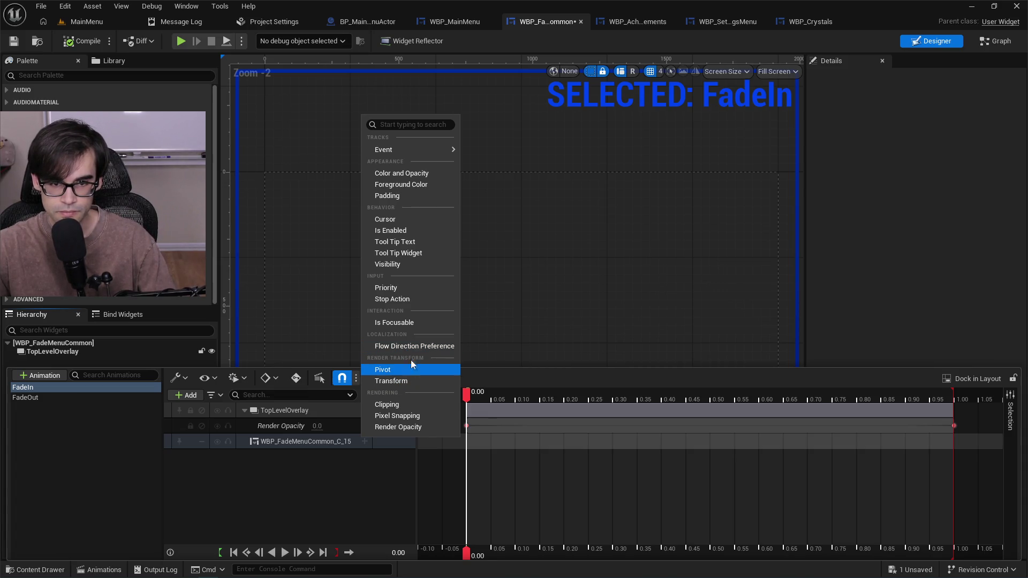
Try a Color and Opacity track with alpha 0, then replace it with a Render Opacity track
{"action": "left_click", "coordinate": [425, 173]}
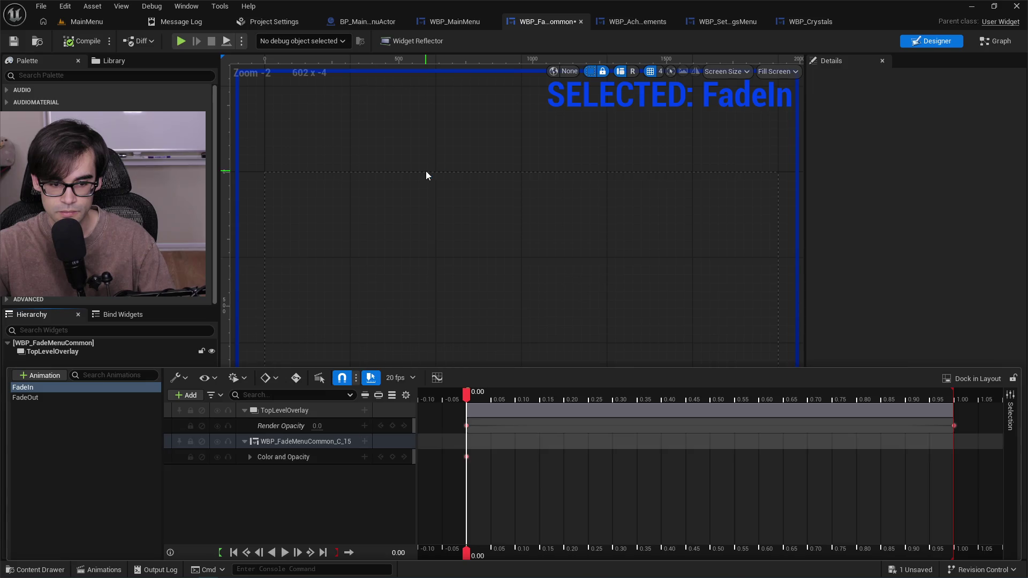
{"action": "left_click", "coordinate": [250, 456]}
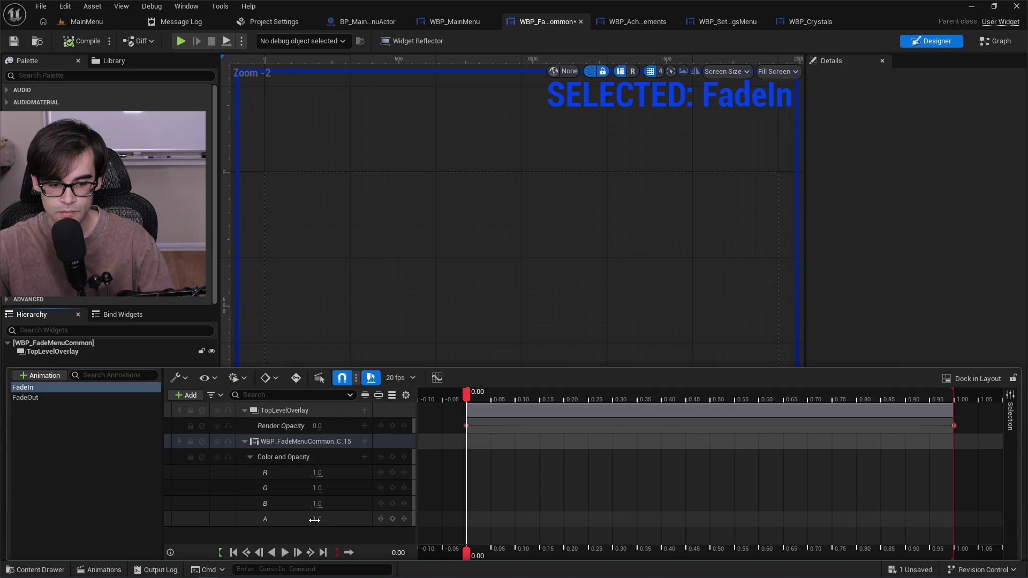
{"action": "type", "text": "0"}
{"action": "key", "text": "Return"}
{"action": "mouse_move", "coordinate": [468, 395]}
{"action": "left_mouse_down"}
{"action": "mouse_move", "coordinate": [484, 392]}
{"action": "mouse_move", "coordinate": [468, 396]}
{"action": "left_mouse_up"}
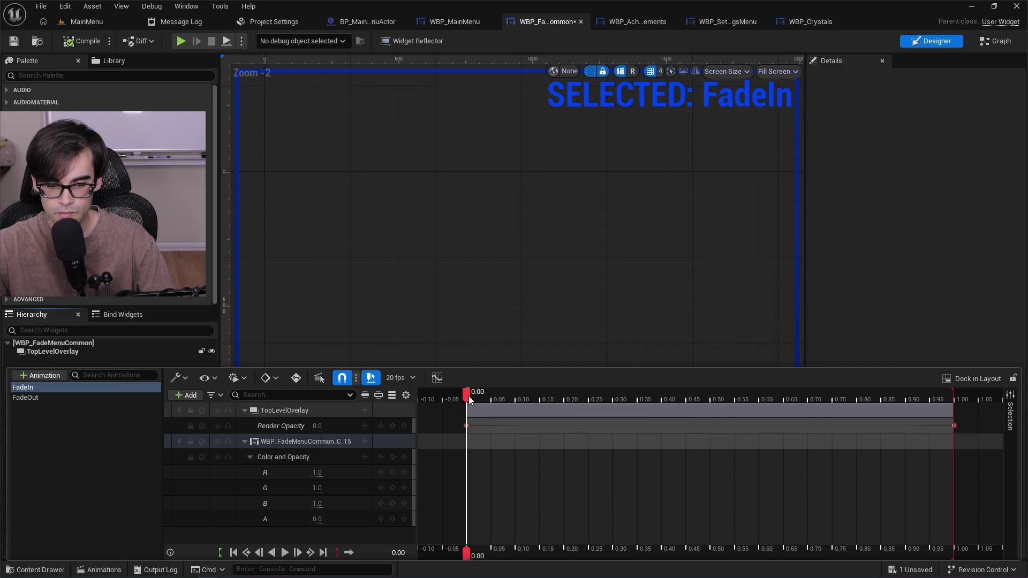
{"action": "left_click", "coordinate": [388, 520]}
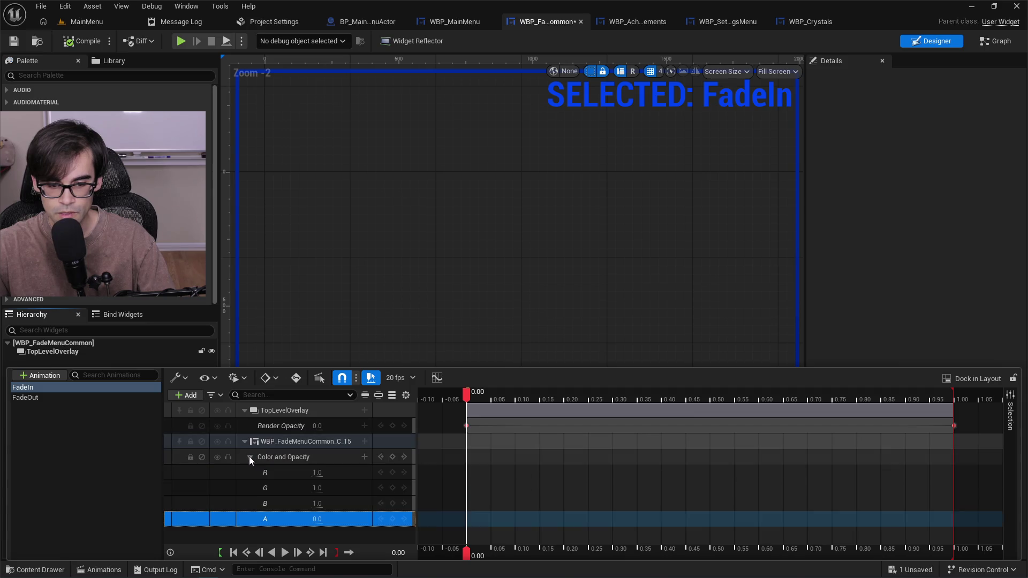
{"action": "left_click", "coordinate": [365, 441]}
{"action": "left_click", "coordinate": [408, 426]}
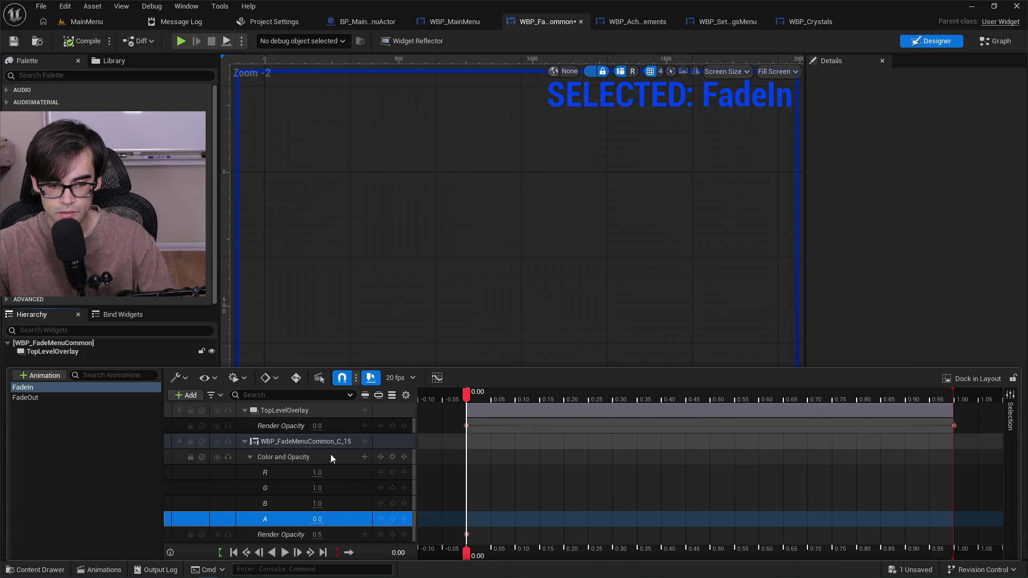
{"action": "right_click", "coordinate": [333, 458]}
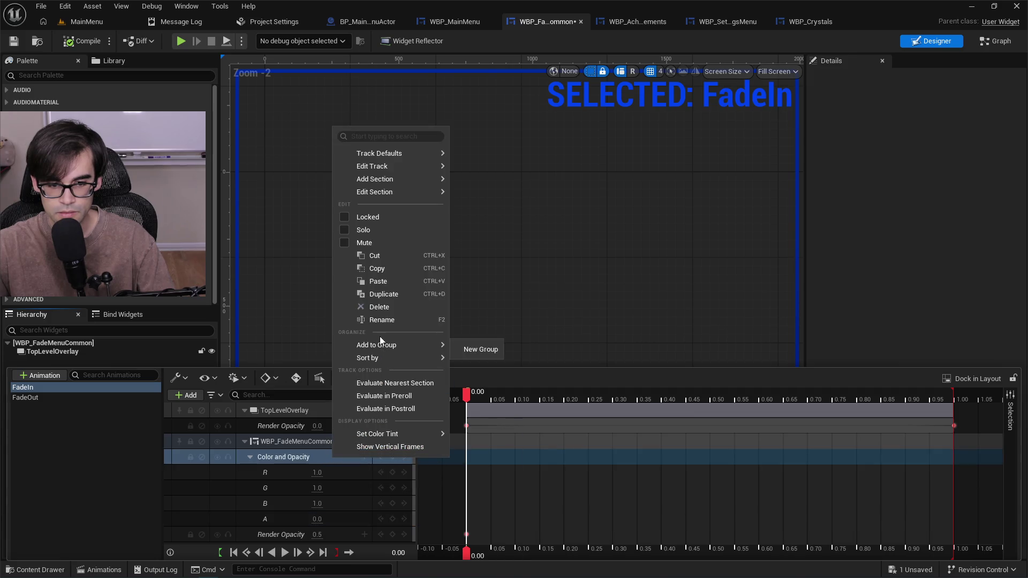
{"action": "left_click", "coordinate": [381, 308]}
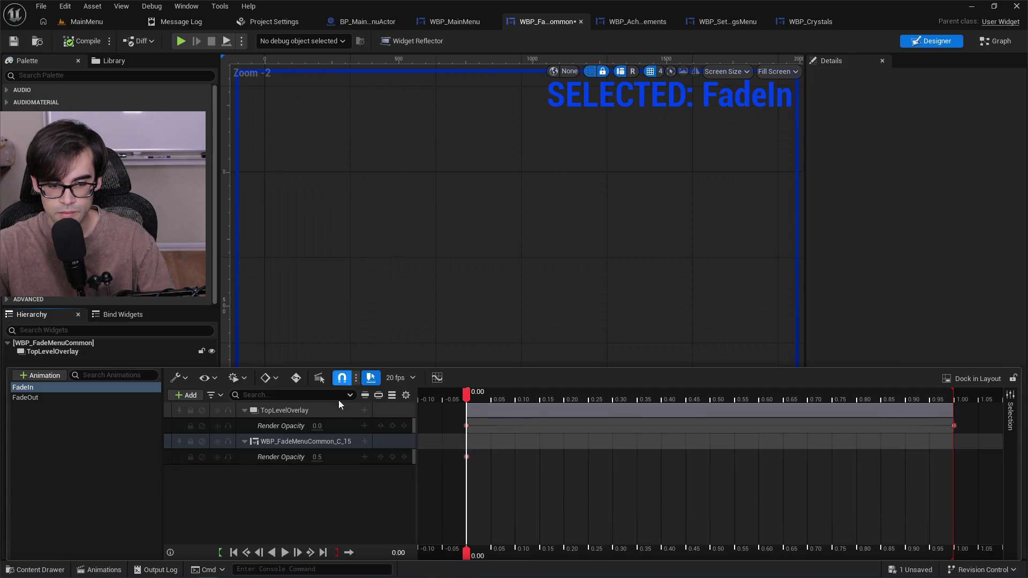
Key the widget's Render Opacity to 0.0 at 0.00 and 1.0 at 1.00
{"action": "left_click", "coordinate": [319, 457]}
{"action": "type", "text": "0"}
{"action": "key", "text": "Return"}
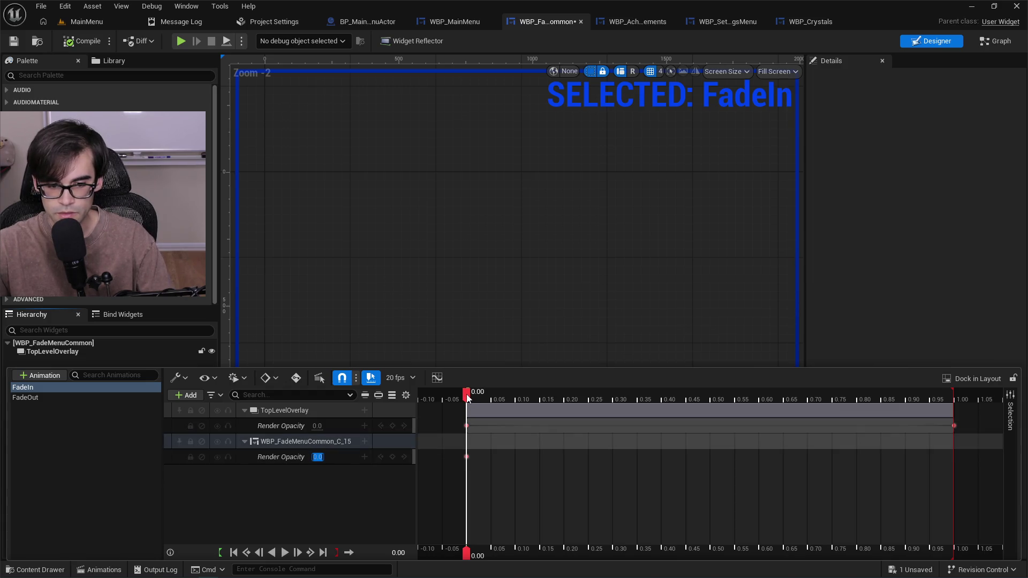
{"action": "left_click_drag", "start_coordinate": [482, 398], "coordinate": [955, 398]}
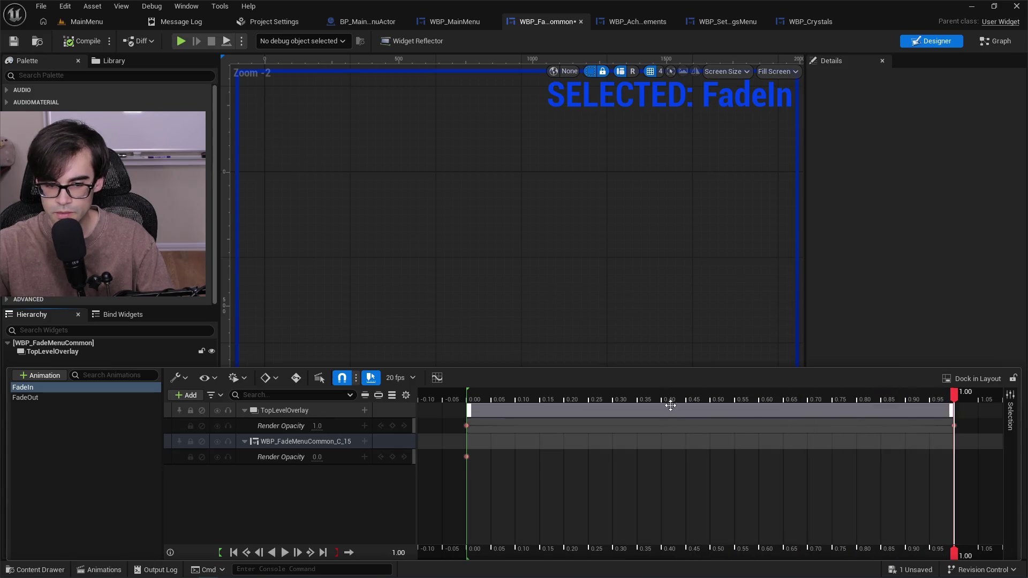
{"action": "left_click", "coordinate": [320, 456]}
{"action": "type", "text": "1"}
{"action": "key", "text": "Return"}
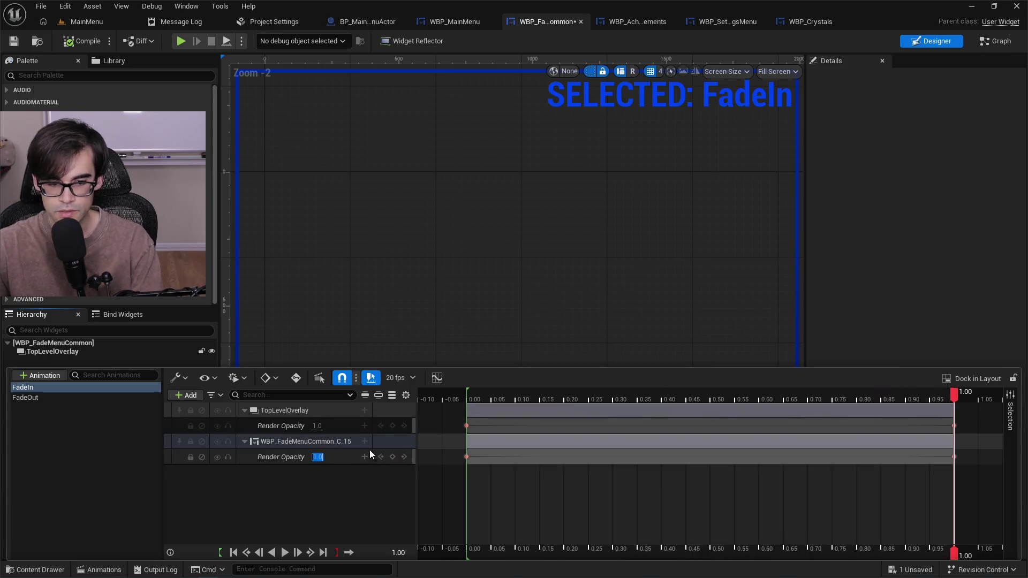
Delete FadeIn's TopLevelOverlay track and select the FadeOut animation
{"action": "right_click", "coordinate": [333, 410]}
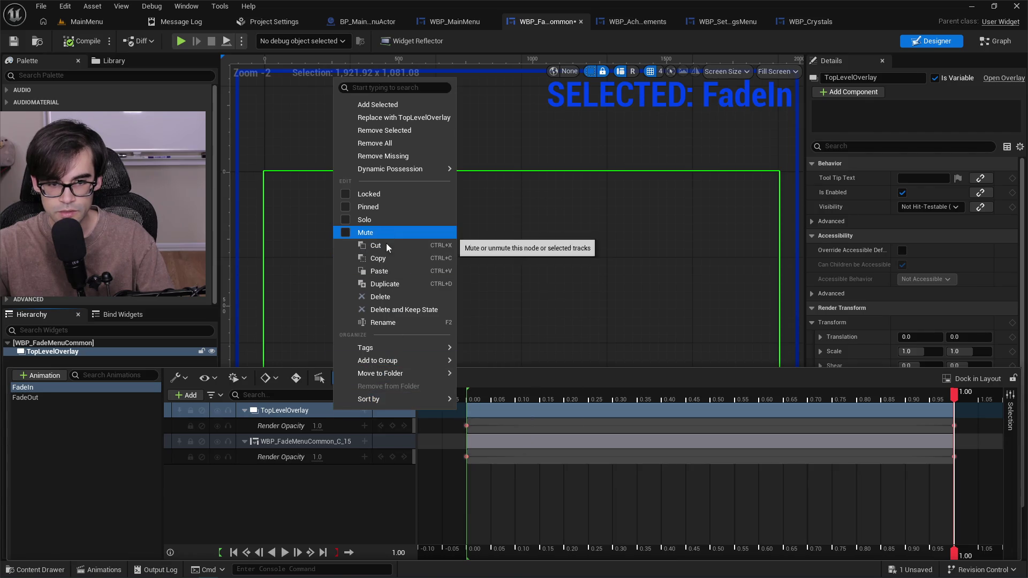
{"action": "left_click", "coordinate": [378, 297]}
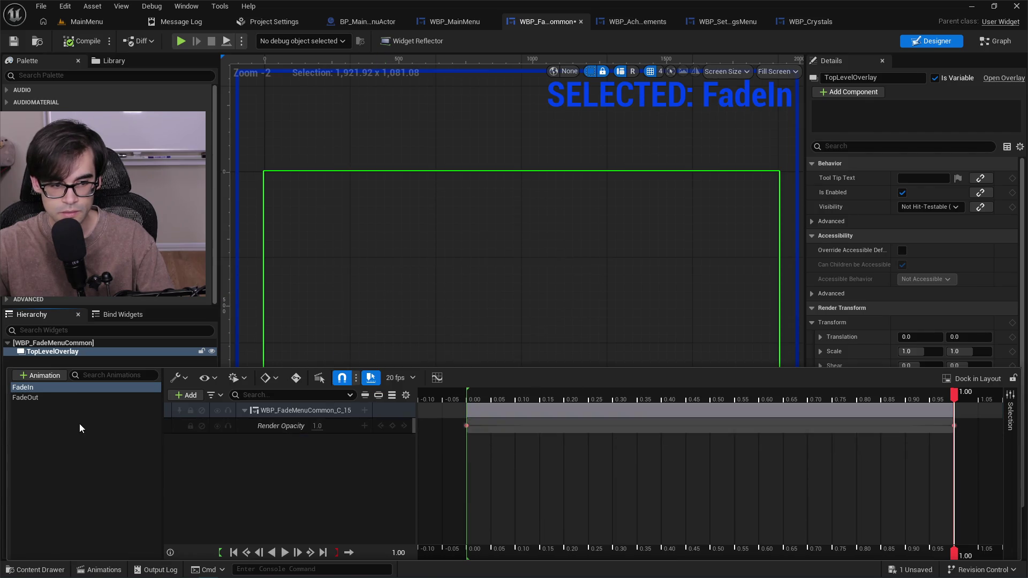
{"action": "left_click", "coordinate": [75, 398]}
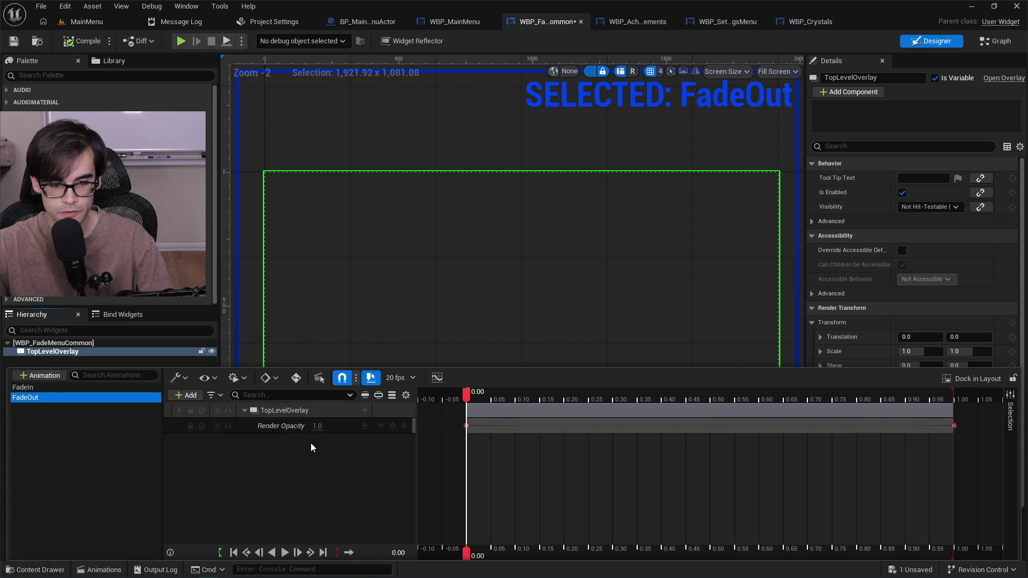
Give FadeOut a [[This]] Render Opacity track keyed to 0.0 at 1.00
{"action": "right_click", "coordinate": [336, 409]}
{"action": "key", "text": "Escape"}
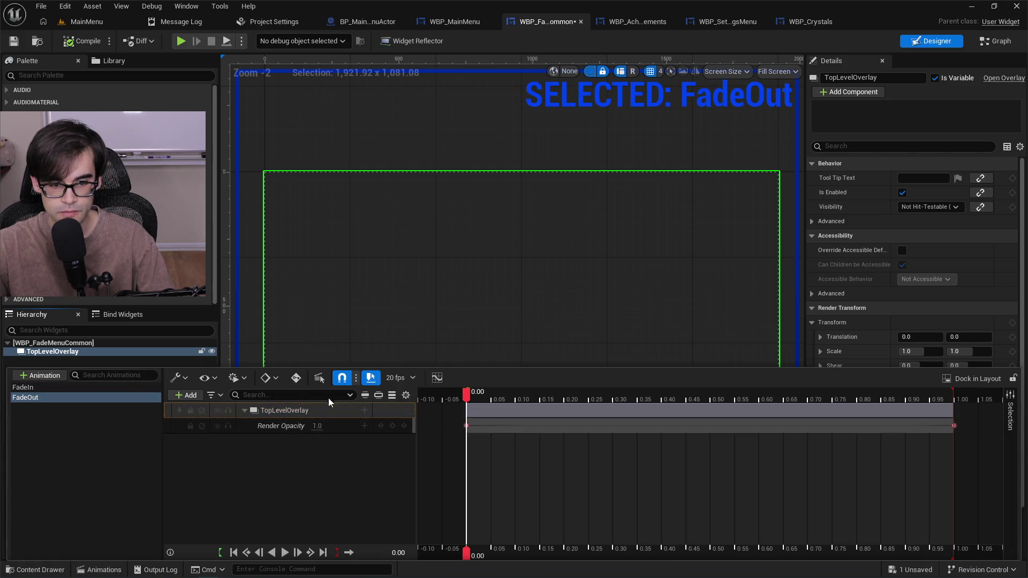
{"action": "left_click", "coordinate": [182, 395]}
{"action": "mouse_move", "coordinate": [271, 433]}
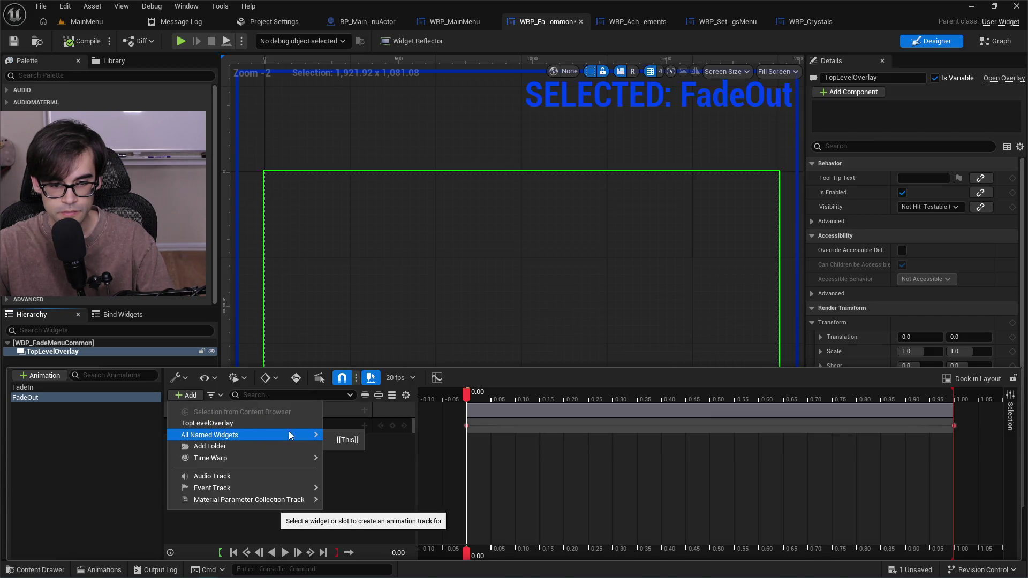
{"action": "left_click", "coordinate": [347, 440]}
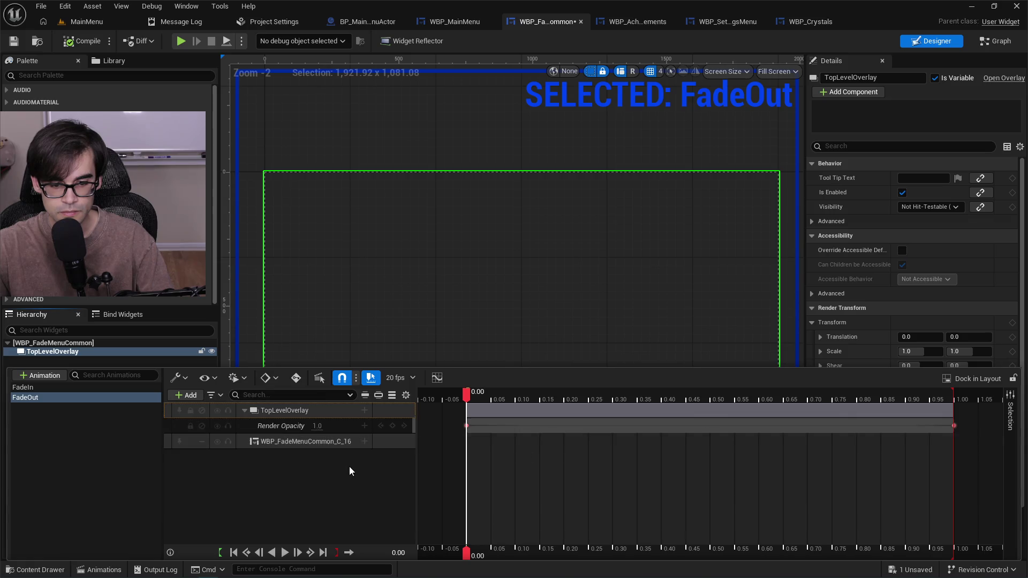
{"action": "left_click", "coordinate": [365, 441]}
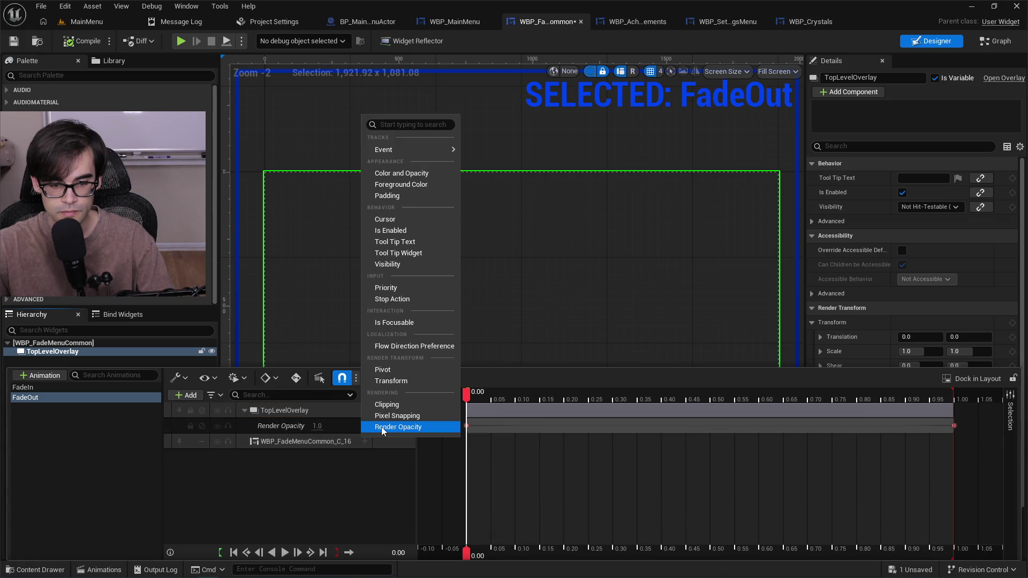
{"action": "left_click", "coordinate": [381, 427]}
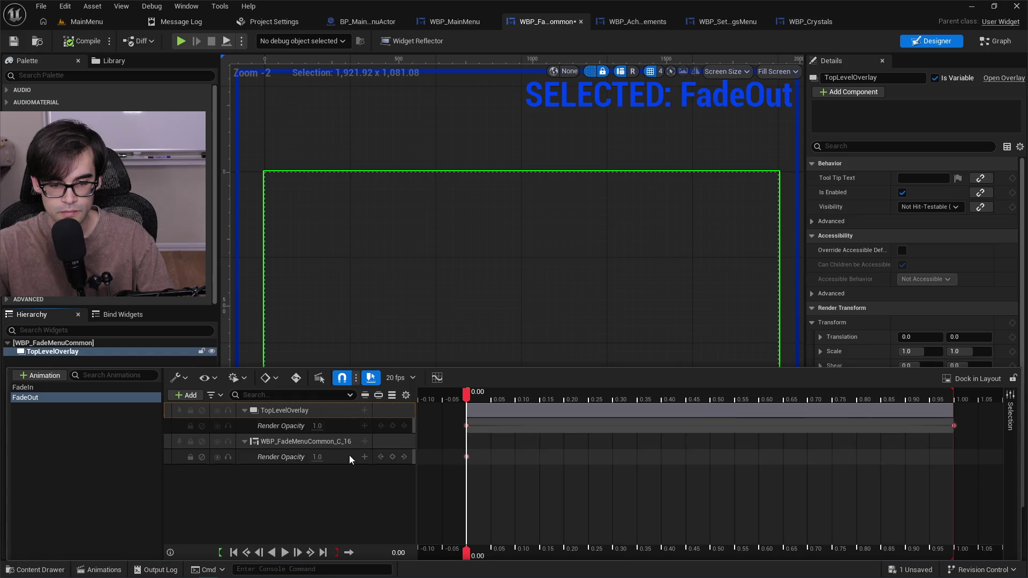
{"action": "left_click_drag", "start_coordinate": [467, 395], "coordinate": [946, 419]}
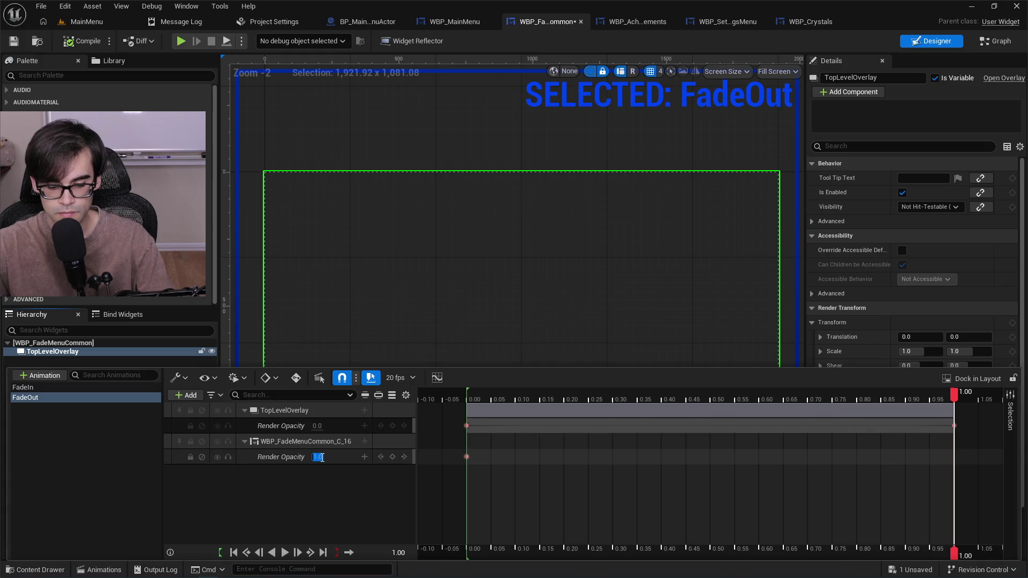
{"action": "type", "text": "0"}
{"action": "key", "text": "Return"}
Delete FadeOut's TopLevelOverlay track and save WBP_FadeMenuCommon
{"action": "right_click", "coordinate": [332, 410]}
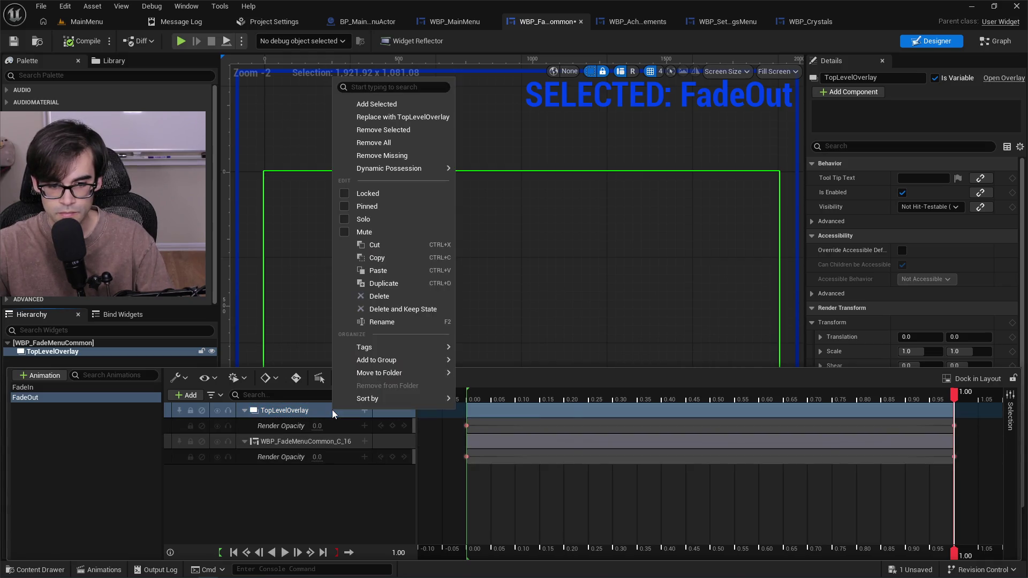
{"action": "left_click", "coordinate": [390, 294]}
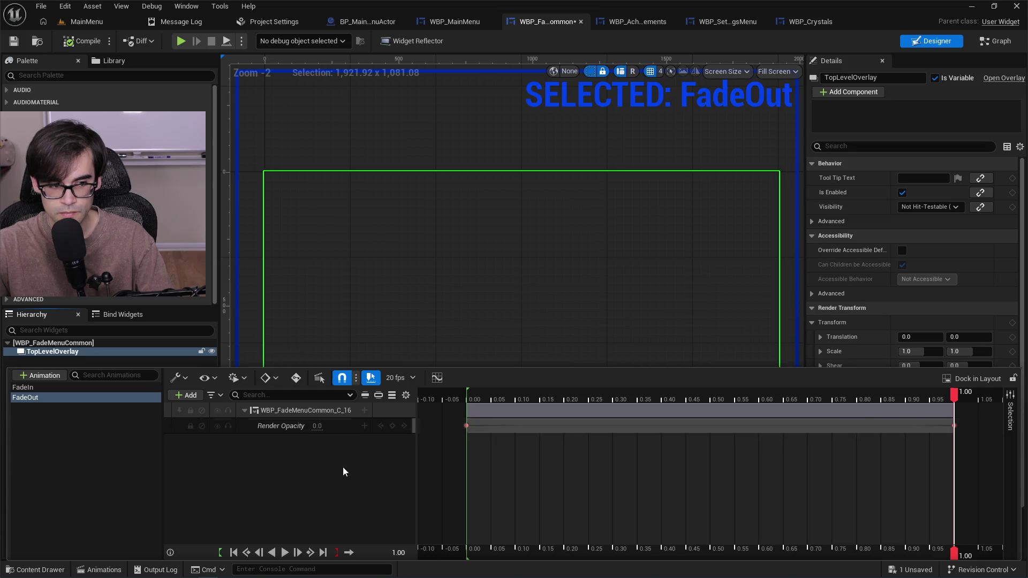
{"action": "left_click_drag", "start_coordinate": [526, 398], "coordinate": [471, 399]}
{"action": "left_click", "coordinate": [18, 40]}
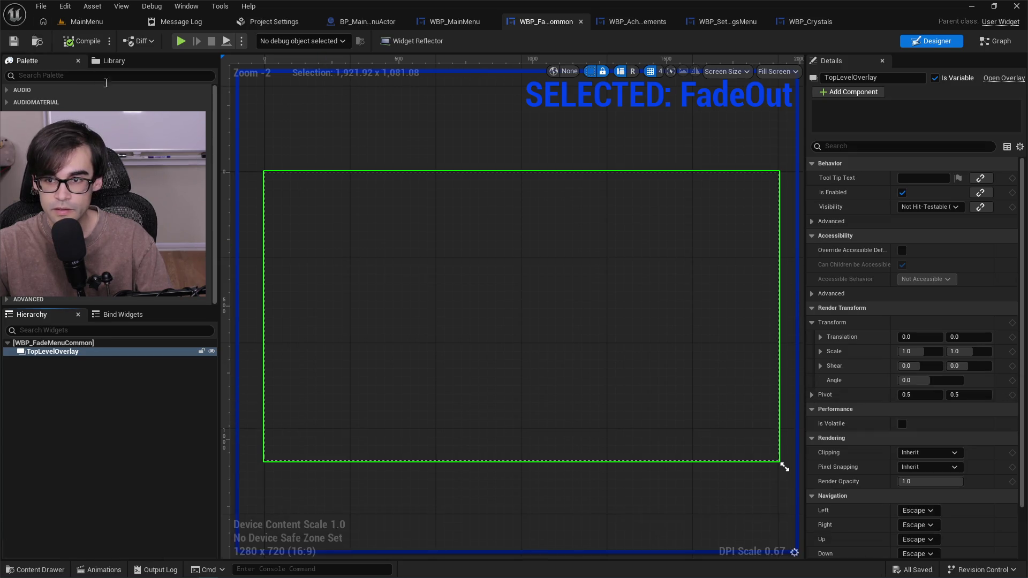
Delete TopLevelOverlay from the Hierarchy, confirming with Yes in the Delete widgets dialog
{"action": "right_click", "coordinate": [100, 351]}
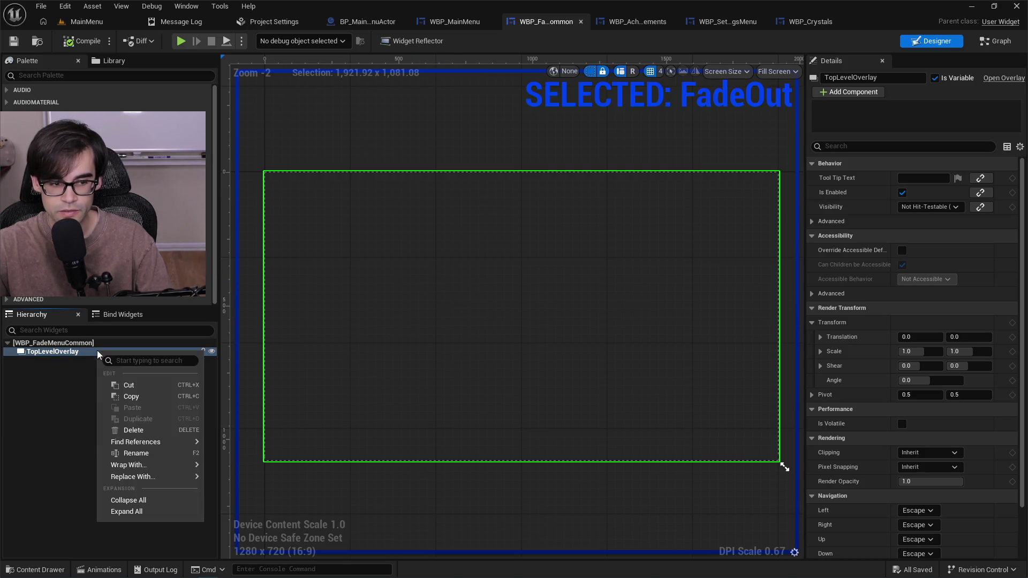
{"action": "key", "text": "Escape"}
{"action": "key", "text": "Delete"}
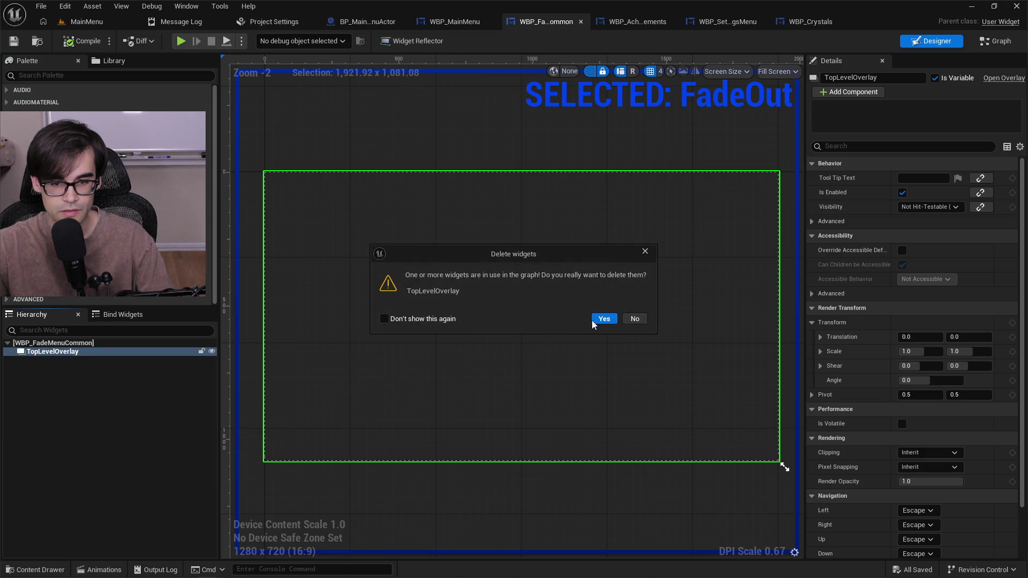
{"action": "left_click", "coordinate": [604, 319]}
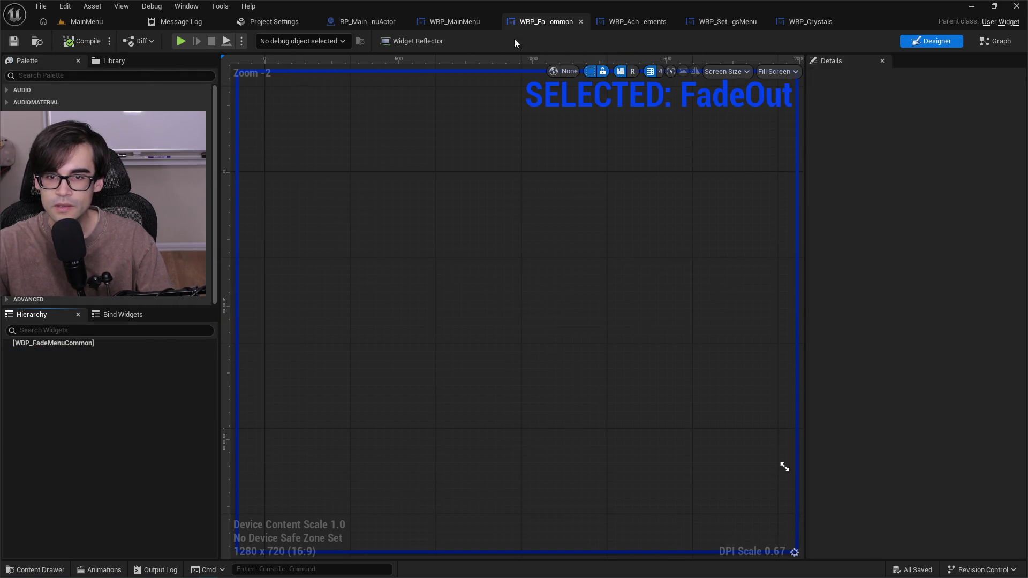
{"action": "left_click", "coordinate": [646, 26]}
Delete WBP_MainMenu's overlay getter, Create Widget, Add Child and Event Pre Construct nodes
{"action": "left_click", "coordinate": [415, 21]}
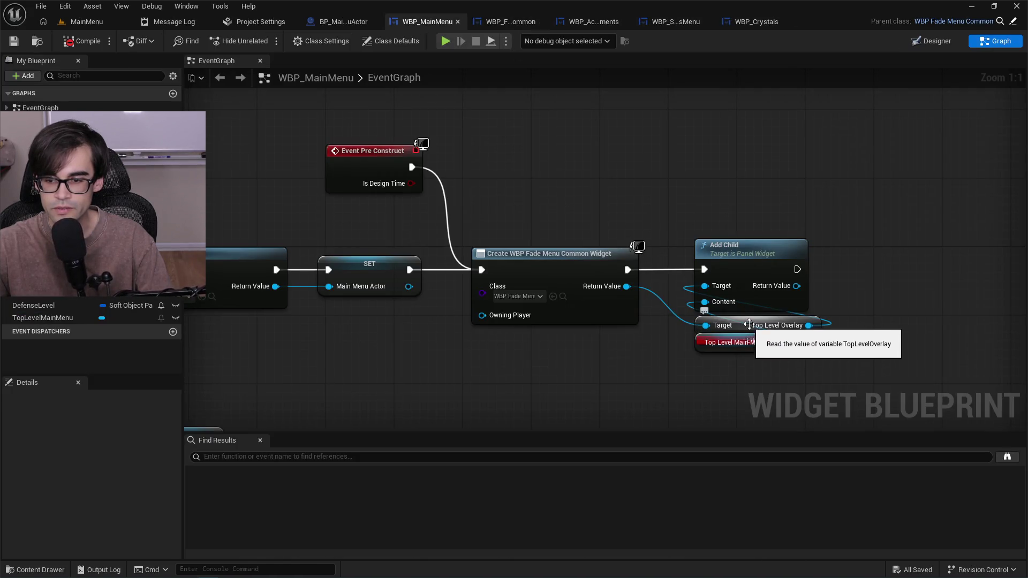
{"action": "key", "text": "Delete"}
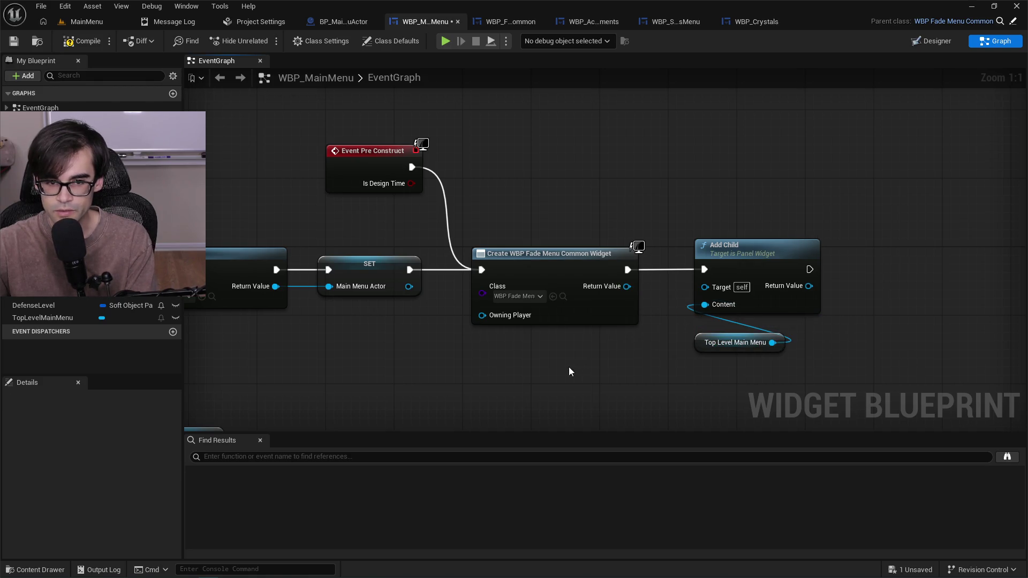
{"action": "left_click_drag", "start_coordinate": [544, 369], "coordinate": [855, 226]}
{"action": "key", "text": "Delete"}
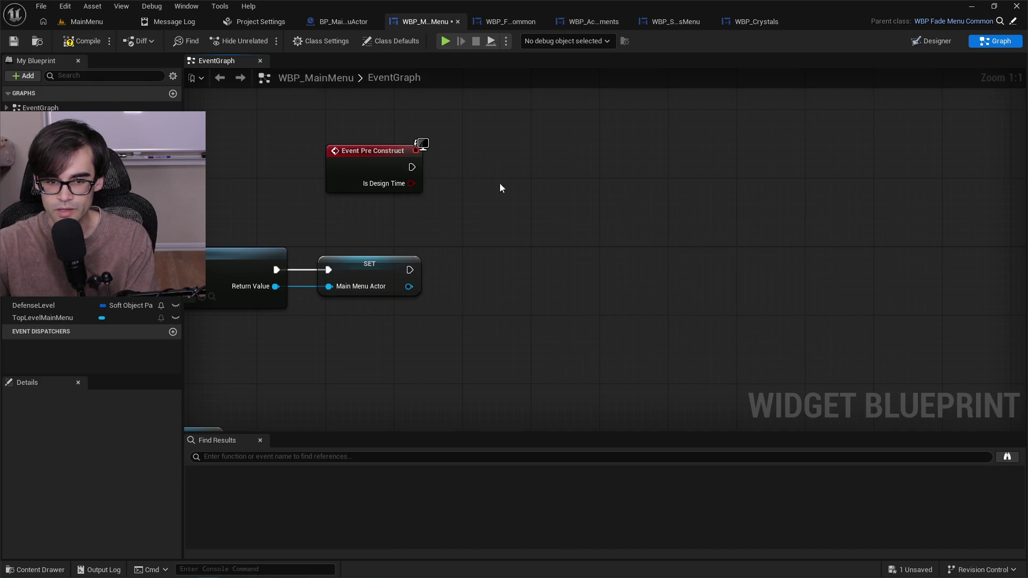
{"action": "key", "text": "Delete"}
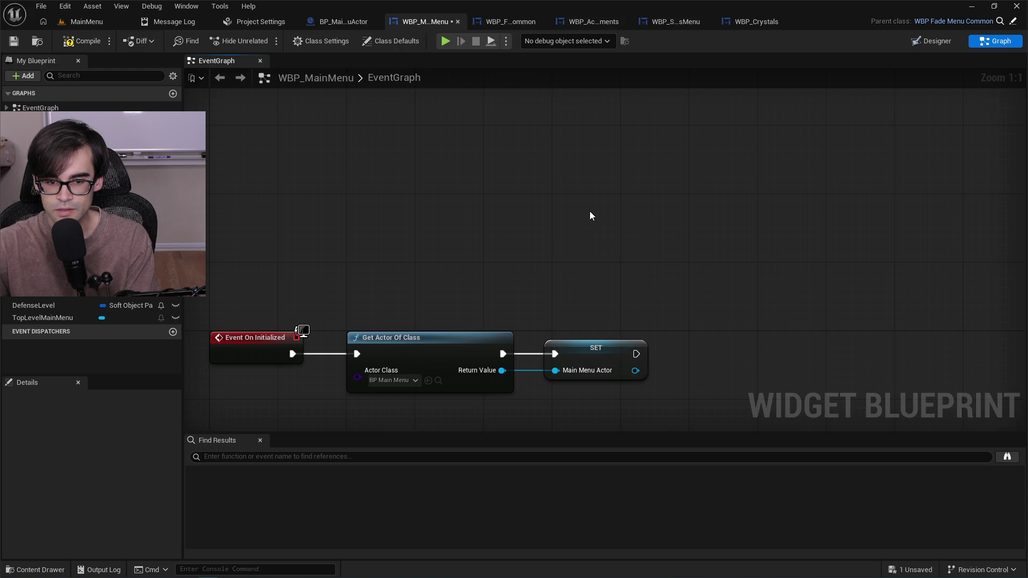
Check the remaining nodes, then compile and save WBP_MainMenu
{"action": "scroll", "coordinate": [707, 275], "scroll_direction": "down", "scroll_amount": 3}
{"action": "left_click_drag", "start_coordinate": [358, 160], "coordinate": [305, 96]}
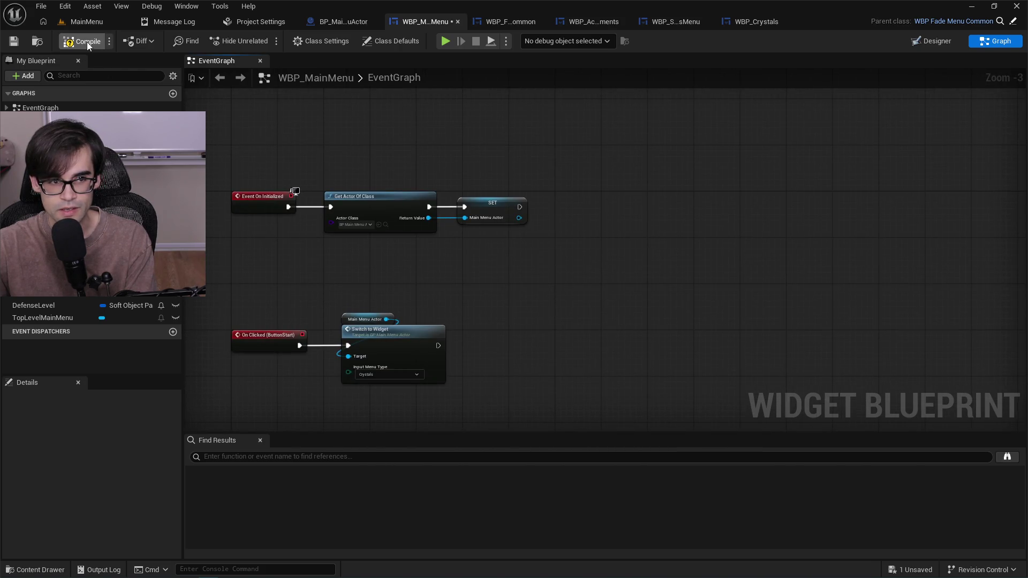
{"action": "left_click", "coordinate": [18, 43]}
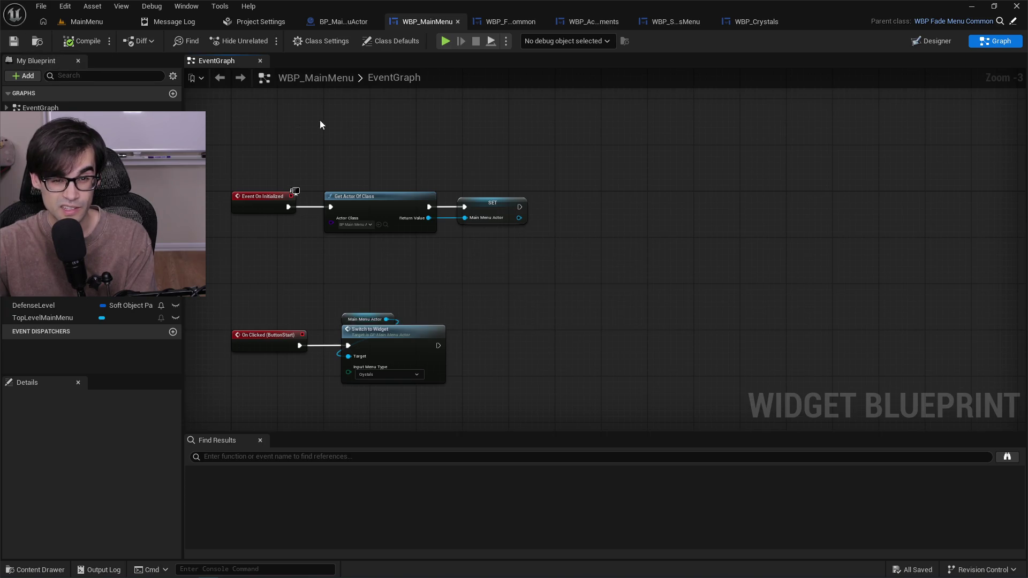
{"action": "left_click", "coordinate": [506, 21]}
{"action": "left_click", "coordinate": [589, 21]}
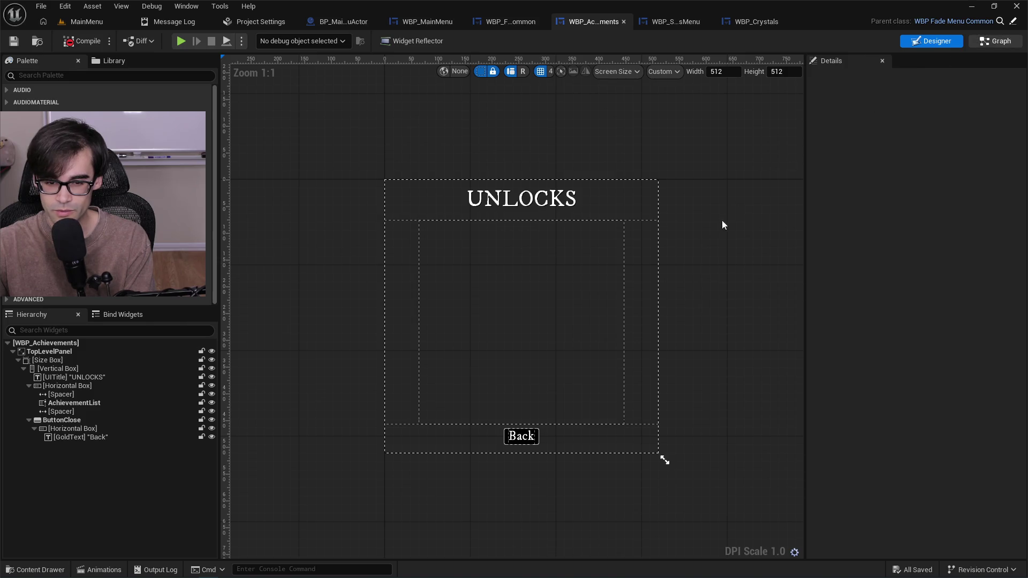
Delete WBP_Achievements' Add Child, overlay and Event Pre Construct nodes
{"action": "left_click", "coordinate": [994, 41]}
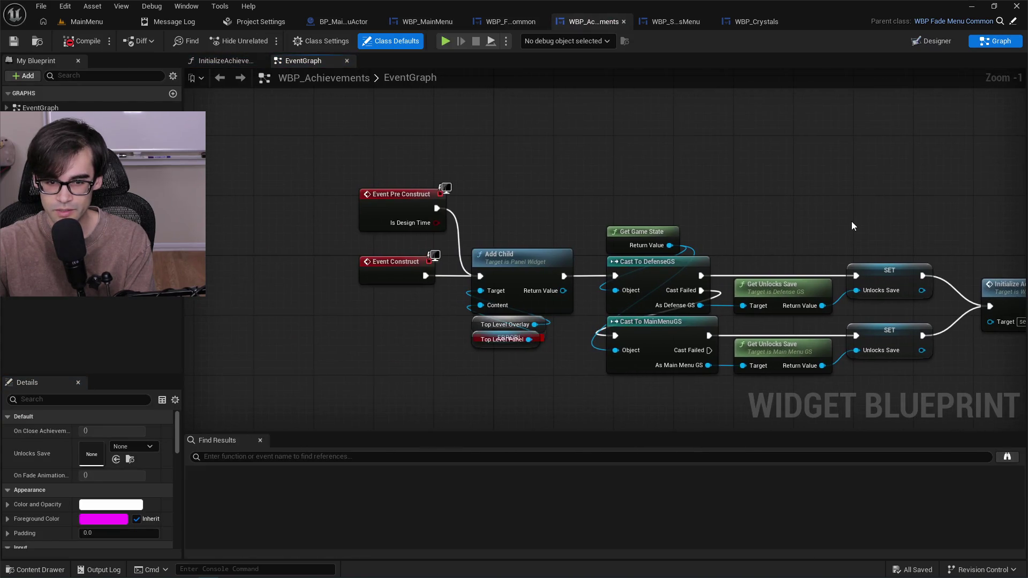
{"action": "left_click_drag", "start_coordinate": [498, 371], "coordinate": [497, 370]}
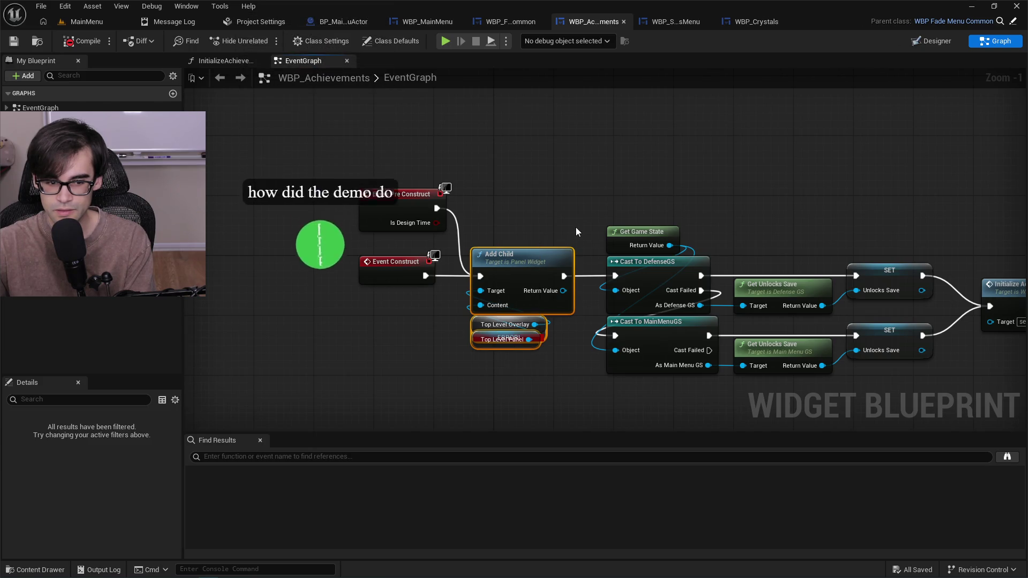
{"action": "key", "text": "Delete"}
{"action": "left_click", "coordinate": [423, 211]}
{"action": "key", "text": "Delete"}
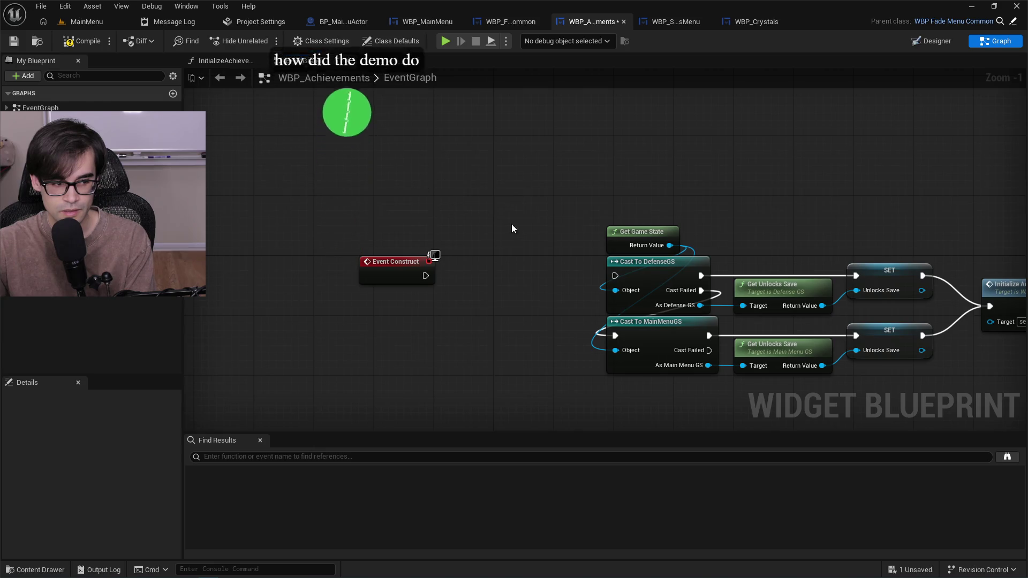
Wire Event Construct directly into Cast To DefenseGS and save WBP_Achievements
{"action": "left_click_drag", "start_coordinate": [444, 280], "coordinate": [616, 277]}
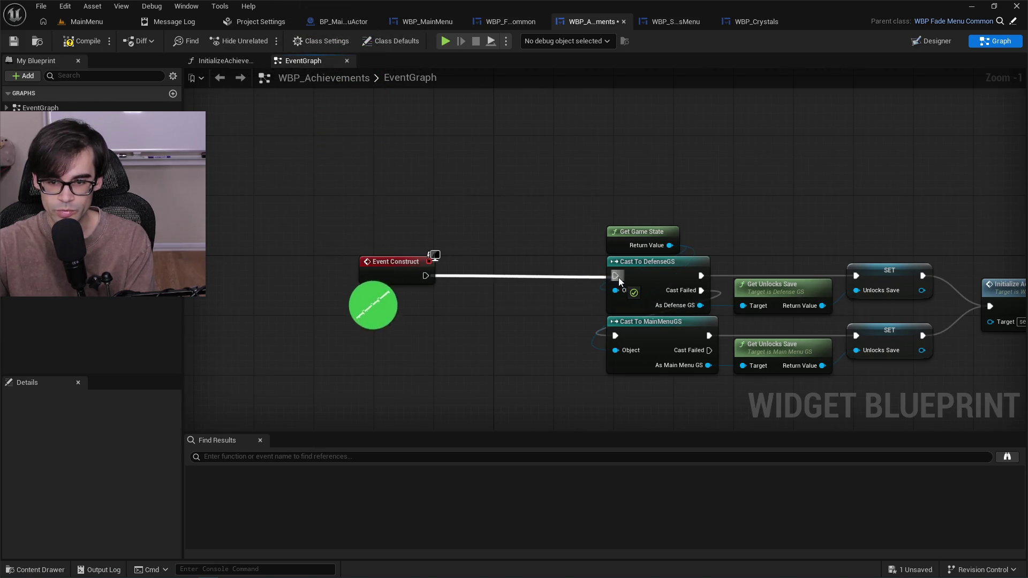
{"action": "left_click", "coordinate": [15, 41]}
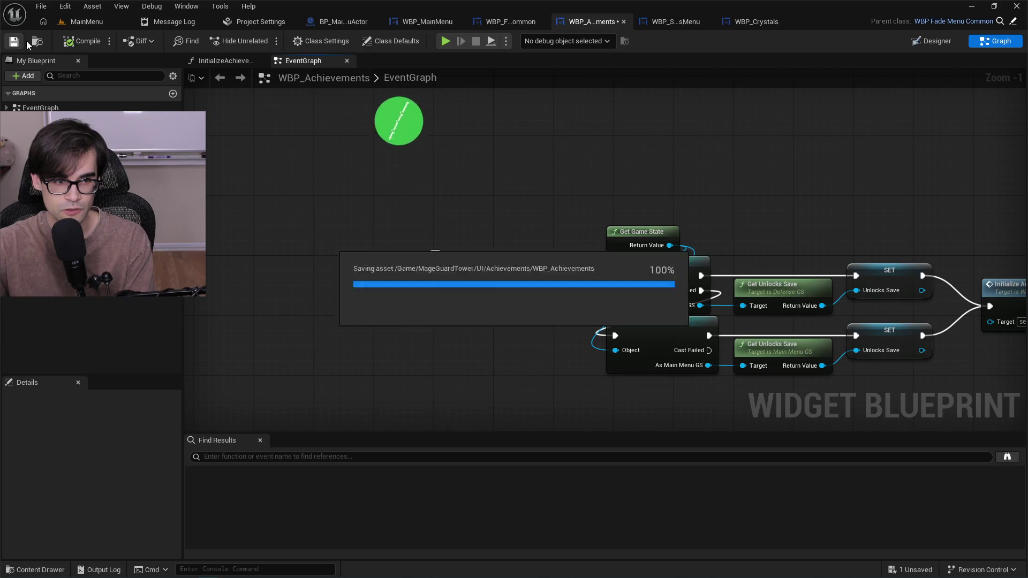
{"action": "mouse_move", "coordinate": [388, 264]}
{"action": "left_mouse_down"}
{"action": "mouse_move", "coordinate": [423, 273]}
{"action": "mouse_move", "coordinate": [417, 265]}
{"action": "left_mouse_up"}
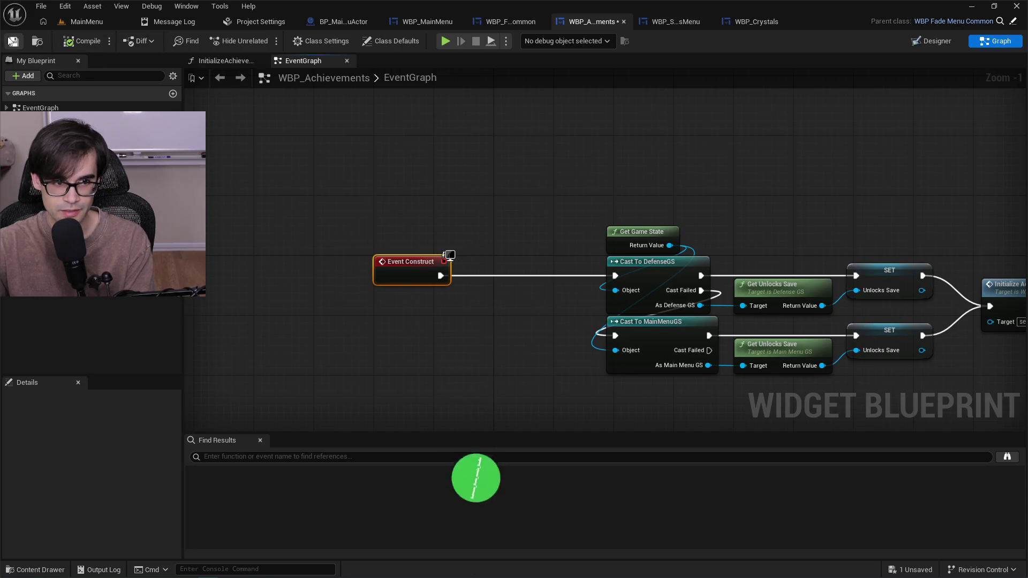
{"action": "left_click", "coordinate": [663, 21]}
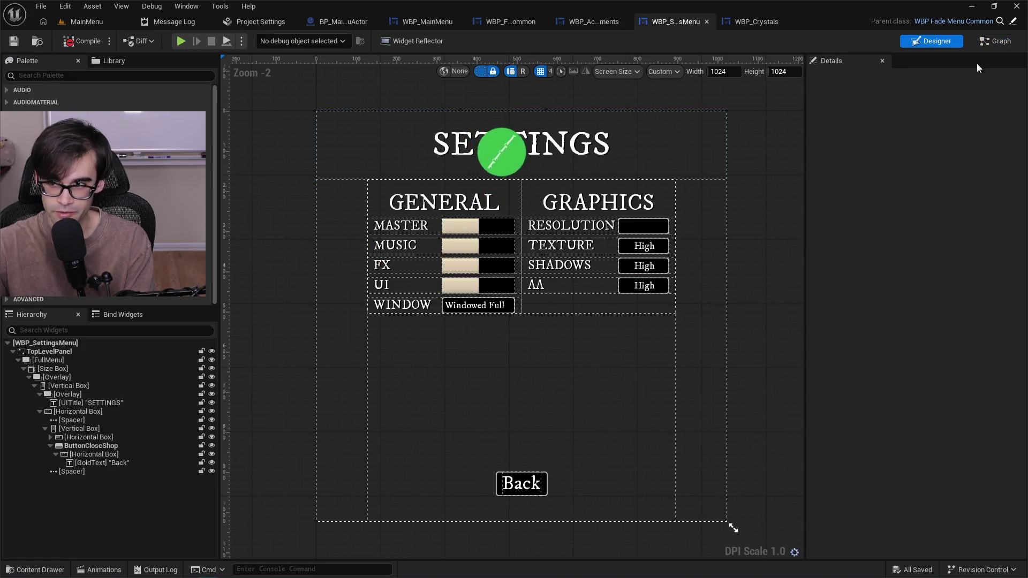
Delete WBP_SettingsMenu's construct events and Add Child nodes, then save
{"action": "left_click", "coordinate": [993, 42]}
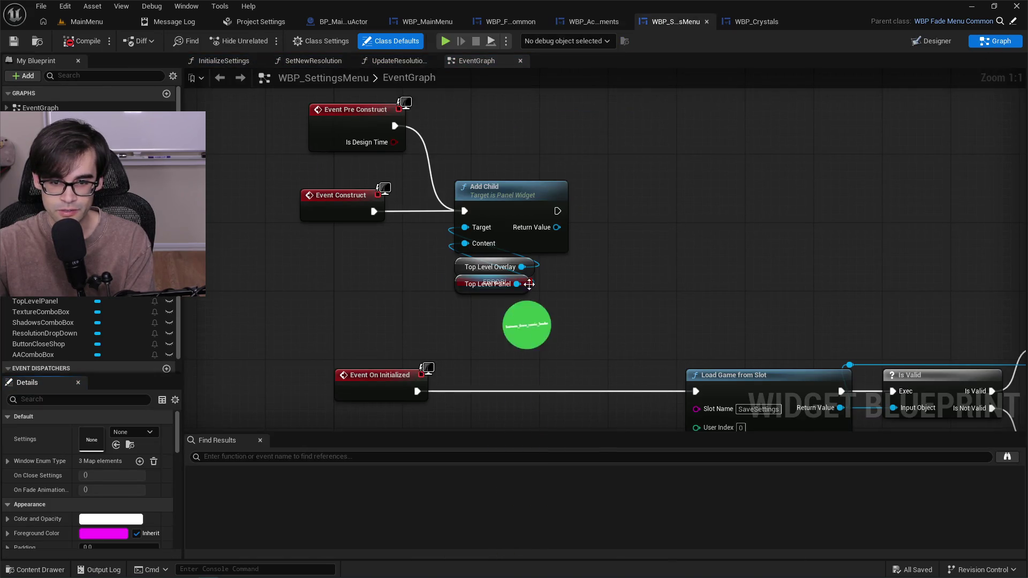
{"action": "mouse_move", "coordinate": [688, 369]}
{"action": "left_mouse_down"}
{"action": "mouse_move", "coordinate": [379, 150]}
{"action": "mouse_move", "coordinate": [338, 143]}
{"action": "left_mouse_up"}
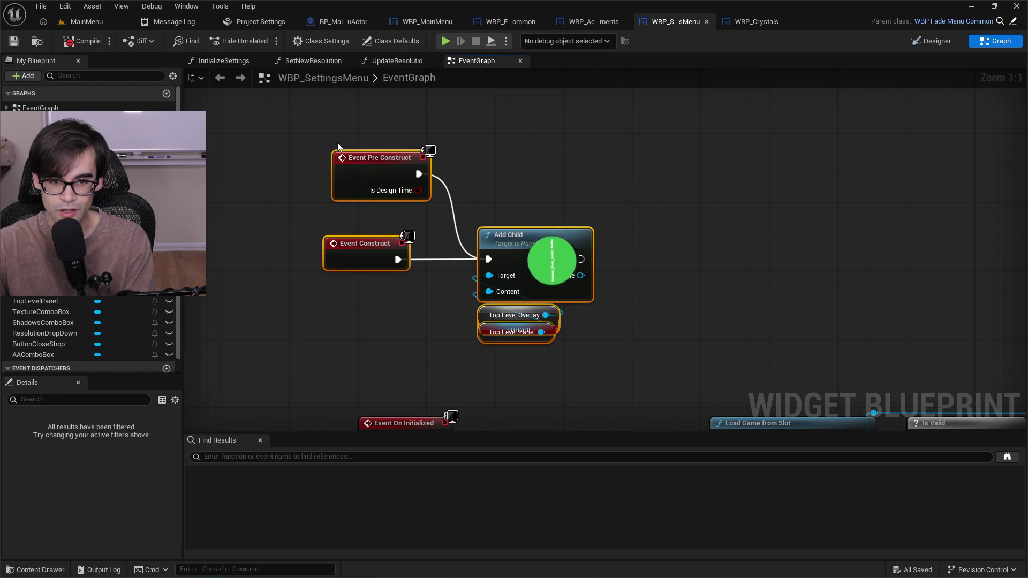
{"action": "key", "text": "Delete"}
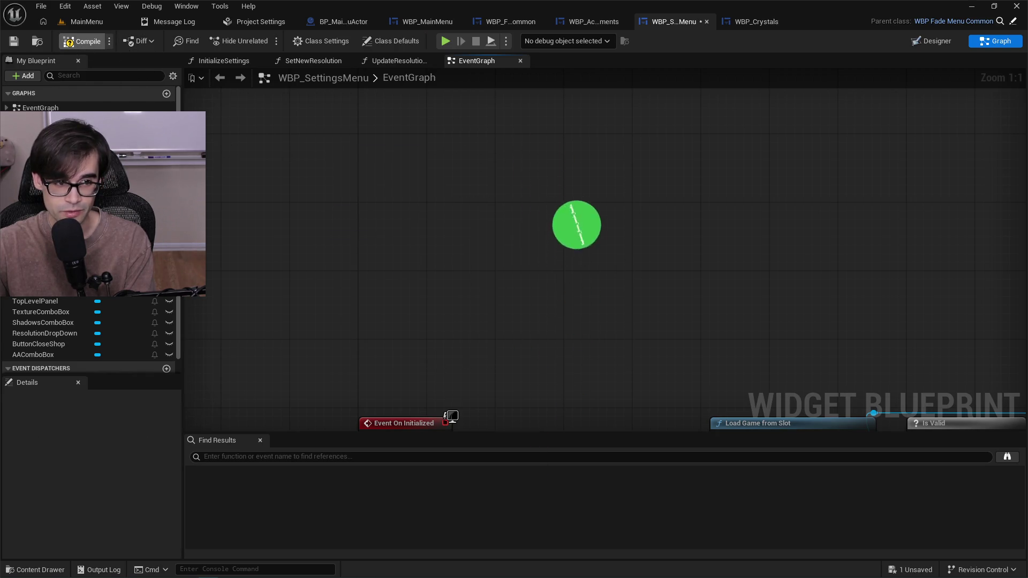
{"action": "left_click", "coordinate": [13, 41]}
Move the Event On Initialized chain back left and save WBP_SettingsMenu again
{"action": "scroll", "coordinate": [515, 220], "scroll_direction": "down", "scroll_amount": 2}
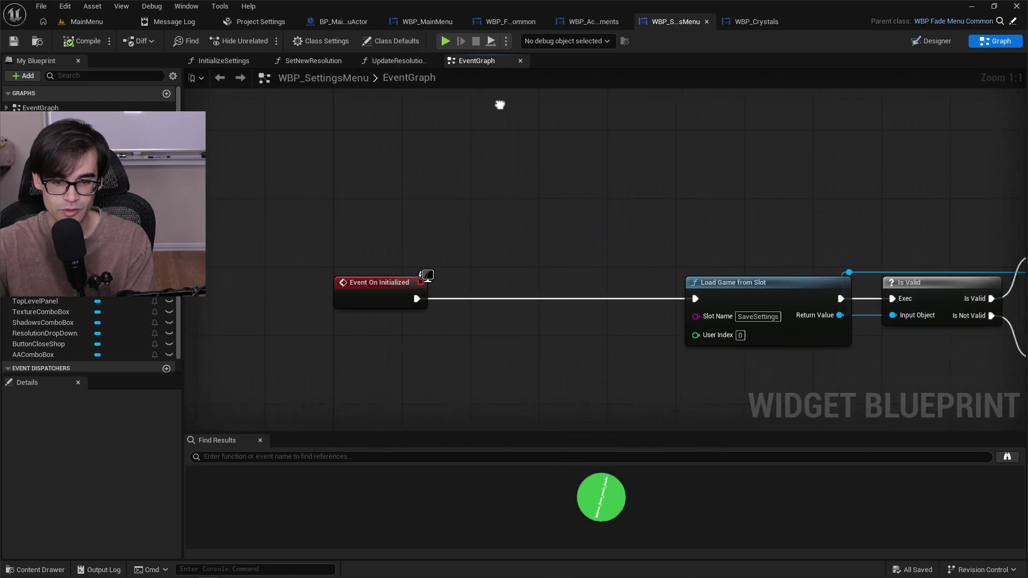
{"action": "mouse_move", "coordinate": [603, 212]}
{"action": "left_mouse_down"}
{"action": "mouse_move", "coordinate": [333, 199]}
{"action": "mouse_move", "coordinate": [670, 316]}
{"action": "left_mouse_up"}
{"action": "scroll", "coordinate": [372, 191], "scroll_direction": "down", "scroll_amount": 2}
{"action": "scroll", "coordinate": [334, 207], "scroll_direction": "up", "scroll_amount": 2}
{"action": "left_click_drag", "start_coordinate": [334, 208], "coordinate": [586, 221]}
{"action": "left_click_drag", "start_coordinate": [634, 274], "coordinate": [508, 274]}
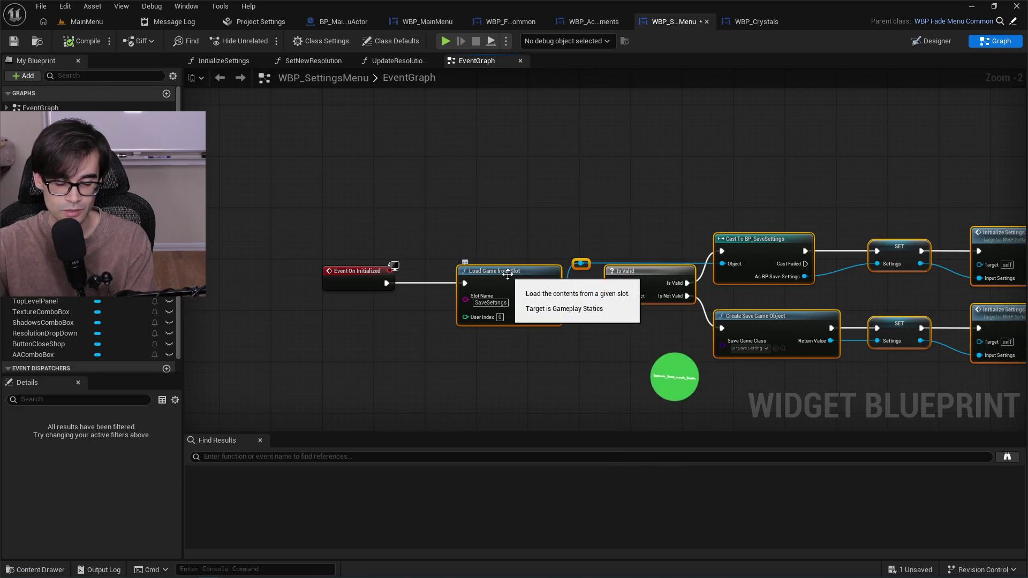
{"action": "left_click", "coordinate": [18, 44]}
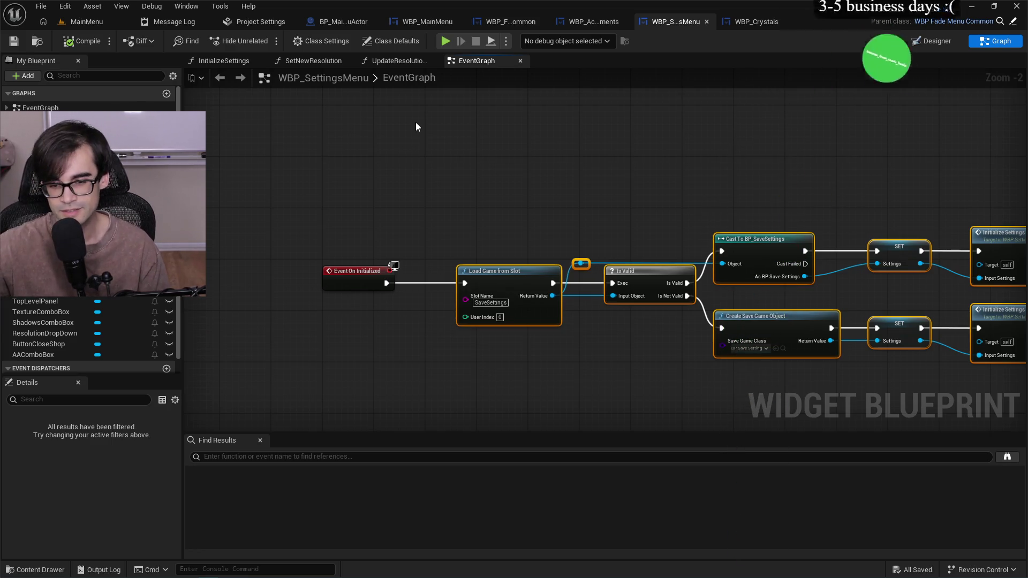
{"action": "left_click", "coordinate": [439, 182]}
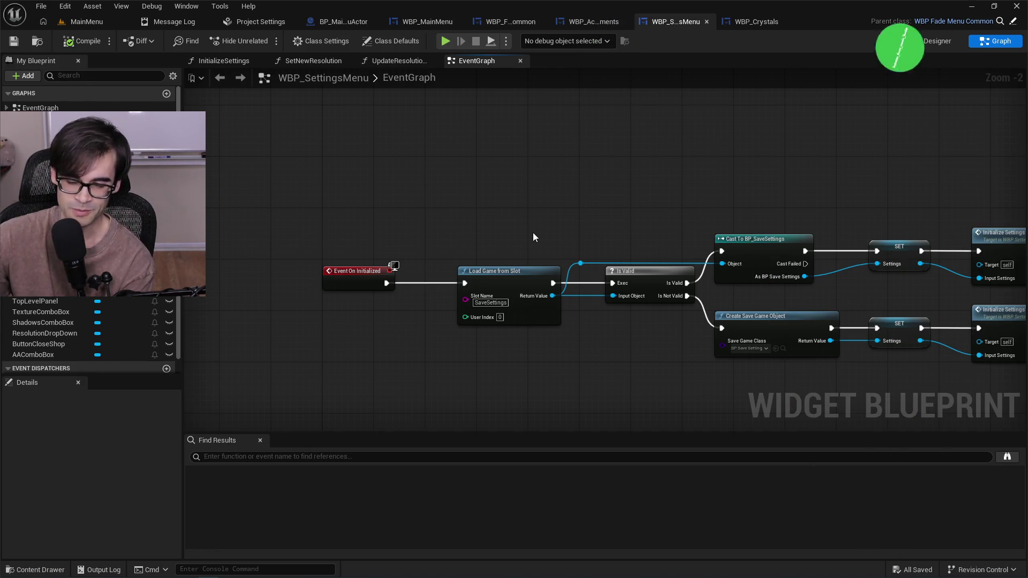
{"action": "left_click", "coordinate": [752, 21]}
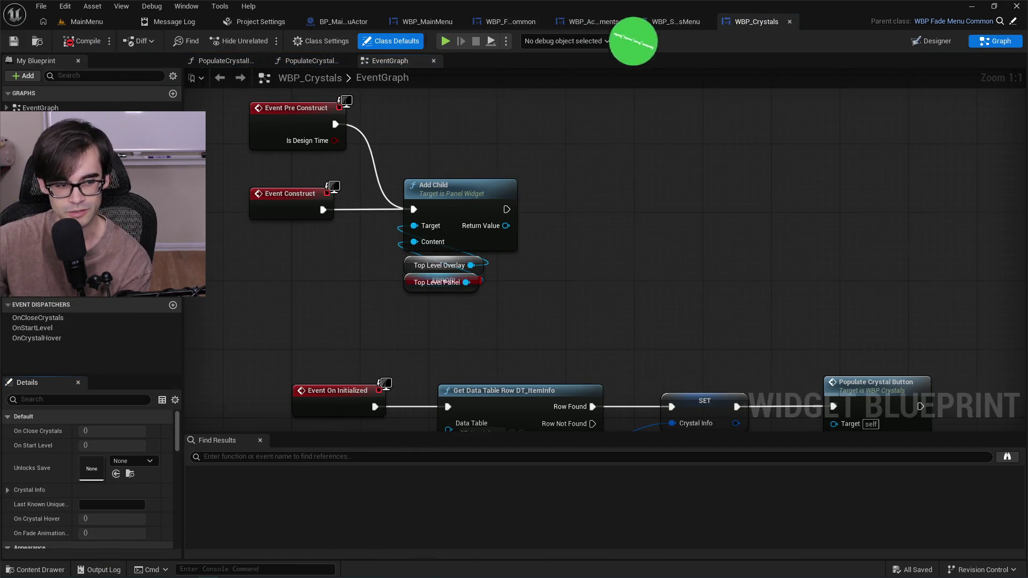
Delete WBP_Crystals' Pre Construct, Construct, Add Child and getter nodes, save, and return to WBP_SettingsMenu
{"action": "scroll", "coordinate": [679, 387], "scroll_direction": "down", "scroll_amount": 1}
{"action": "mouse_move", "coordinate": [680, 387]}
{"action": "left_mouse_down"}
{"action": "mouse_move", "coordinate": [509, 278]}
{"action": "mouse_move", "coordinate": [326, 179]}
{"action": "left_mouse_up"}
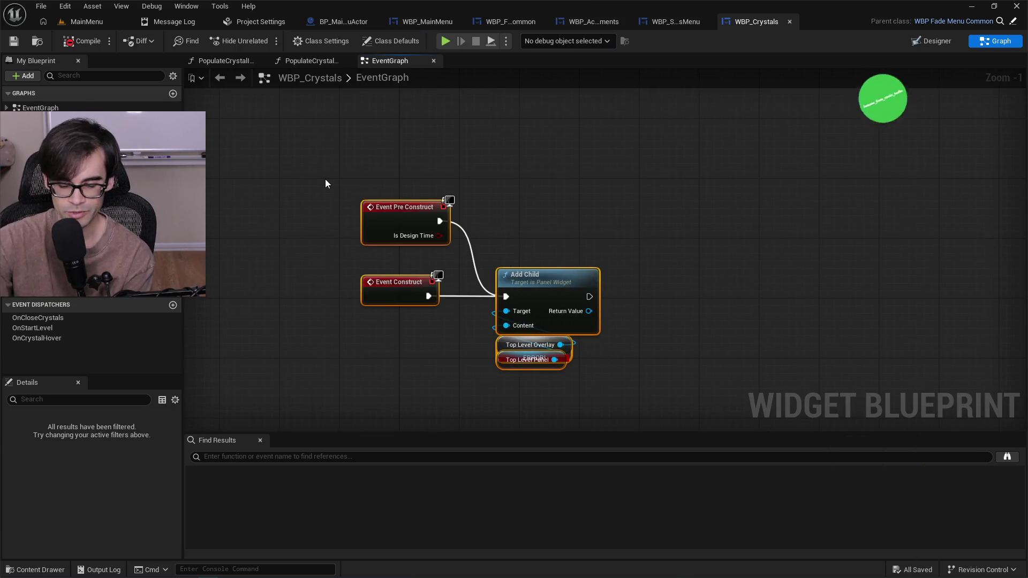
{"action": "key", "text": "Delete"}
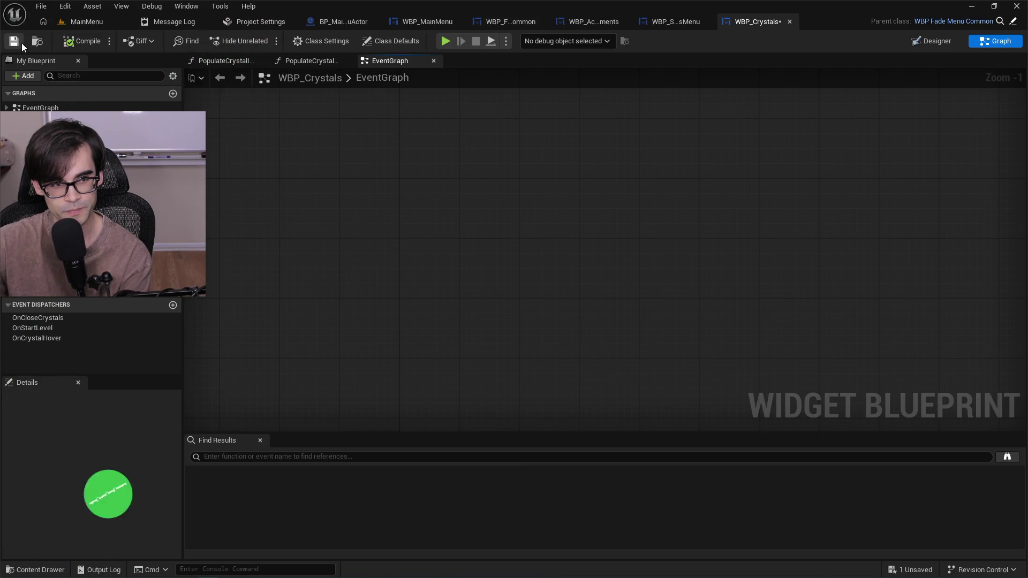
{"action": "left_click", "coordinate": [14, 41]}
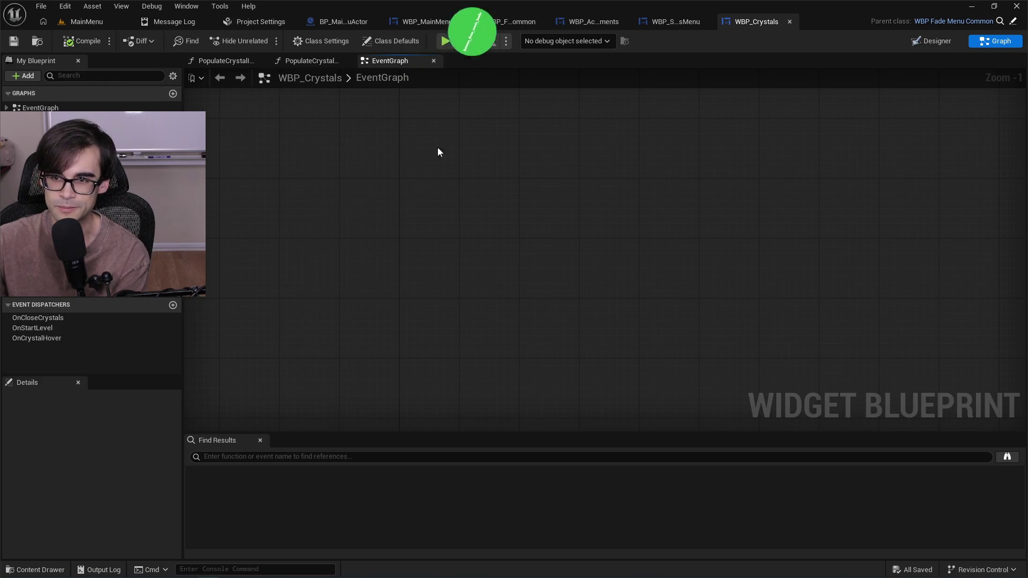
{"action": "left_click", "coordinate": [670, 21]}
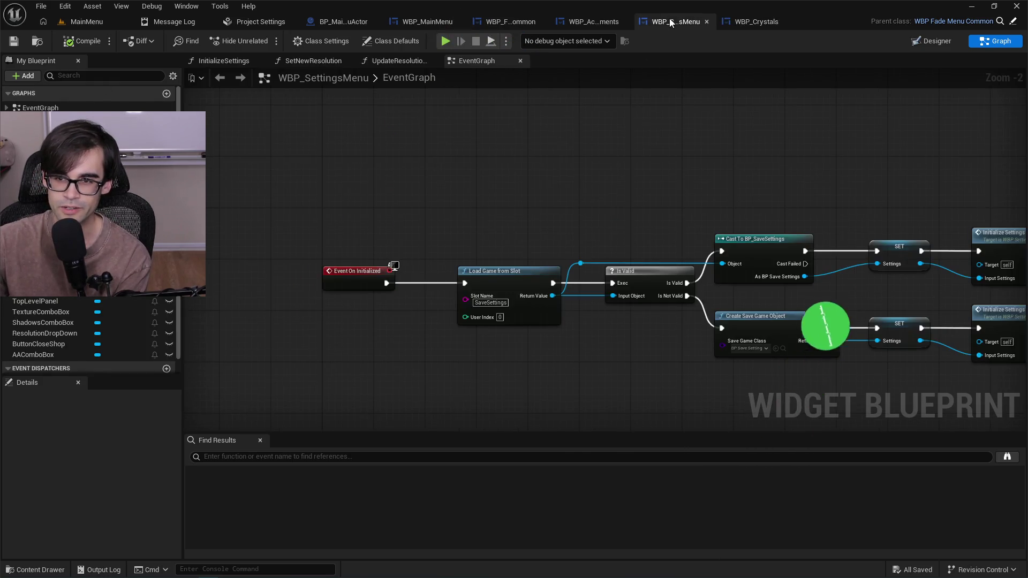
Look over the WBP_Achievements event graph and the WBP_FadeMenuCommon widget
{"action": "scroll", "coordinate": [581, 153], "scroll_direction": "down", "scroll_amount": 1}
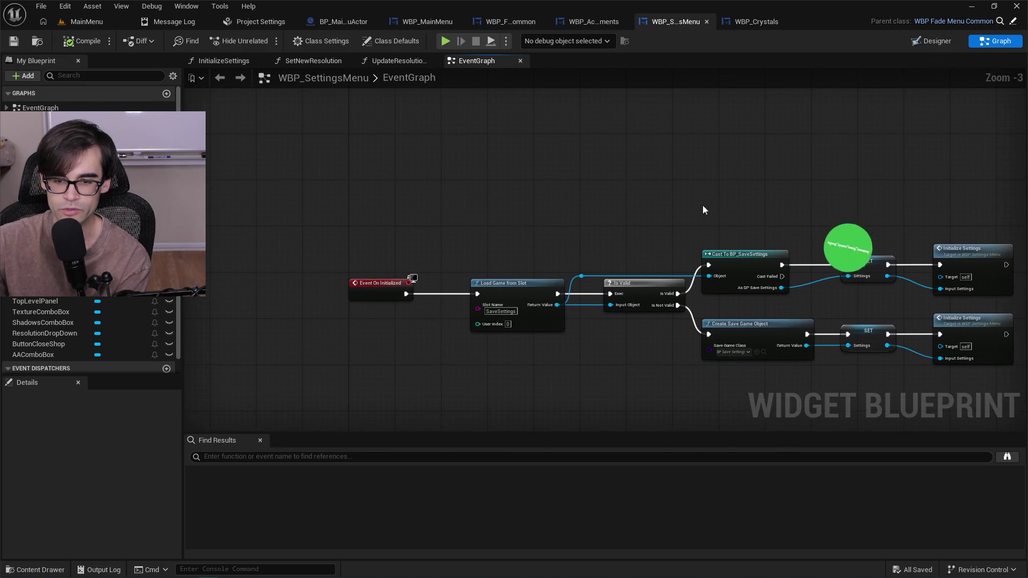
{"action": "left_click", "coordinate": [597, 21]}
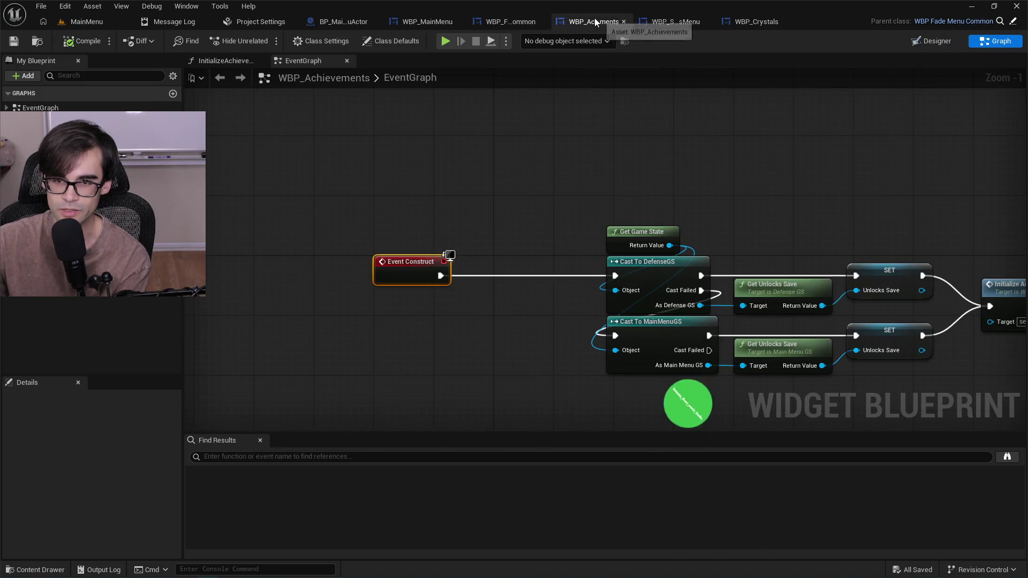
{"action": "left_click", "coordinate": [495, 22]}
{"action": "scroll", "coordinate": [615, 217], "scroll_direction": "down", "scroll_amount": 2}
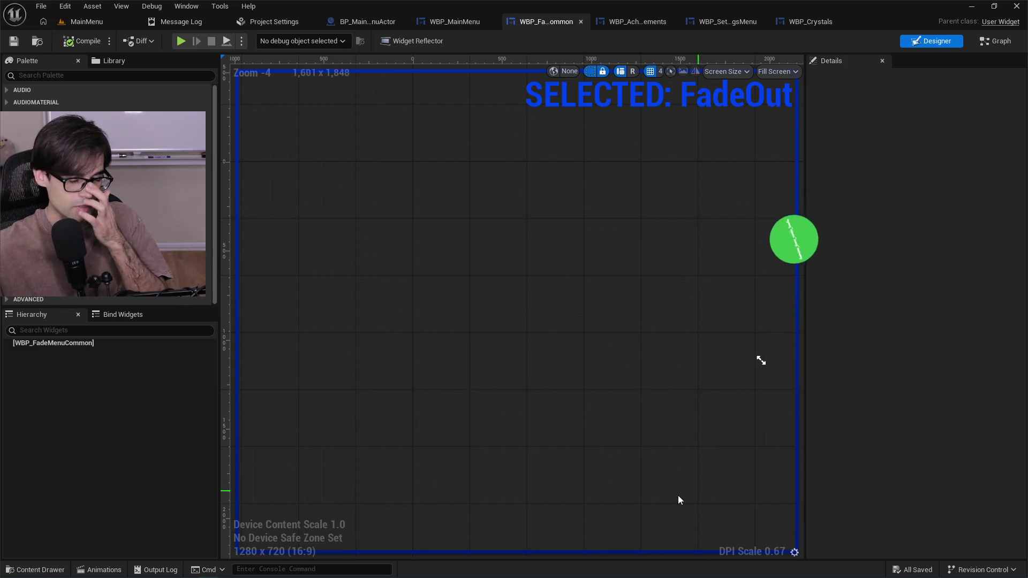
Show WBP_MainMenu's graph, move its tab ahead of BP_MainMenuActor, then view BP_MainMenuActor
{"action": "left_click", "coordinate": [453, 24]}
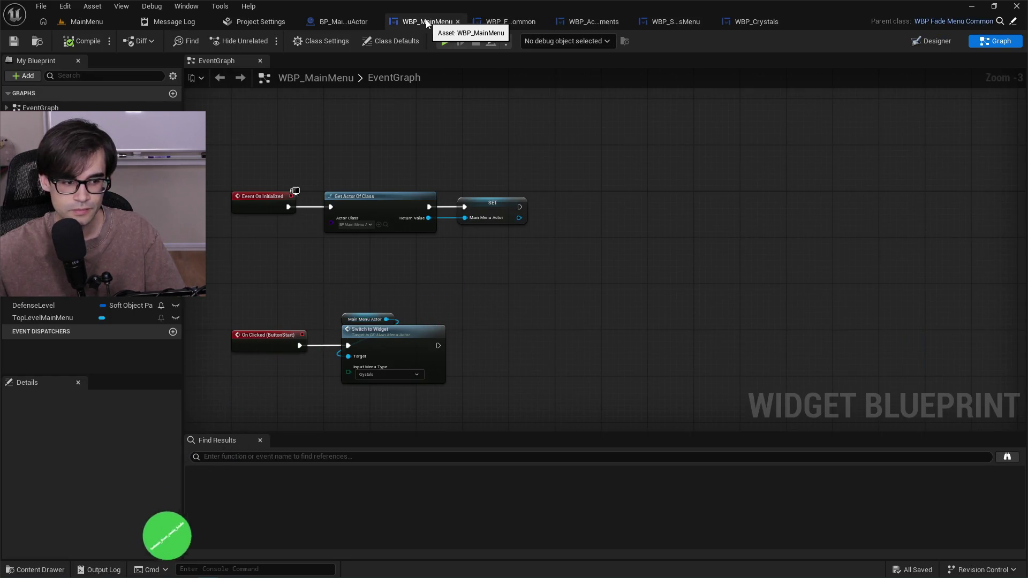
{"action": "left_click_drag", "start_coordinate": [426, 24], "coordinate": [342, 22]}
{"action": "left_click", "coordinate": [428, 24]}
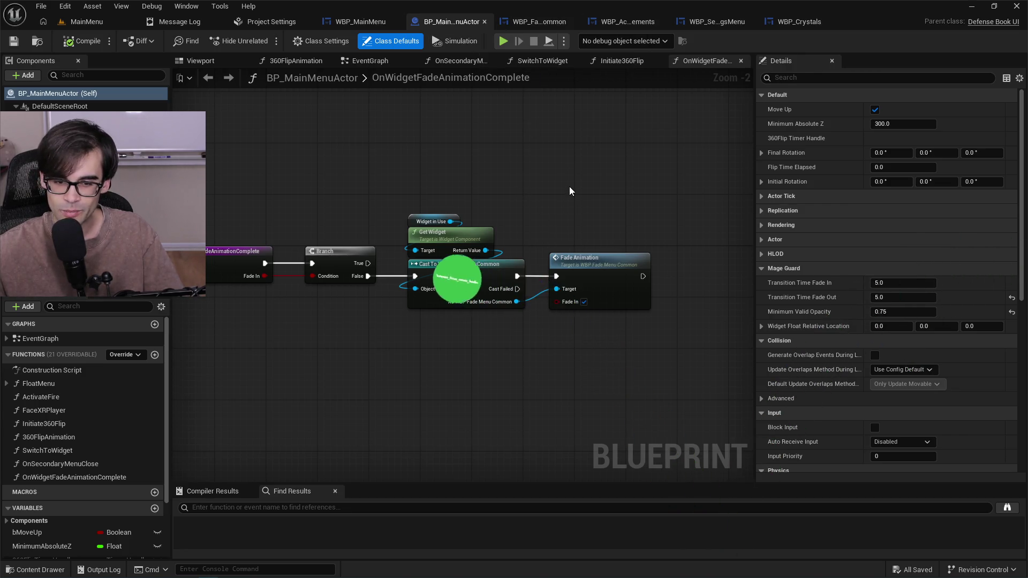
Pan to OnWidgetFadeAnimationComplete's WBP_FadeMenuCommon cast feeding Fade Animation
{"action": "mouse_move", "coordinate": [406, 192]}
{"action": "left_mouse_down"}
{"action": "mouse_move", "coordinate": [537, 200]}
{"action": "mouse_move", "coordinate": [460, 204]}
{"action": "mouse_move", "coordinate": [476, 132]}
{"action": "mouse_move", "coordinate": [466, 146]}
{"action": "left_mouse_up"}
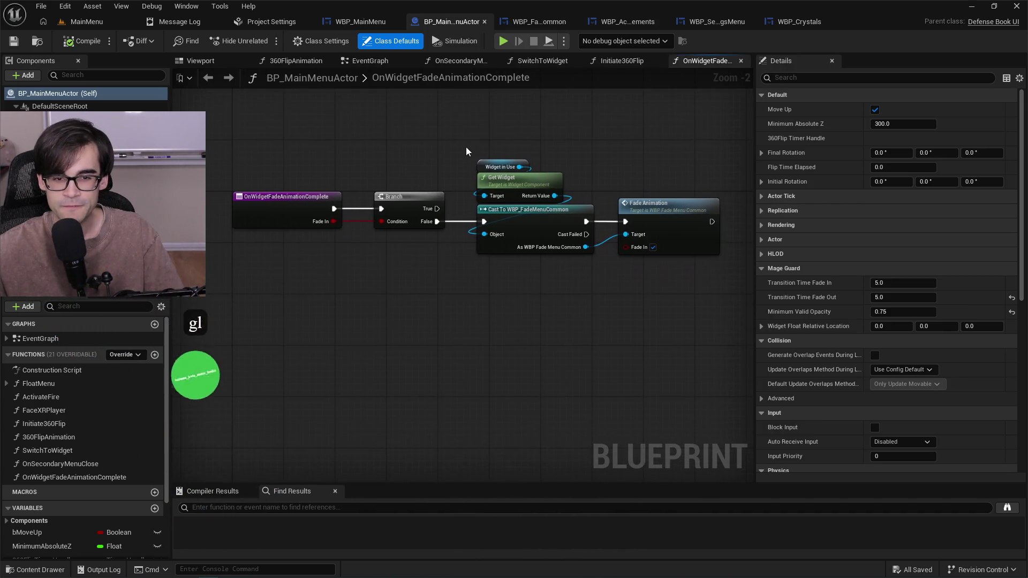
{"action": "mouse_move", "coordinate": [547, 312]}
{"action": "left_mouse_down"}
{"action": "mouse_move", "coordinate": [467, 250]}
{"action": "mouse_move", "coordinate": [482, 213]}
{"action": "mouse_move", "coordinate": [498, 214]}
{"action": "mouse_move", "coordinate": [519, 279]}
{"action": "left_mouse_up"}
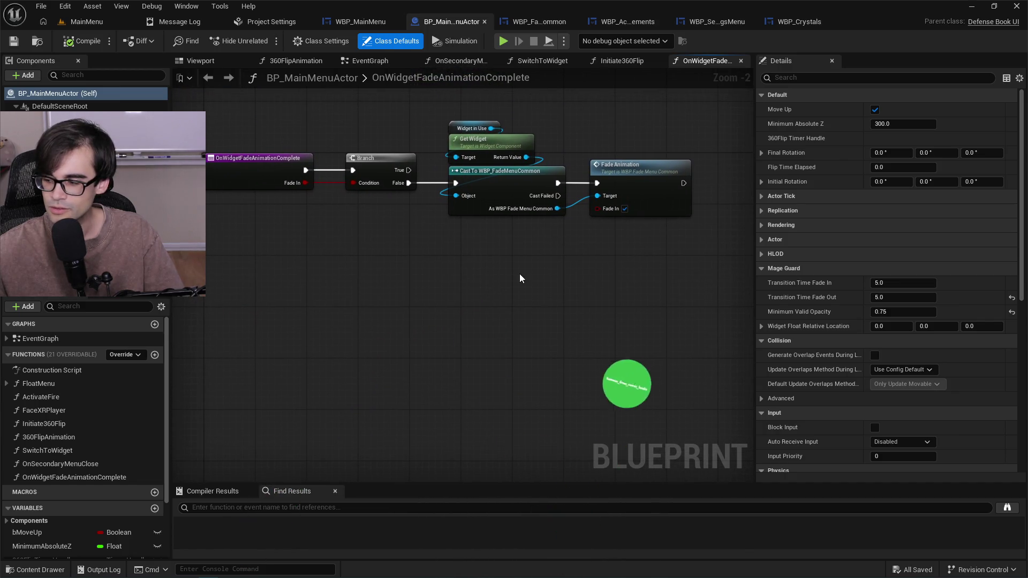
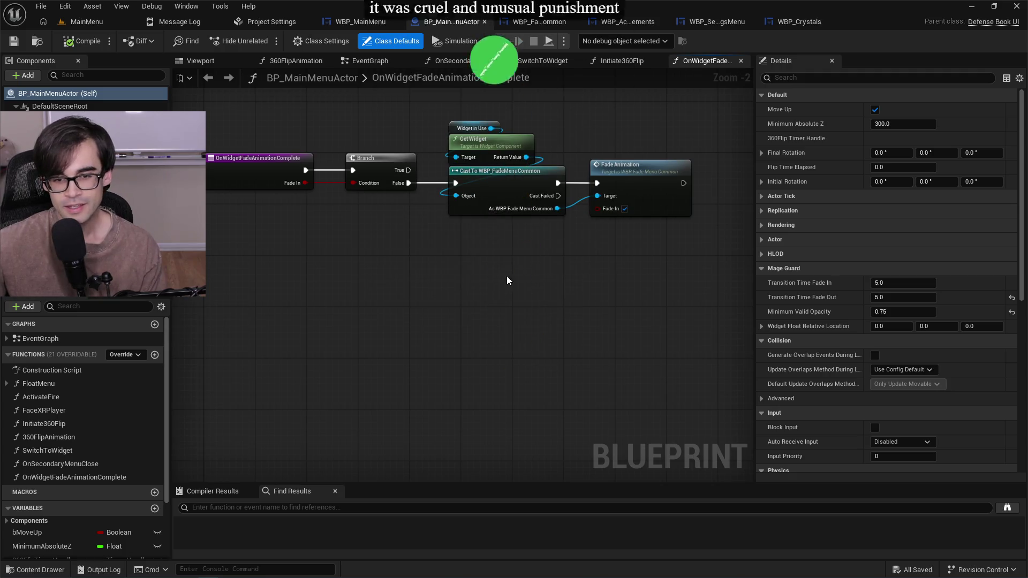
Recentre the fade-complete nodes and switch to the WBP_Achievements EventGraph via WBP_FadeMenuCommon
{"action": "left_click_drag", "start_coordinate": [506, 275], "coordinate": [491, 366]}
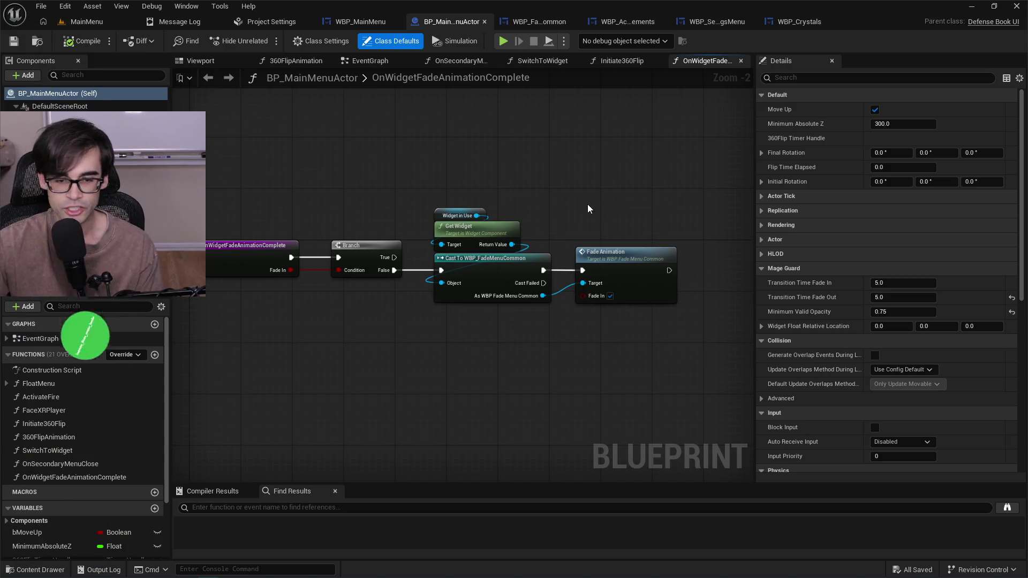
{"action": "left_click", "coordinate": [695, 225]}
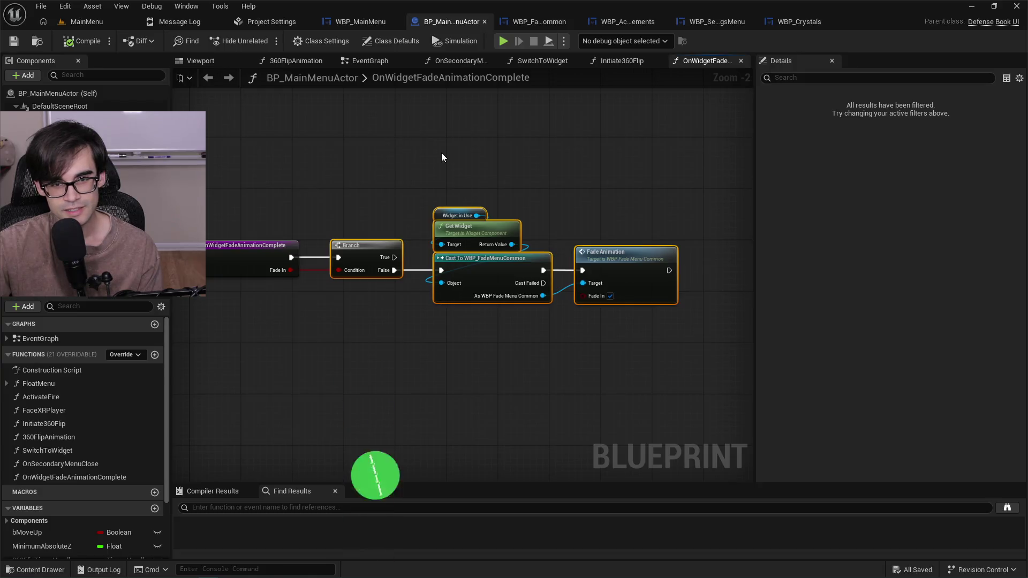
{"action": "left_click", "coordinate": [539, 27]}
{"action": "left_click", "coordinate": [632, 21]}
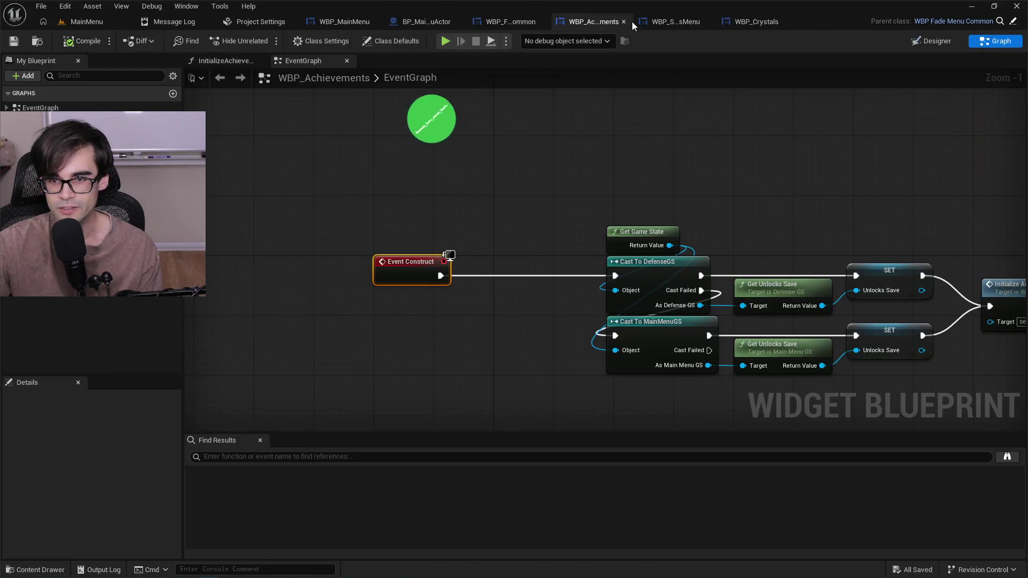
Look over the WBP_SettingsMenu and WBP_Crystals graphs, briefly selecting the settings nodes
{"action": "left_click", "coordinate": [672, 24]}
{"action": "left_click", "coordinate": [740, 27]}
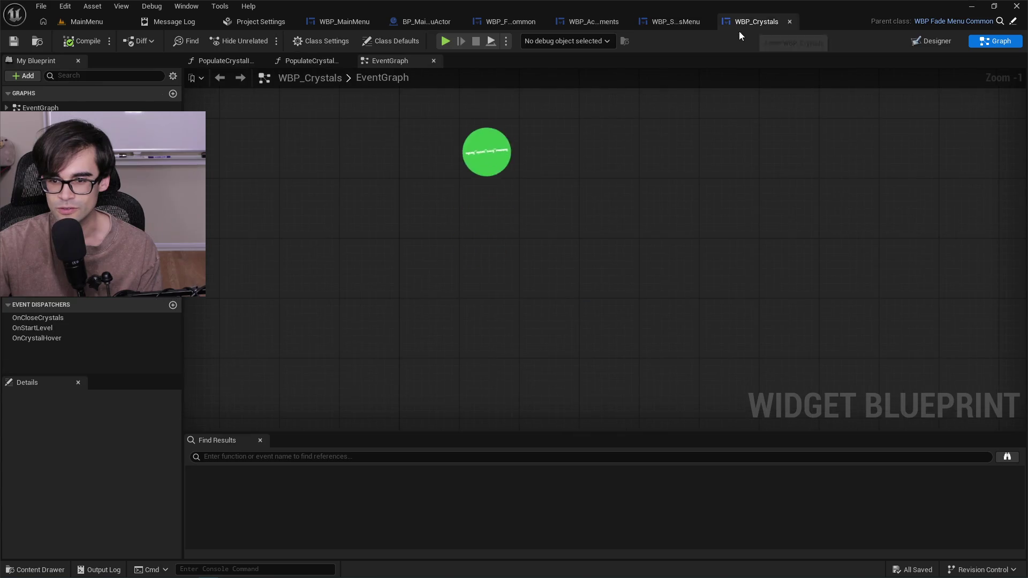
{"action": "left_click", "coordinate": [679, 23]}
{"action": "mouse_move", "coordinate": [465, 201]}
{"action": "left_mouse_down"}
{"action": "mouse_move", "coordinate": [699, 259]}
{"action": "mouse_move", "coordinate": [946, 356]}
{"action": "mouse_move", "coordinate": [995, 386]}
{"action": "mouse_move", "coordinate": [991, 397]}
{"action": "left_mouse_up"}
{"action": "left_click", "coordinate": [990, 397]}
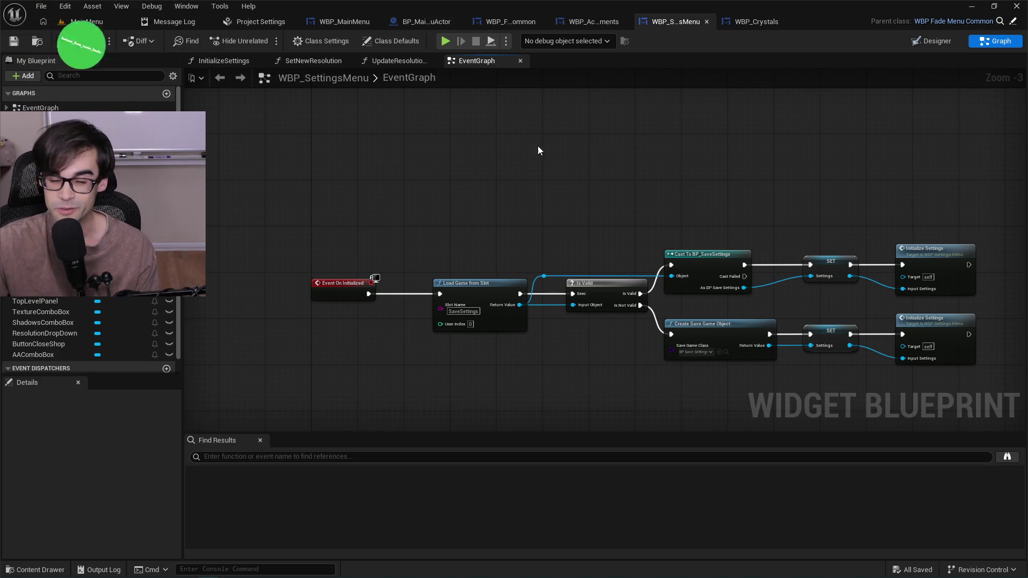
Shift WBP_Achievements' cast, set and initialize nodes slightly left, then compile and save
{"action": "left_click", "coordinate": [589, 21]}
{"action": "scroll", "coordinate": [467, 211], "scroll_direction": "down", "scroll_amount": 1}
{"action": "left_click_drag", "start_coordinate": [455, 183], "coordinate": [835, 369]}
{"action": "left_click_drag", "start_coordinate": [542, 270], "coordinate": [451, 273]}
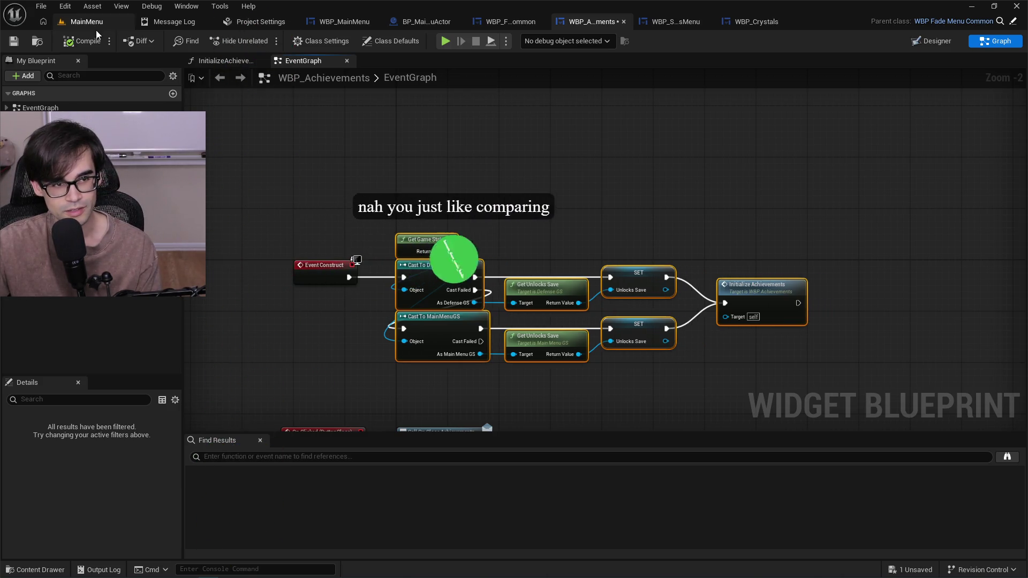
{"action": "left_click", "coordinate": [69, 47]}
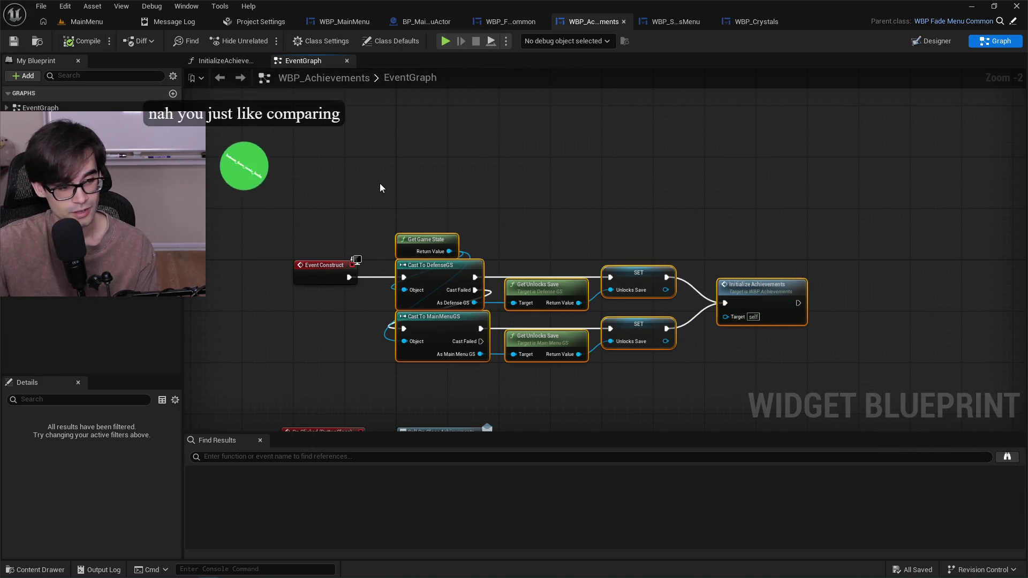
Reselect all WBP_Achievements nodes, then bring up the WBP_FadeMenuCommon designer
{"action": "left_click", "coordinate": [383, 195]}
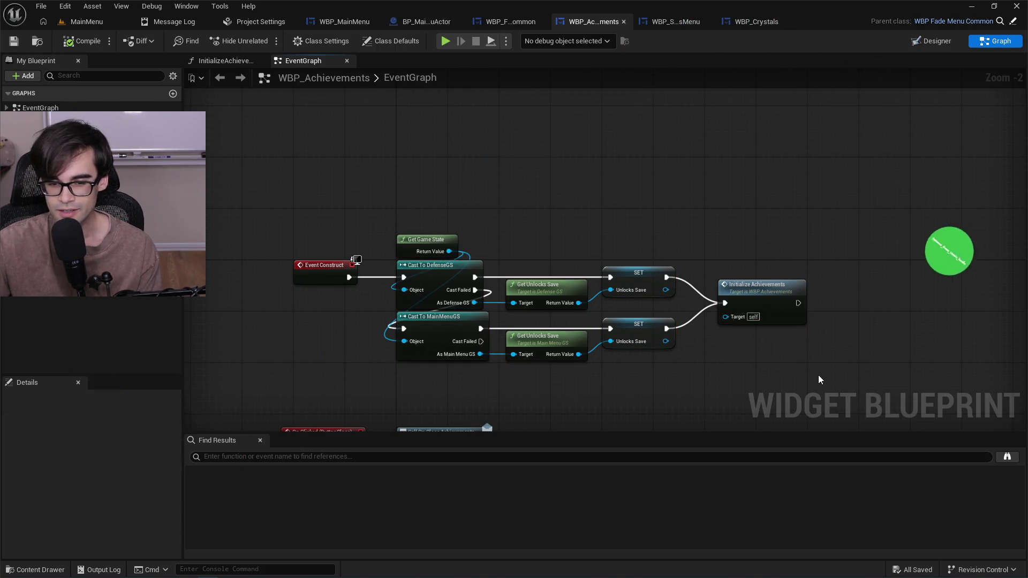
{"action": "mouse_move", "coordinate": [814, 373]}
{"action": "left_mouse_down"}
{"action": "mouse_move", "coordinate": [380, 226]}
{"action": "mouse_move", "coordinate": [281, 204]}
{"action": "left_mouse_up"}
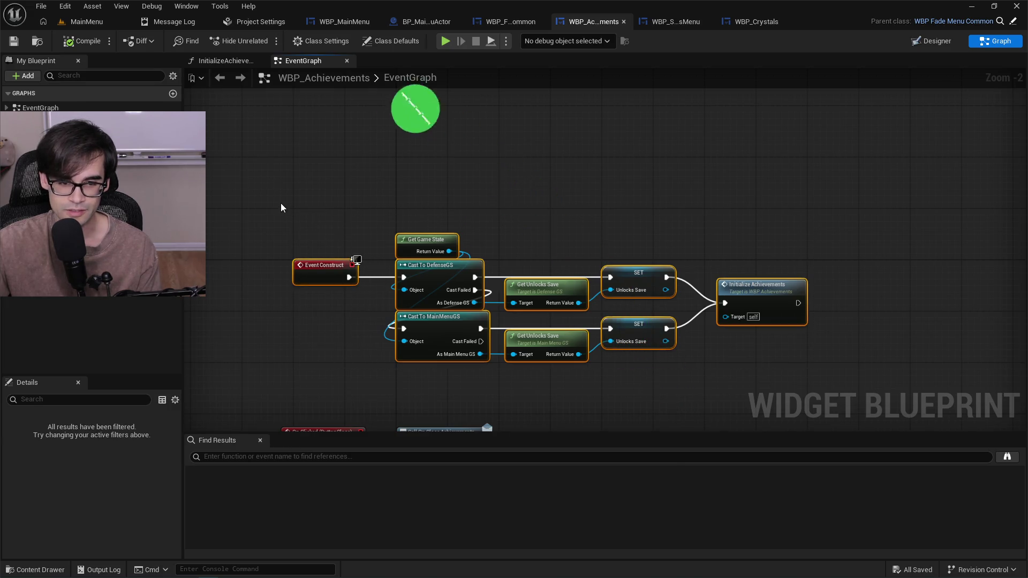
{"action": "left_click", "coordinate": [506, 20]}
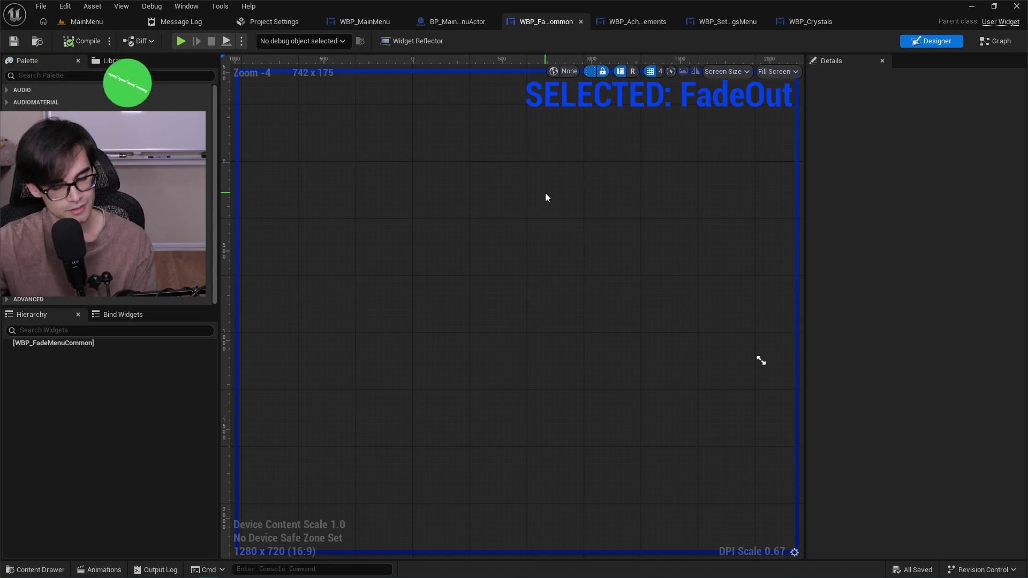
Nudge WBP_MainMenu's Get Actor Of Class and SET nodes right, then compile and save
{"action": "left_click", "coordinate": [454, 22]}
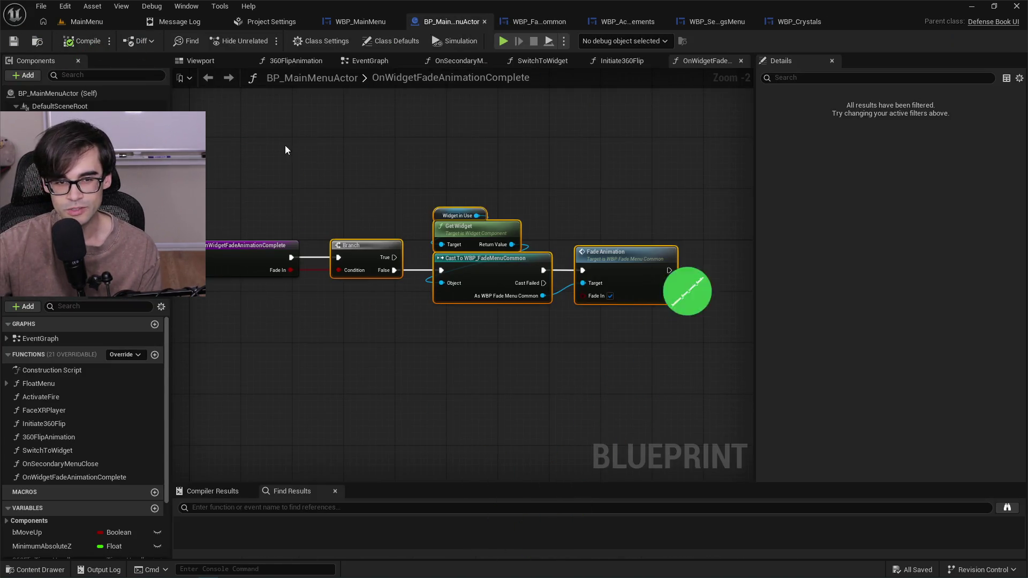
{"action": "left_click", "coordinate": [349, 23]}
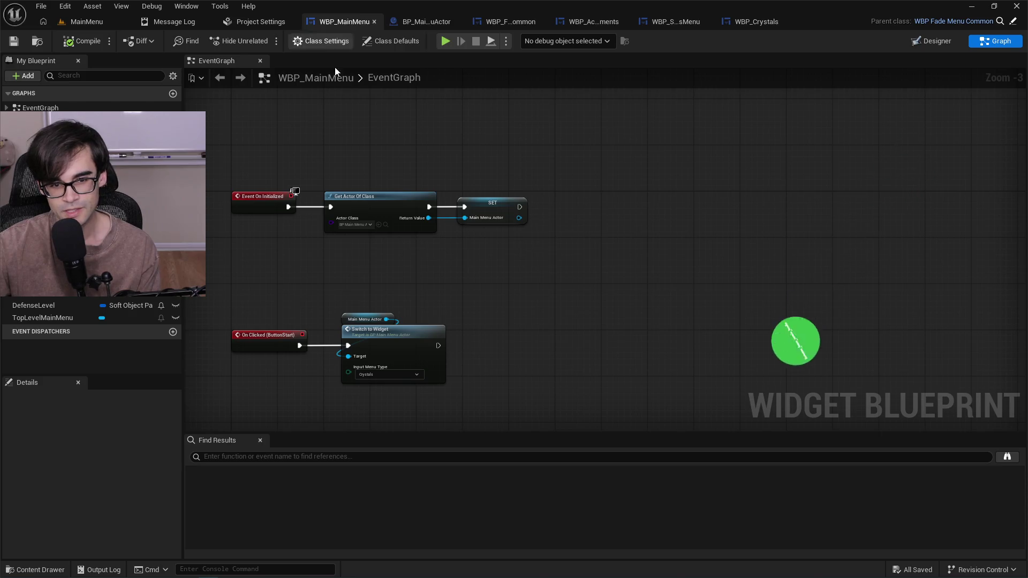
{"action": "left_click_drag", "start_coordinate": [326, 179], "coordinate": [574, 224]}
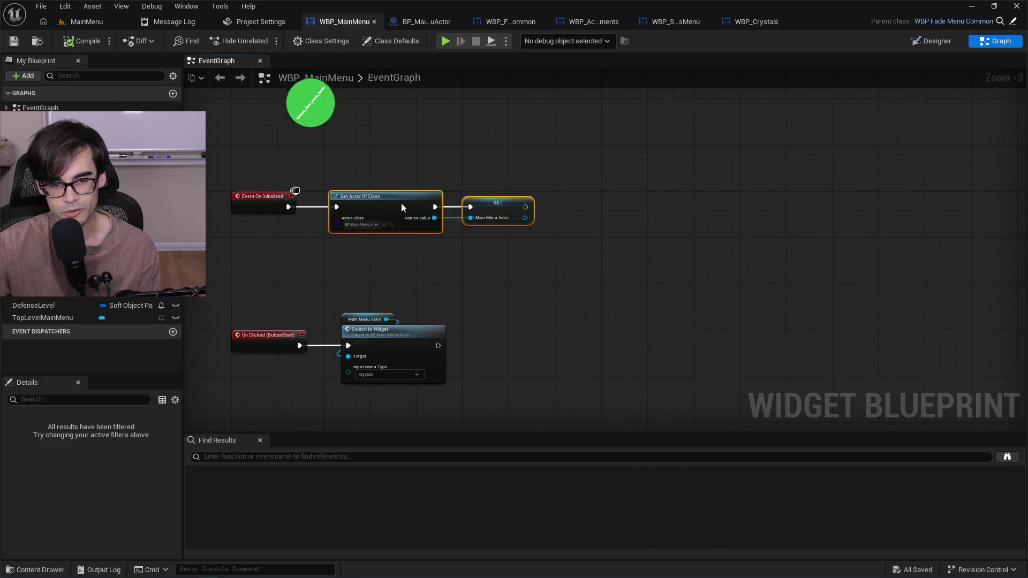
{"action": "left_click_drag", "start_coordinate": [408, 201], "coordinate": [412, 202]}
{"action": "left_click", "coordinate": [335, 184]}
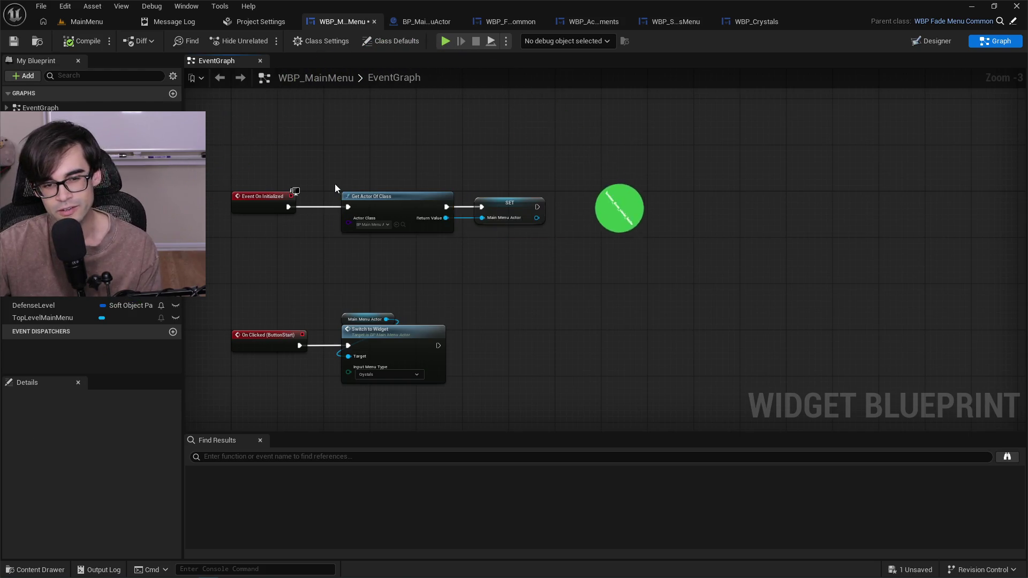
{"action": "mouse_move", "coordinate": [664, 411]}
{"action": "left_mouse_down"}
{"action": "mouse_move", "coordinate": [663, 310]}
{"action": "mouse_move", "coordinate": [588, 246]}
{"action": "left_mouse_up"}
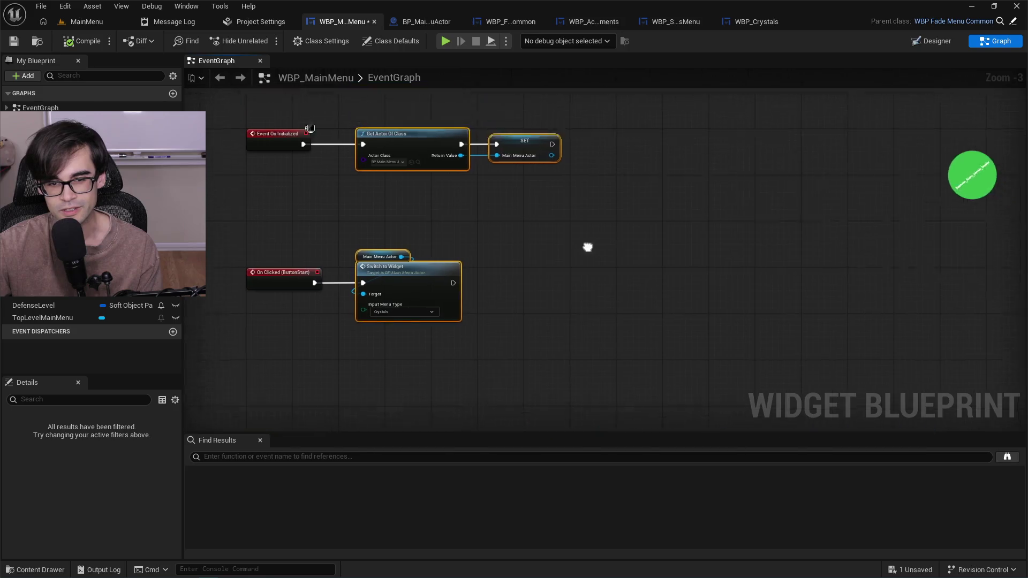
{"action": "left_click", "coordinate": [594, 261]}
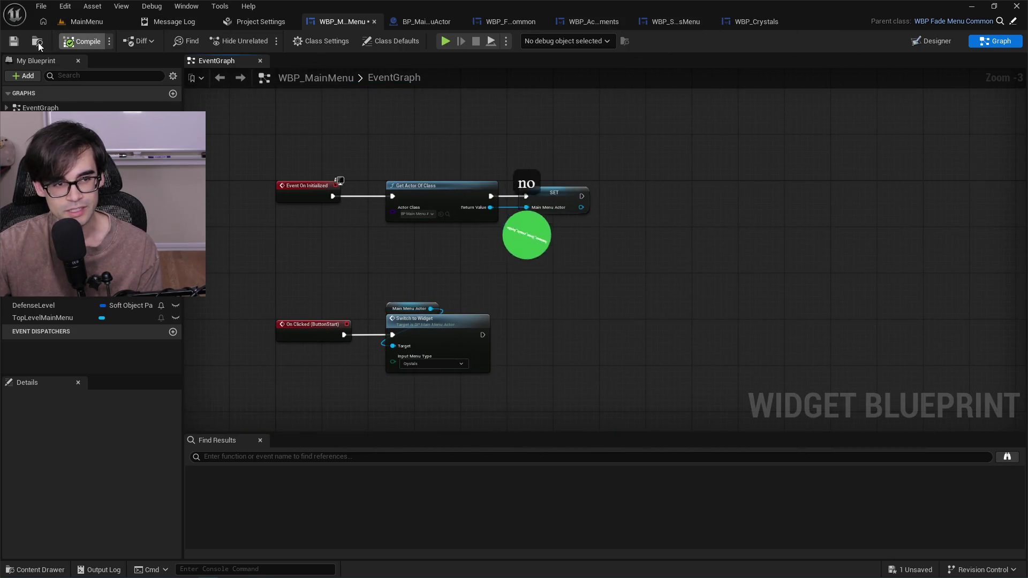
Check Project Settings and the Message Log, then return to the MainMenu level
{"action": "left_click", "coordinate": [277, 22]}
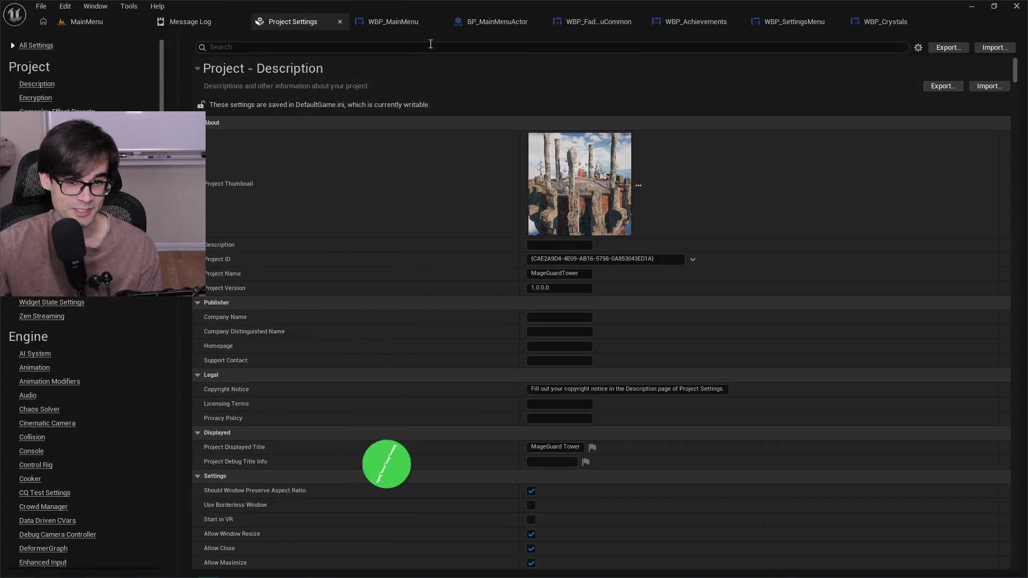
{"action": "left_click", "coordinate": [408, 23]}
{"action": "left_click_drag", "start_coordinate": [370, 161], "coordinate": [643, 377]}
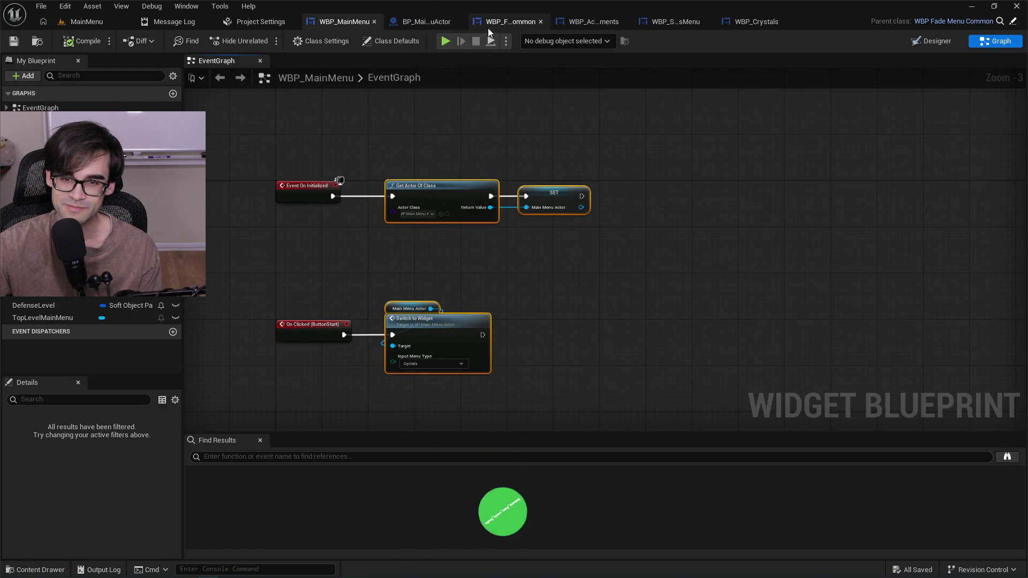
{"action": "left_click", "coordinate": [185, 23]}
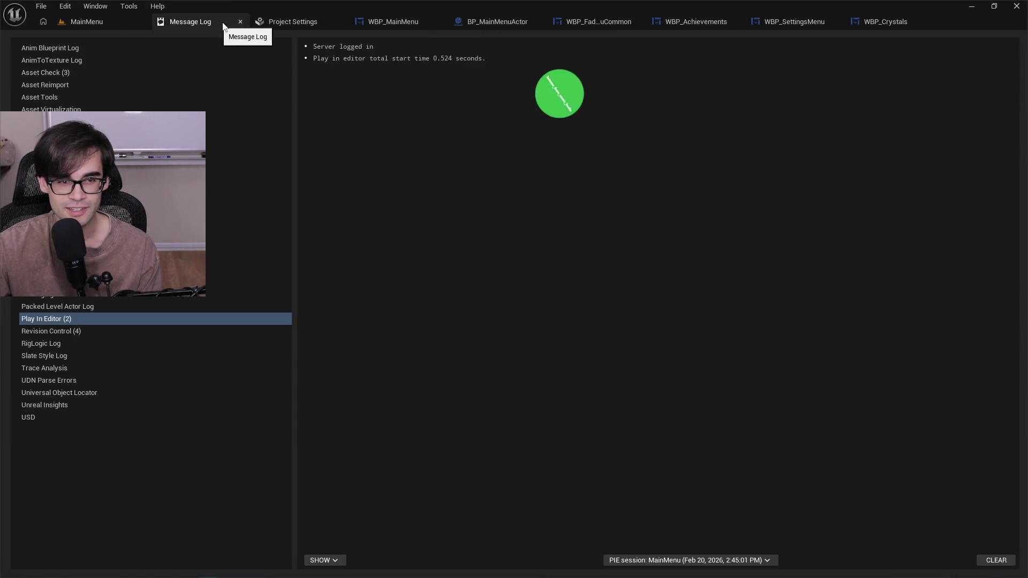
{"action": "left_click", "coordinate": [240, 22]}
{"action": "left_click", "coordinate": [111, 21]}
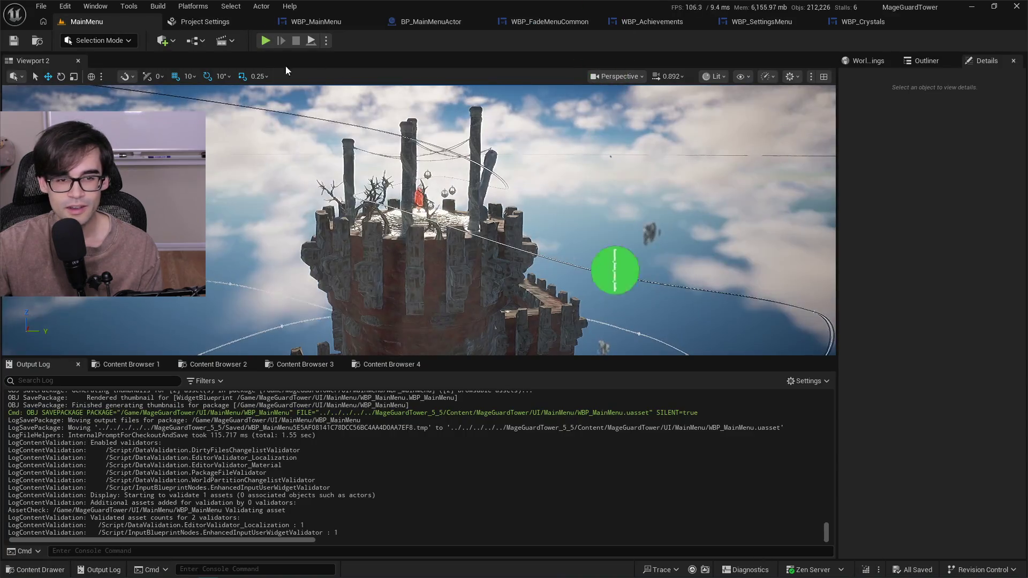
Play the MainMenu level, trigger a menu entry's fade-out, show Levels/MainMenu in Content Browser 1, then stop
{"action": "left_click", "coordinate": [265, 41]}
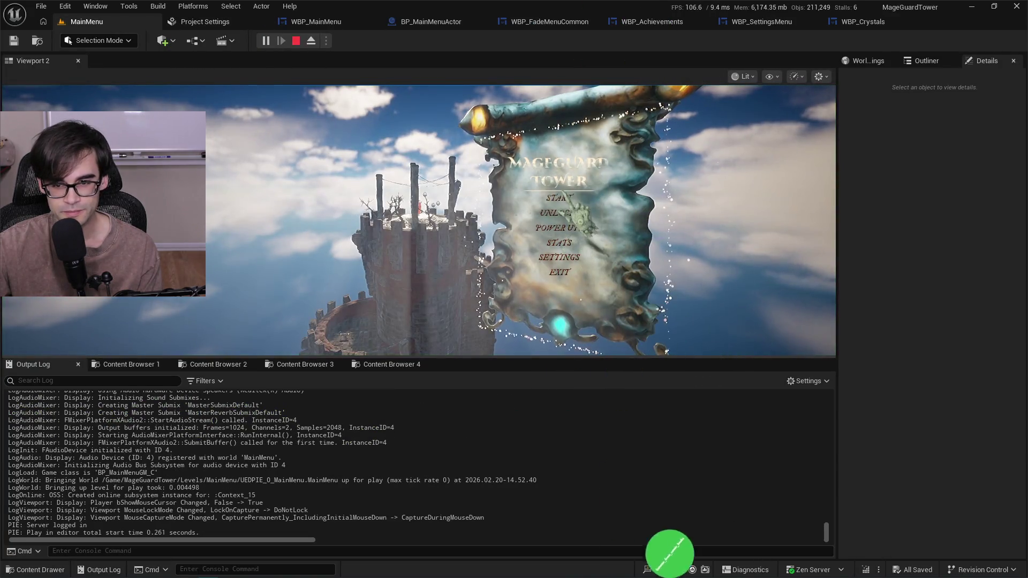
{"action": "left_click", "coordinate": [567, 274]}
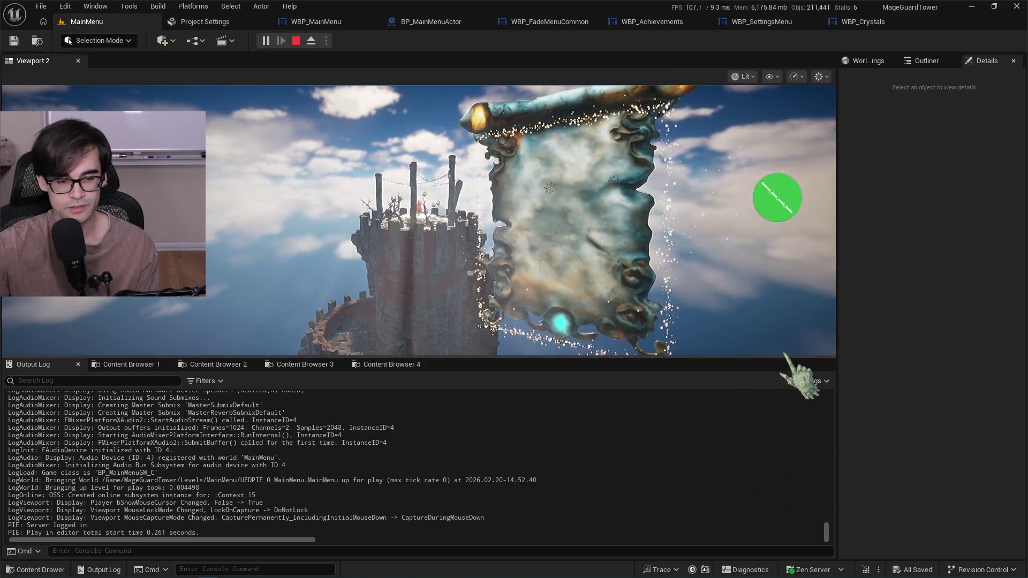
{"action": "left_click", "coordinate": [388, 365]}
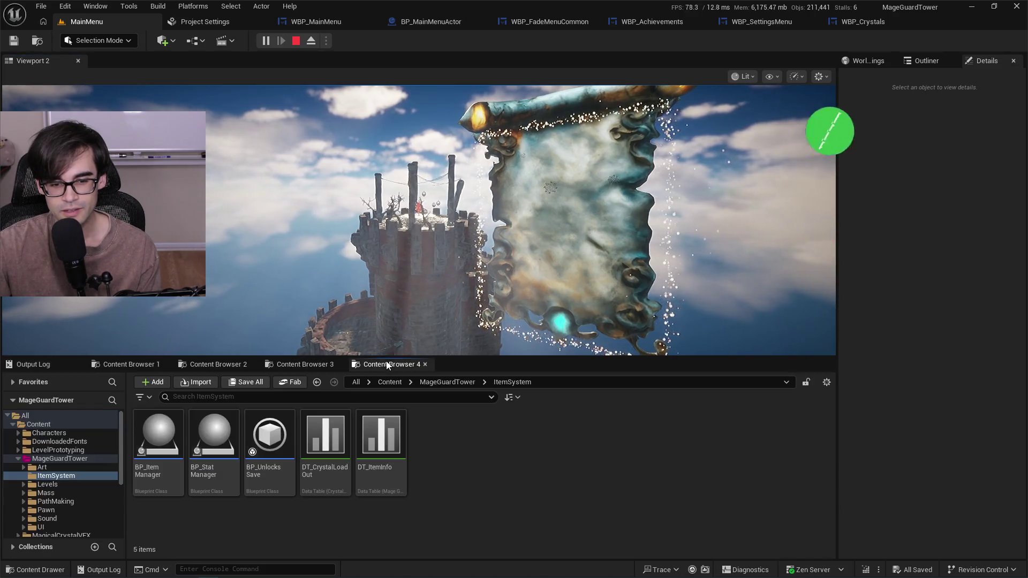
{"action": "left_click", "coordinate": [303, 368]}
{"action": "left_click", "coordinate": [207, 367]}
{"action": "left_click", "coordinate": [124, 365]}
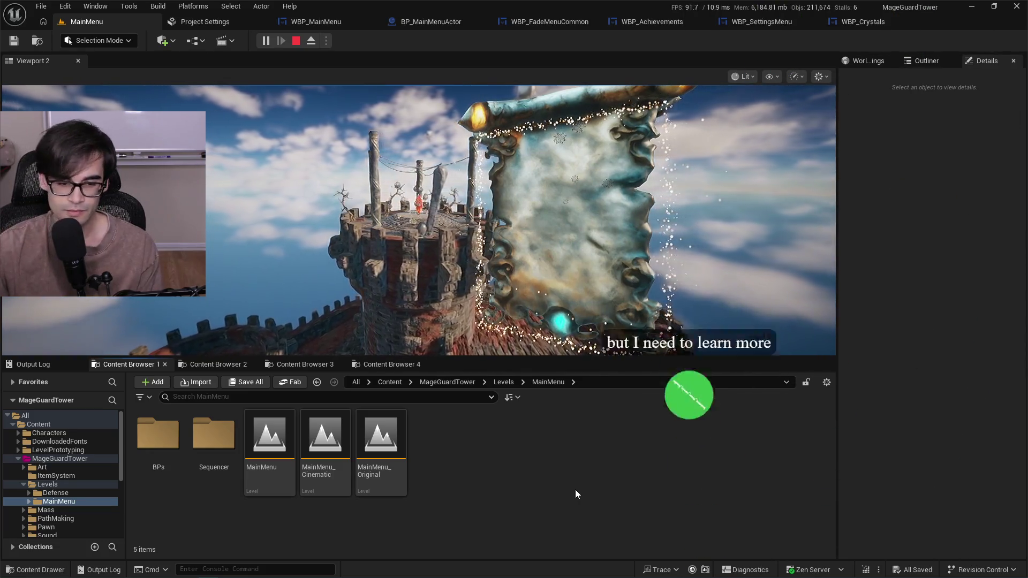
{"action": "left_click", "coordinate": [296, 40]}
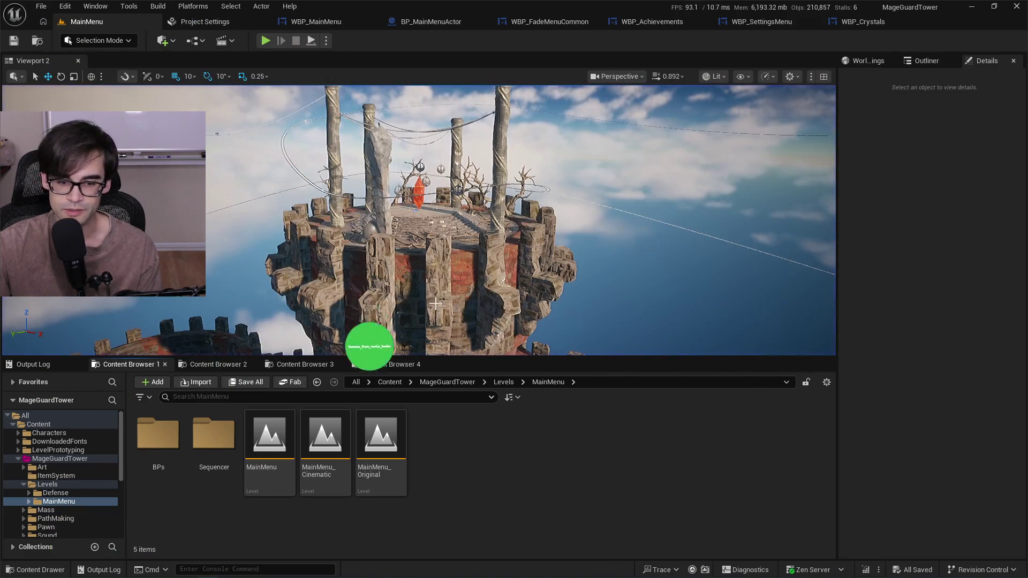
Glance at BP_MainMenuActor and the WBP_FadeMenuCommon designer before returning to WBP_Achievements' EventGraph
{"action": "left_click", "coordinate": [426, 24]}
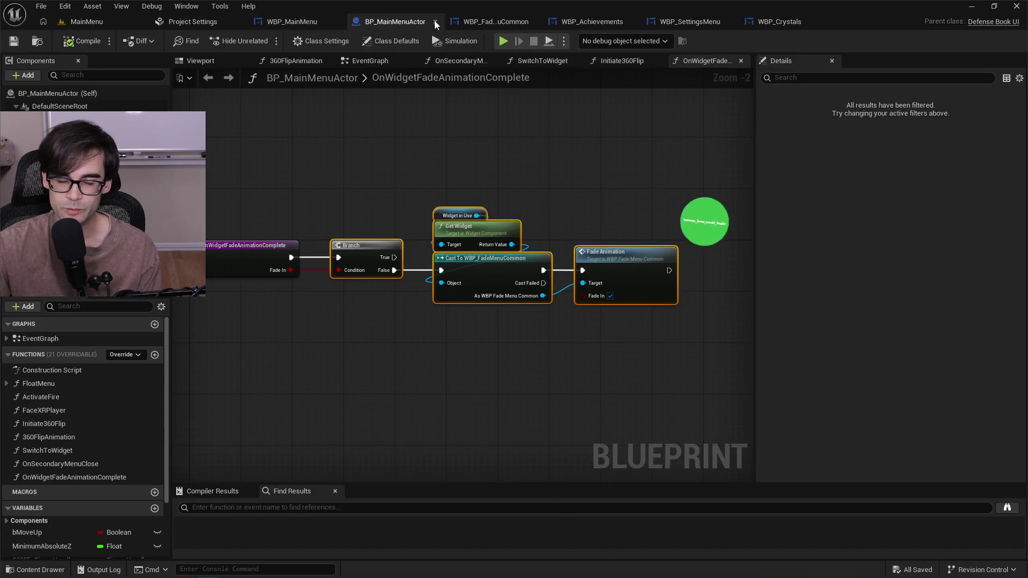
{"action": "left_click", "coordinate": [508, 28]}
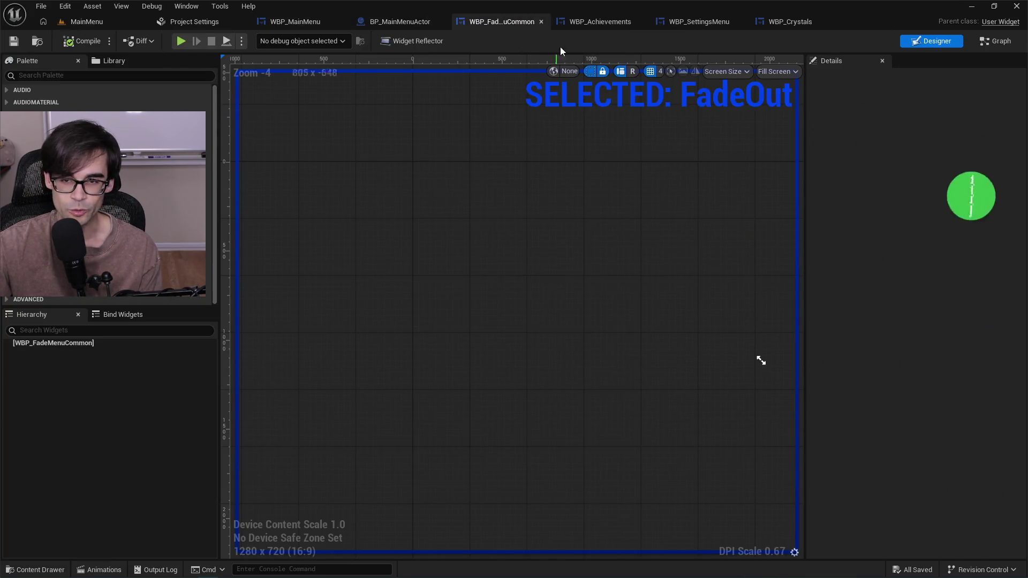
{"action": "left_click", "coordinate": [584, 28]}
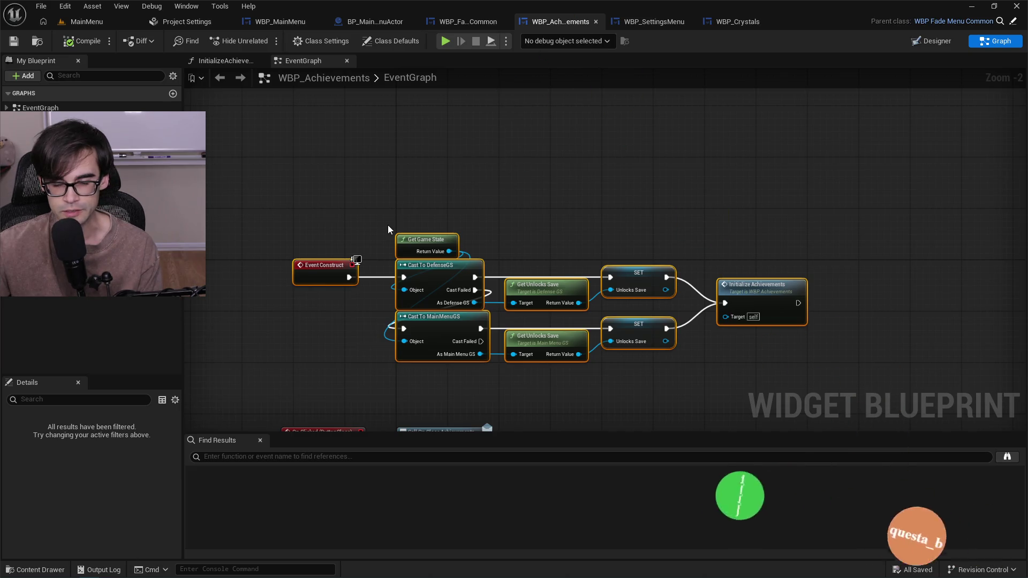
Review WBP_Achievements' Event Construct, cast, set and initialize nodes, then save the blueprint
{"action": "mouse_move", "coordinate": [389, 226]}
{"action": "left_mouse_down"}
{"action": "mouse_move", "coordinate": [843, 374]}
{"action": "mouse_move", "coordinate": [807, 375]}
{"action": "mouse_move", "coordinate": [818, 379]}
{"action": "left_mouse_up"}
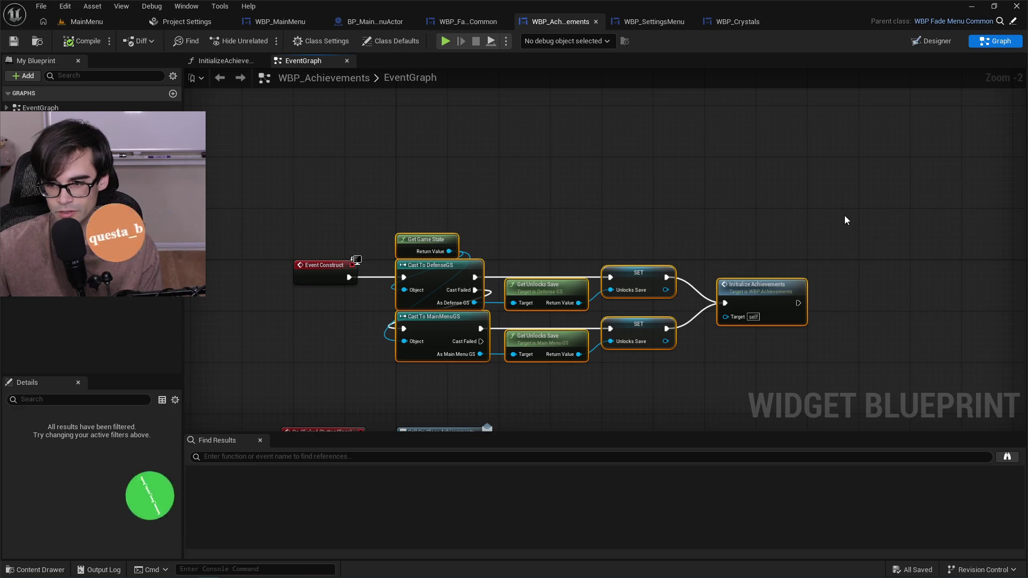
{"action": "mouse_move", "coordinate": [856, 209]}
{"action": "left_mouse_down"}
{"action": "mouse_move", "coordinate": [349, 355]}
{"action": "mouse_move", "coordinate": [274, 419]}
{"action": "mouse_move", "coordinate": [243, 380]}
{"action": "left_mouse_up"}
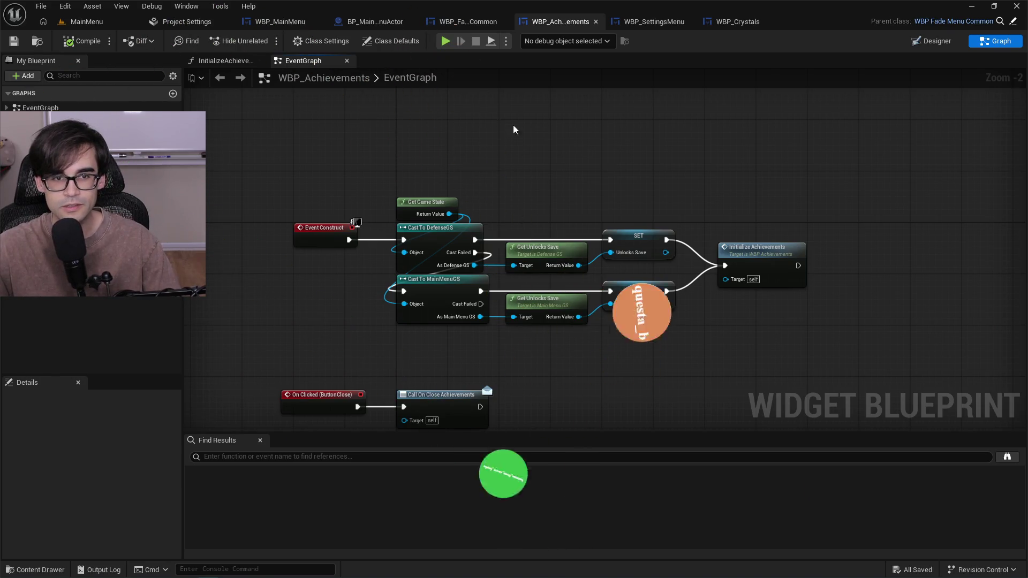
{"action": "left_click", "coordinate": [13, 41]}
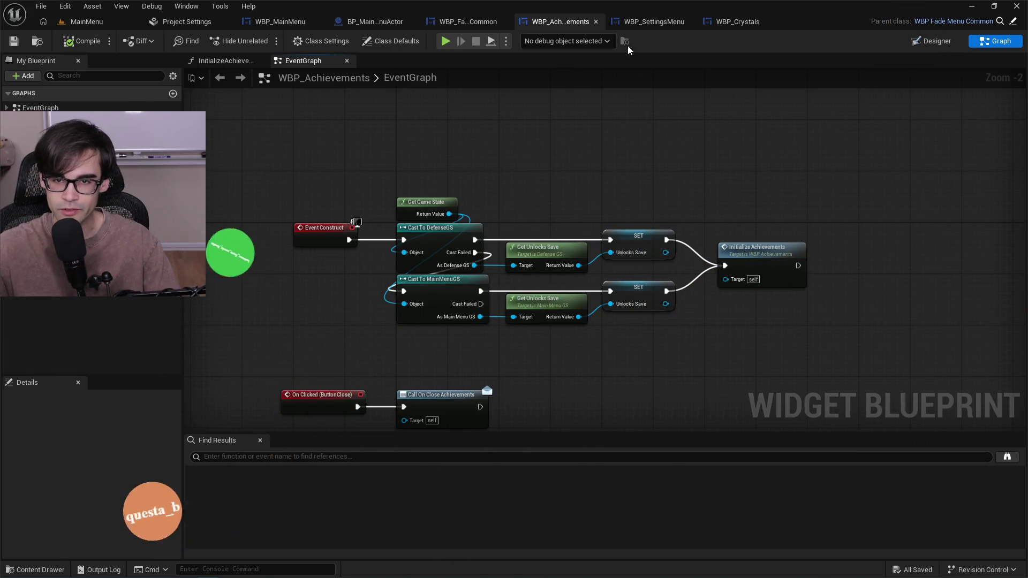
Browse the WBP_SettingsMenu, WBP_Achievements and WBP_Crystals blueprint graphs
{"action": "left_click", "coordinate": [637, 24]}
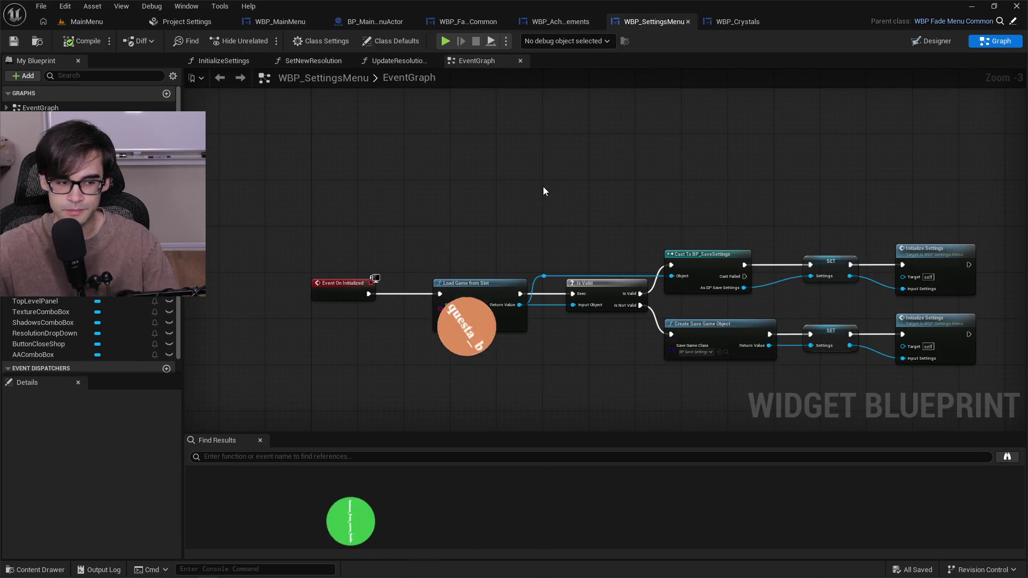
{"action": "left_click", "coordinate": [552, 22]}
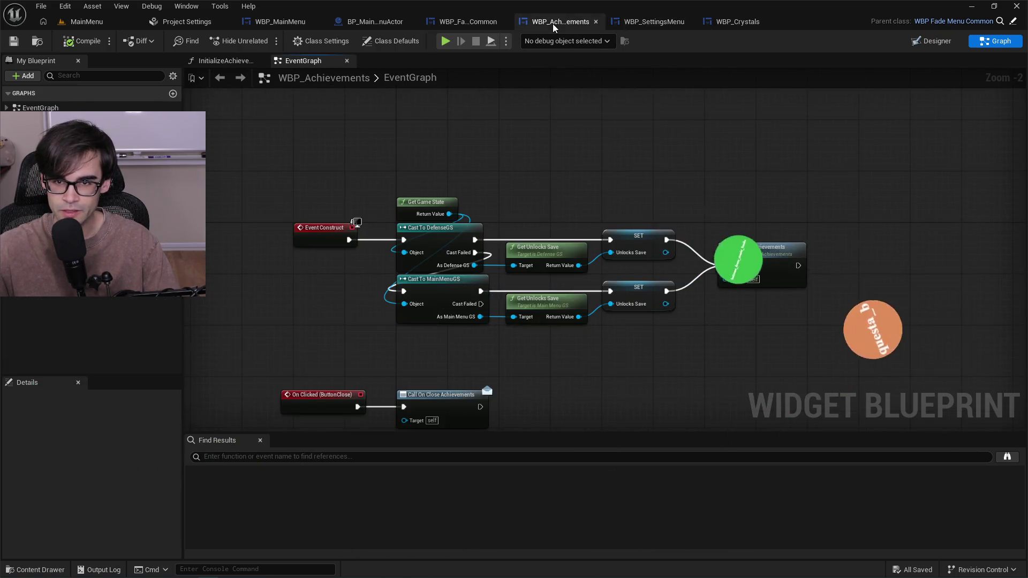
{"action": "left_click", "coordinate": [741, 25]}
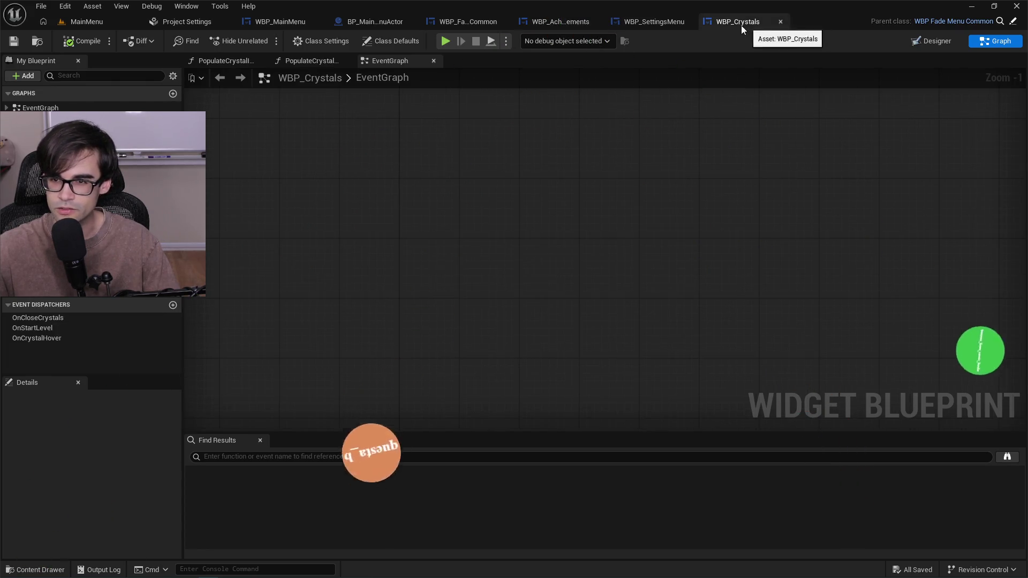
{"action": "left_click", "coordinate": [637, 22]}
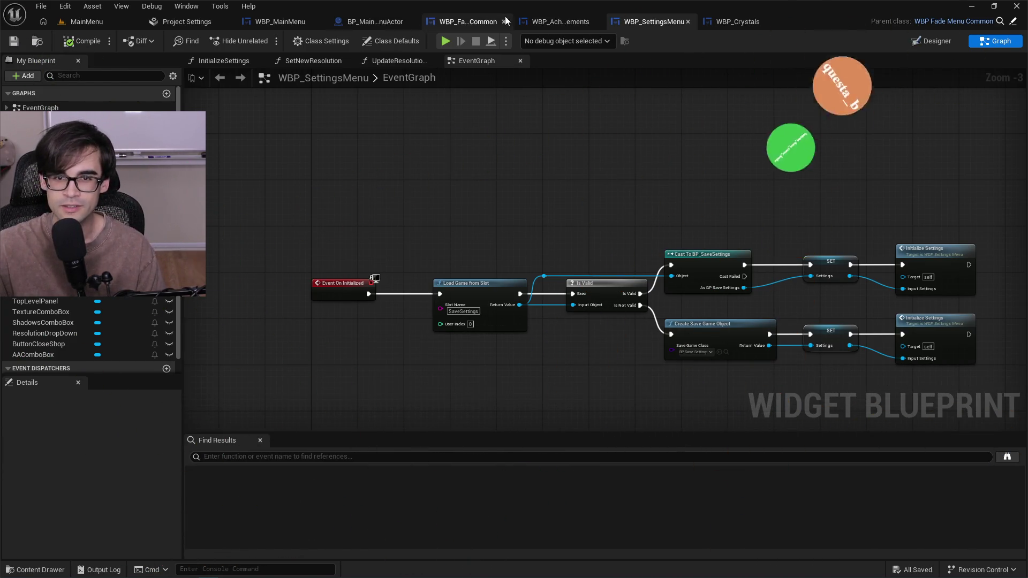
Cycle through the open tabs to reach BP_MainMenuActor's OnWidgetFadeAnimationComplete graph and frame its Branch
{"action": "left_click", "coordinate": [187, 23]}
{"action": "left_click", "coordinate": [294, 26]}
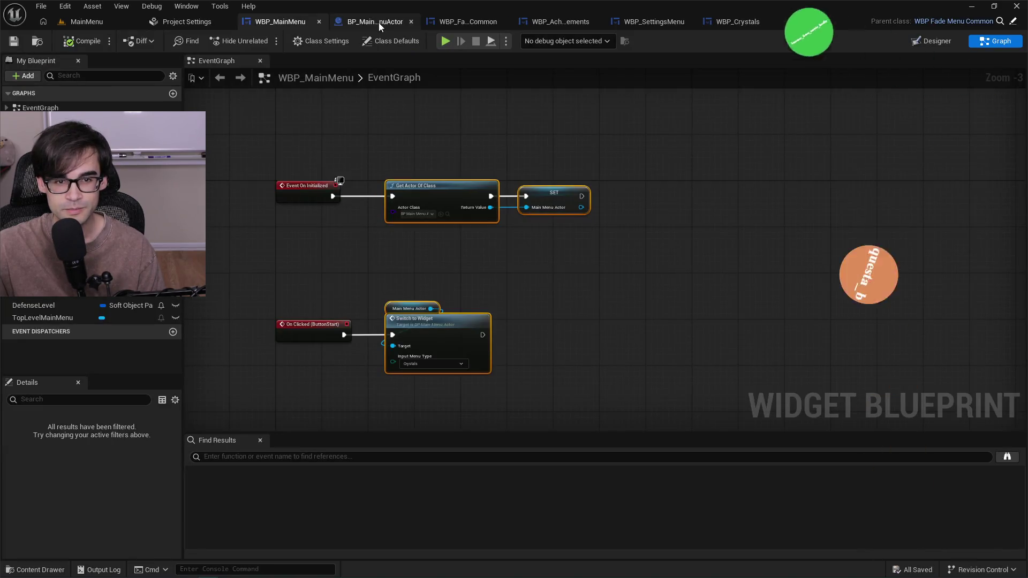
{"action": "left_click", "coordinate": [561, 21]}
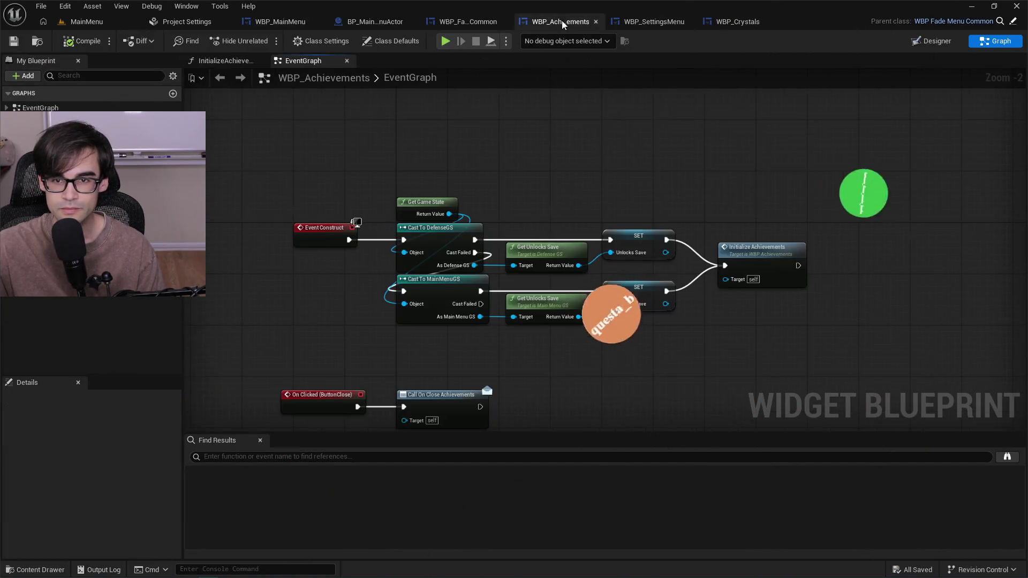
{"action": "left_click", "coordinate": [470, 22]}
{"action": "left_click", "coordinate": [396, 22]}
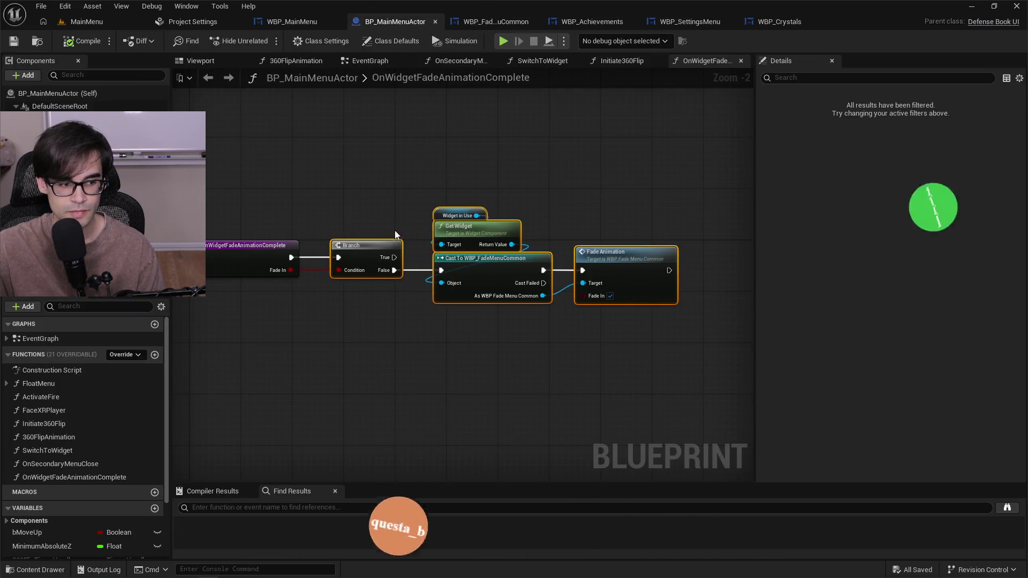
{"action": "mouse_move", "coordinate": [368, 194]}
{"action": "left_mouse_down"}
{"action": "mouse_move", "coordinate": [422, 199]}
{"action": "mouse_move", "coordinate": [377, 218]}
{"action": "left_mouse_up"}
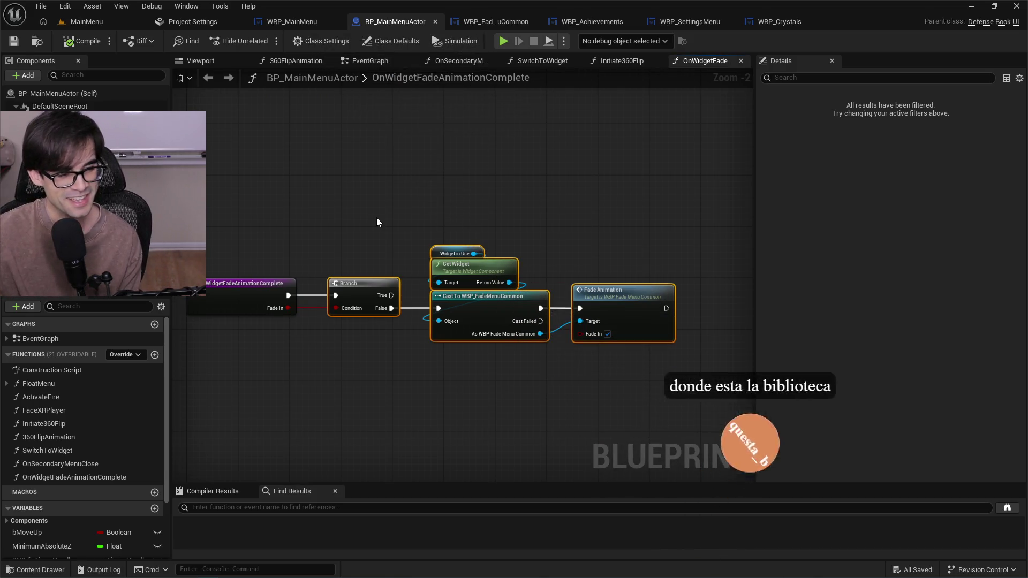
{"action": "mouse_move", "coordinate": [423, 220]}
{"action": "left_mouse_down"}
{"action": "mouse_move", "coordinate": [529, 351]}
{"action": "mouse_move", "coordinate": [686, 355]}
{"action": "left_mouse_up"}
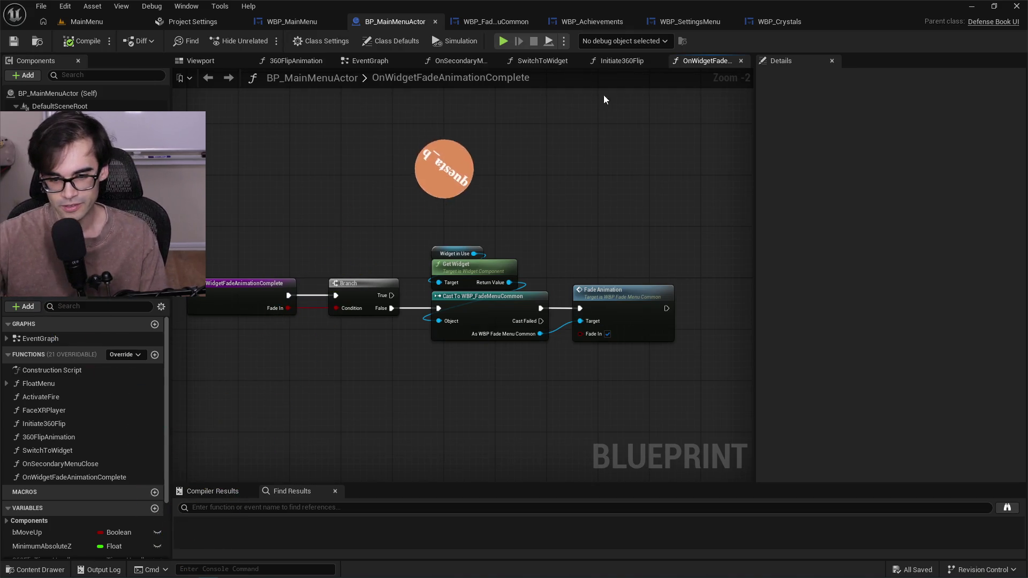
{"action": "left_click_drag", "start_coordinate": [424, 214], "coordinate": [695, 378]}
{"action": "right_click", "coordinate": [707, 359]}
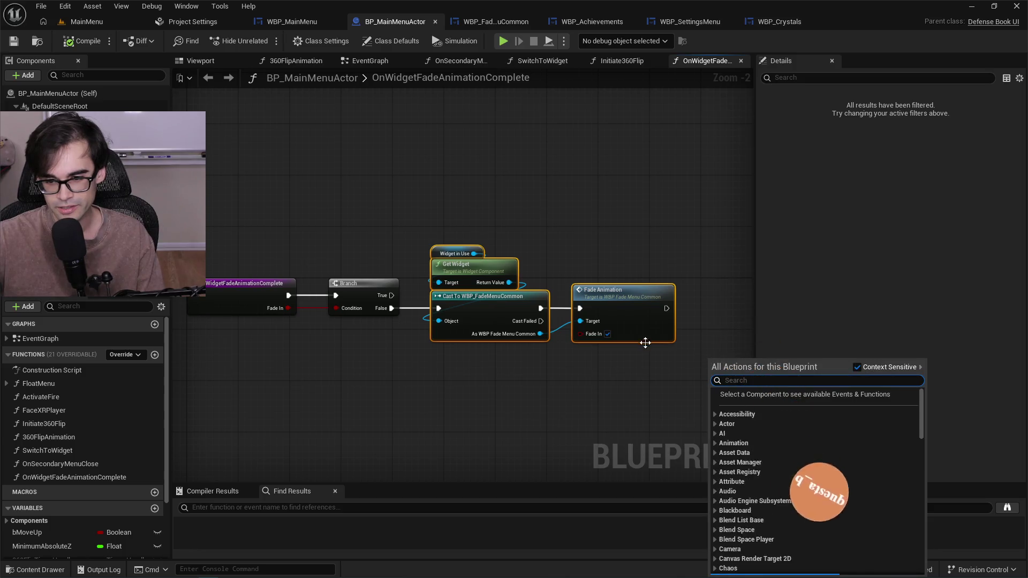
{"action": "left_click", "coordinate": [578, 353]}
{"action": "mouse_move", "coordinate": [578, 353]}
{"action": "left_mouse_down"}
{"action": "mouse_move", "coordinate": [640, 351]}
{"action": "mouse_move", "coordinate": [595, 342]}
{"action": "left_mouse_up"}
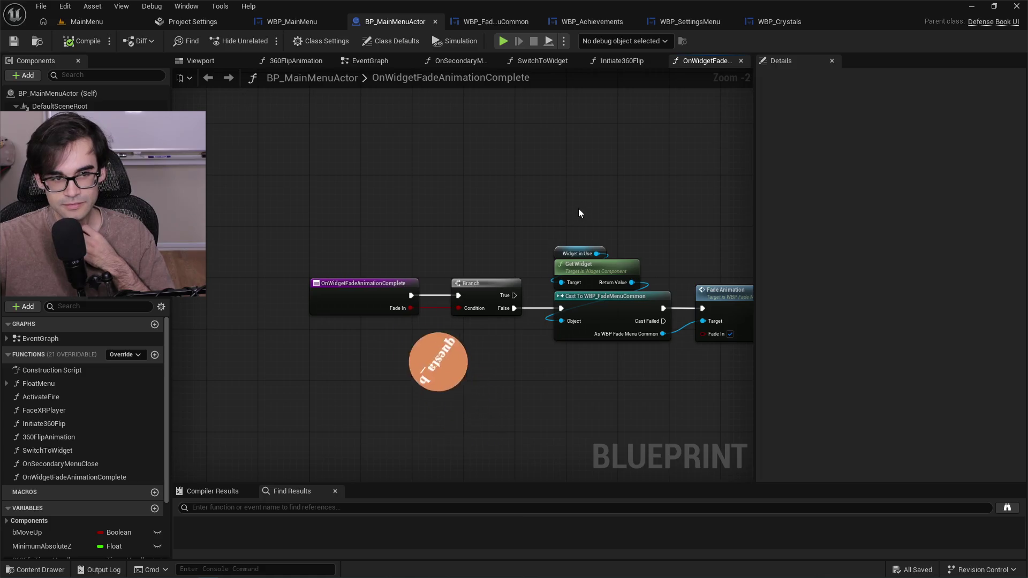
{"action": "left_click_drag", "start_coordinate": [579, 213], "coordinate": [389, 182]}
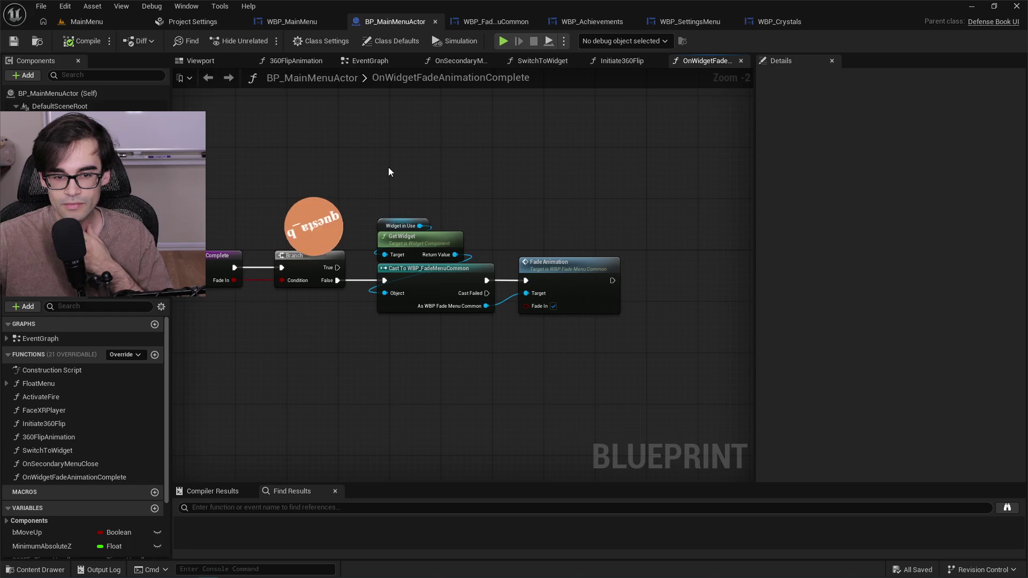
{"action": "left_click_drag", "start_coordinate": [389, 170], "coordinate": [454, 155]}
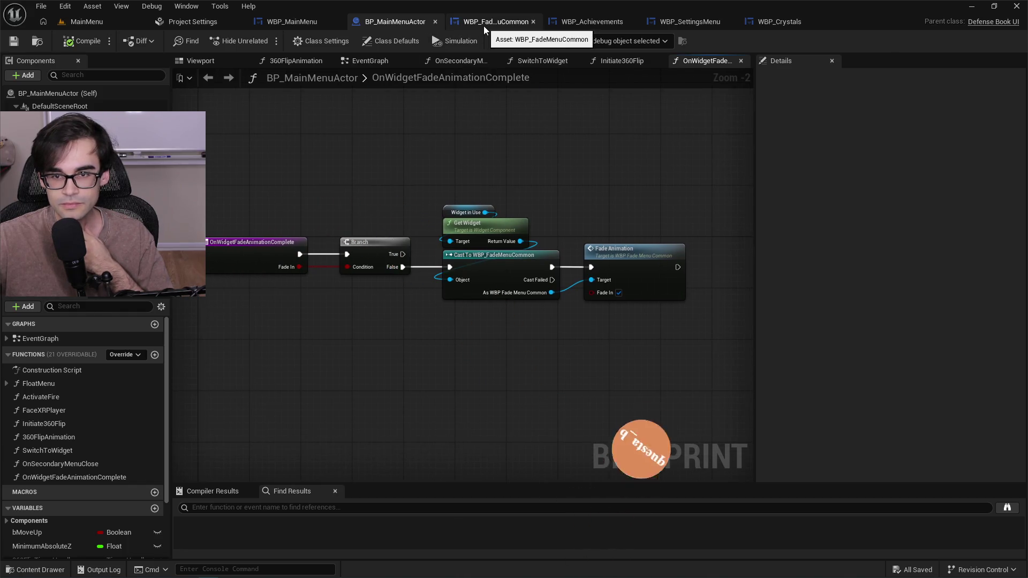
Inspect WBP_FadeMenuCommon's FadeOut animation, then pull a wire from OnFadeOutComplete's Call node
{"action": "left_click", "coordinate": [484, 24]}
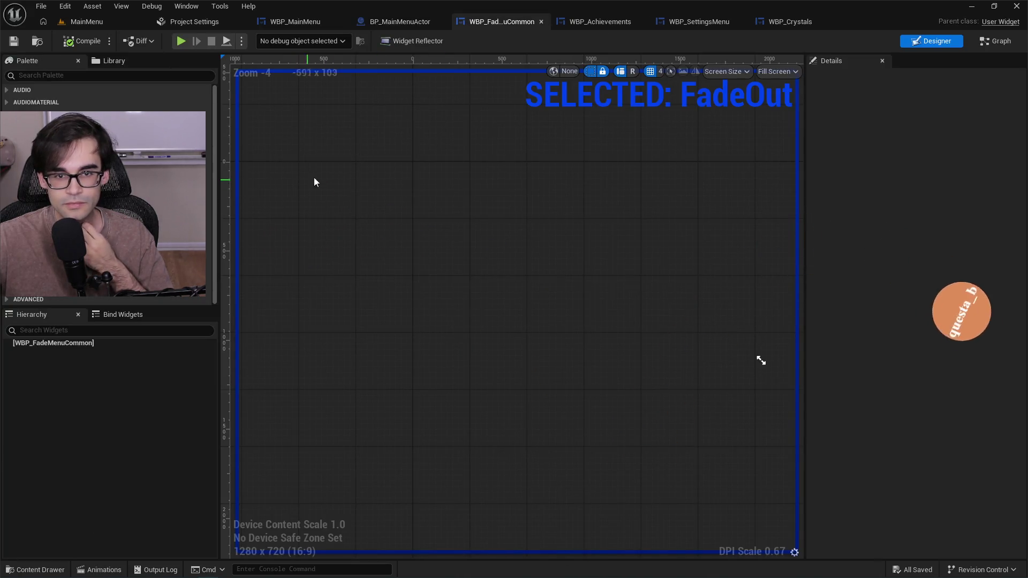
{"action": "left_click", "coordinate": [979, 42]}
{"action": "mouse_move", "coordinate": [360, 159]}
{"action": "left_mouse_down"}
{"action": "mouse_move", "coordinate": [370, 102]}
{"action": "mouse_move", "coordinate": [367, 179]}
{"action": "mouse_move", "coordinate": [355, 200]}
{"action": "left_mouse_up"}
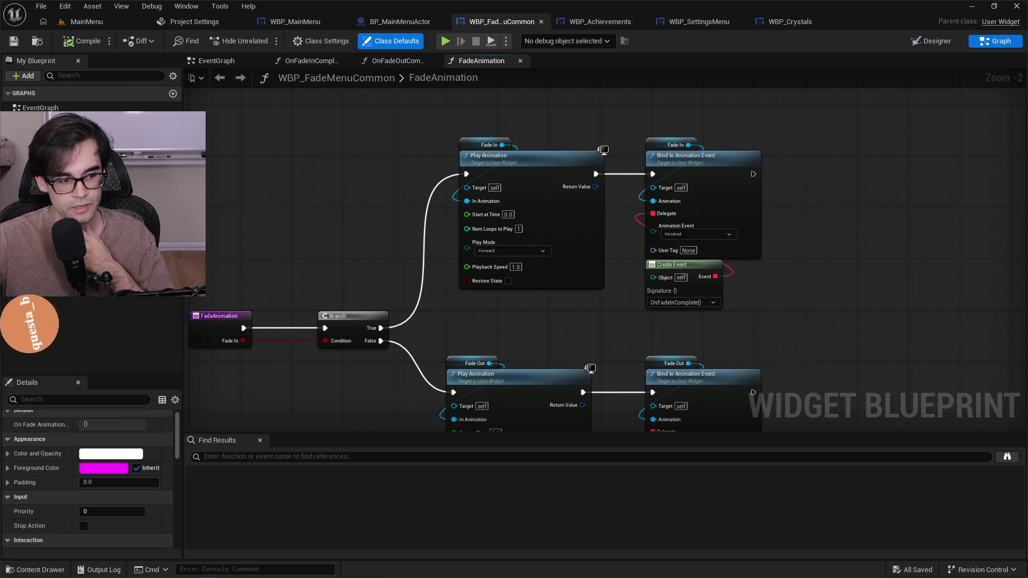
{"action": "left_click", "coordinate": [37, 222]}
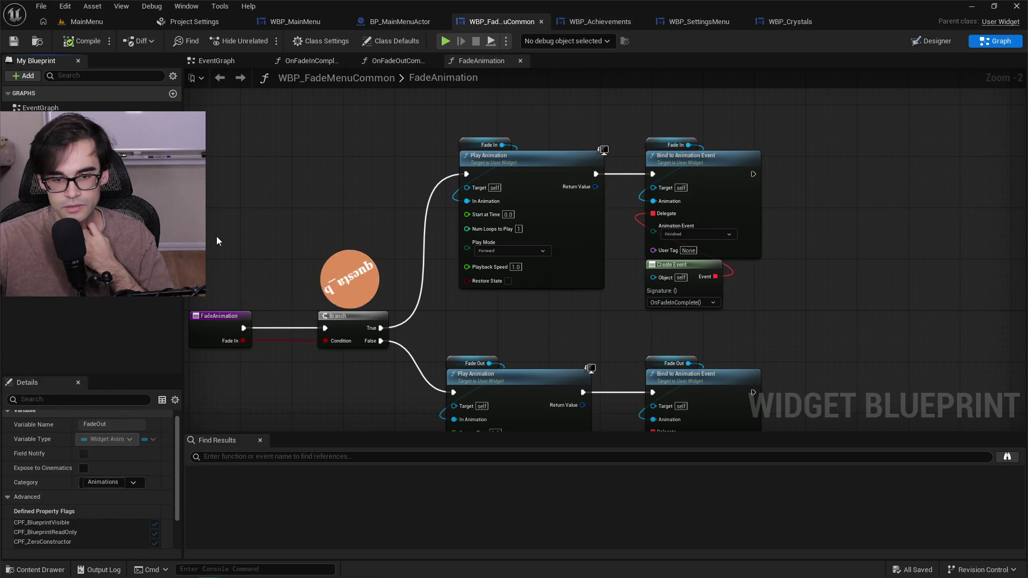
{"action": "mouse_move", "coordinate": [361, 235]}
{"action": "left_mouse_down"}
{"action": "mouse_move", "coordinate": [279, 149]}
{"action": "mouse_move", "coordinate": [274, 85]}
{"action": "left_mouse_up"}
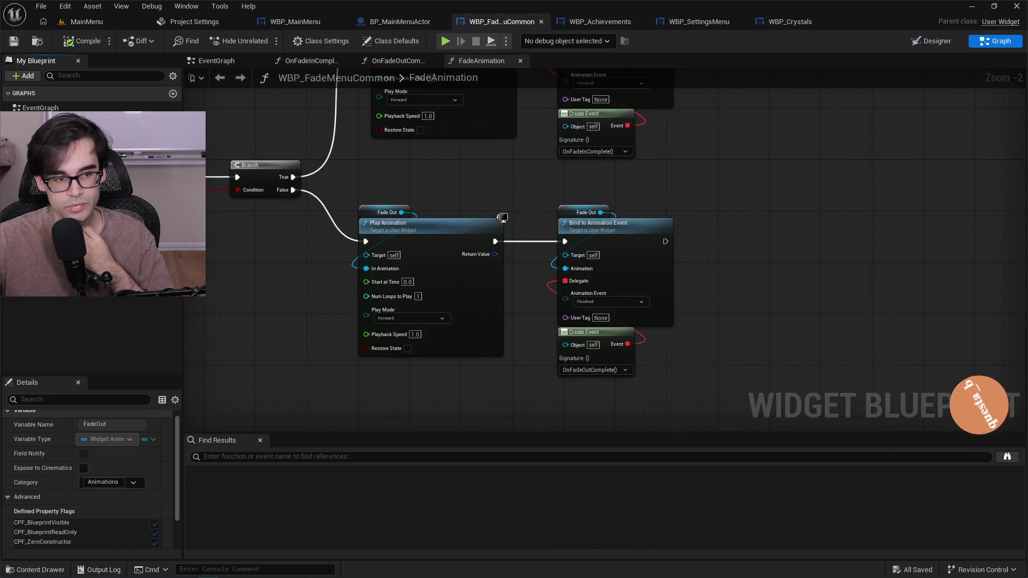
{"action": "left_click", "coordinate": [396, 60]}
{"action": "left_click_drag", "start_coordinate": [620, 246], "coordinate": [719, 242]}
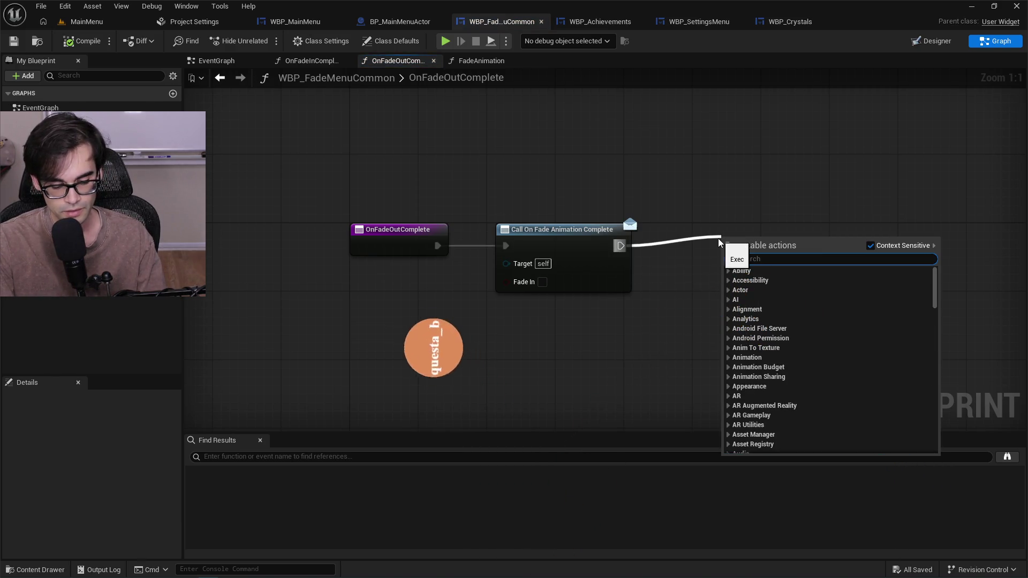
Add a Print String after the fade-complete call with a 50.0 duration
{"action": "type", "text": "print"}
{"action": "key", "text": "Return"}
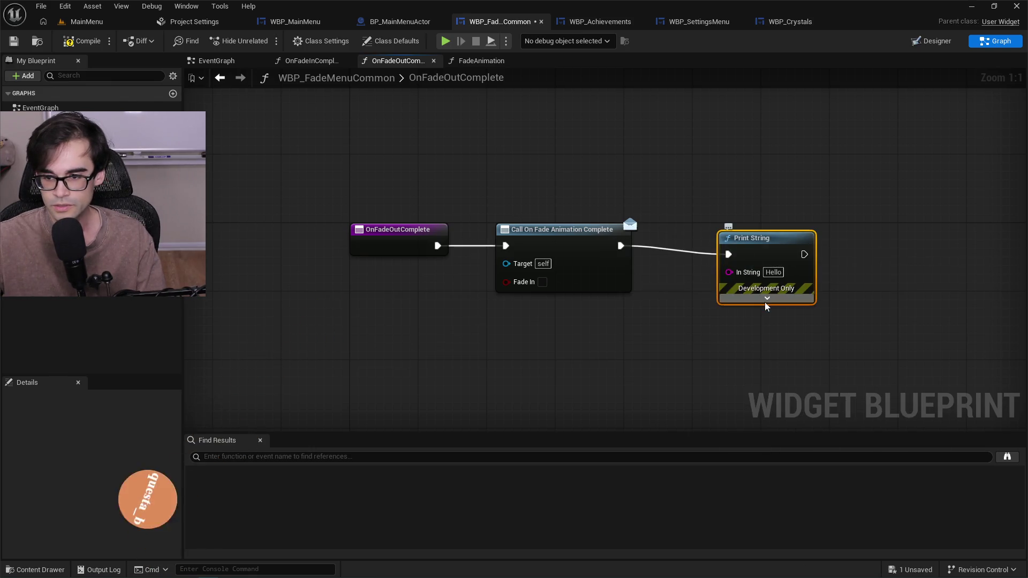
{"action": "left_click", "coordinate": [766, 298]}
{"action": "left_click", "coordinate": [772, 345]}
{"action": "type", "text": "50"}
{"action": "key", "text": "Return"}
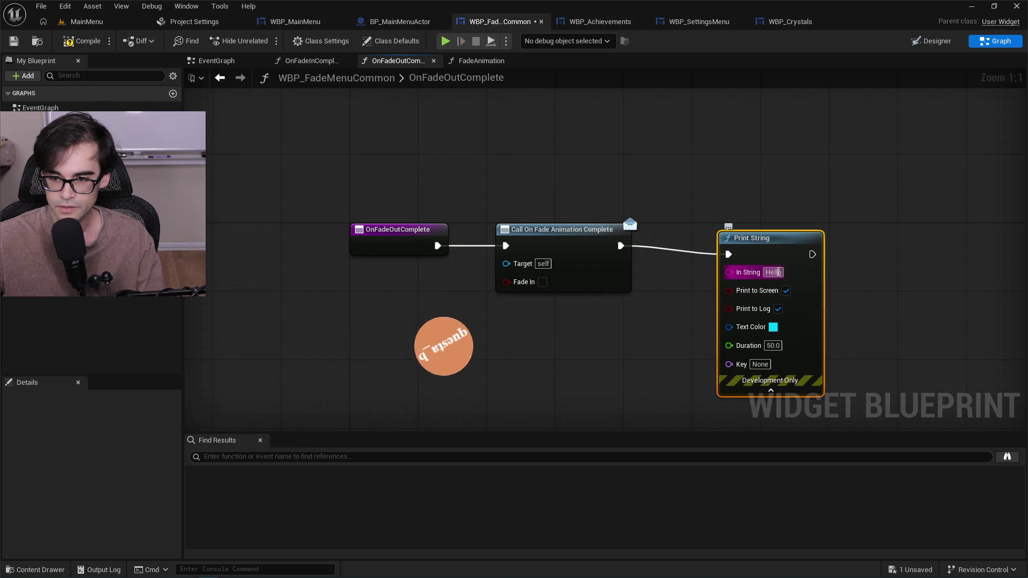
Set the Print String text to 'fade out complete', align the node, and save
{"action": "left_click", "coordinate": [778, 272]}
{"action": "type", "text": "fade out"}
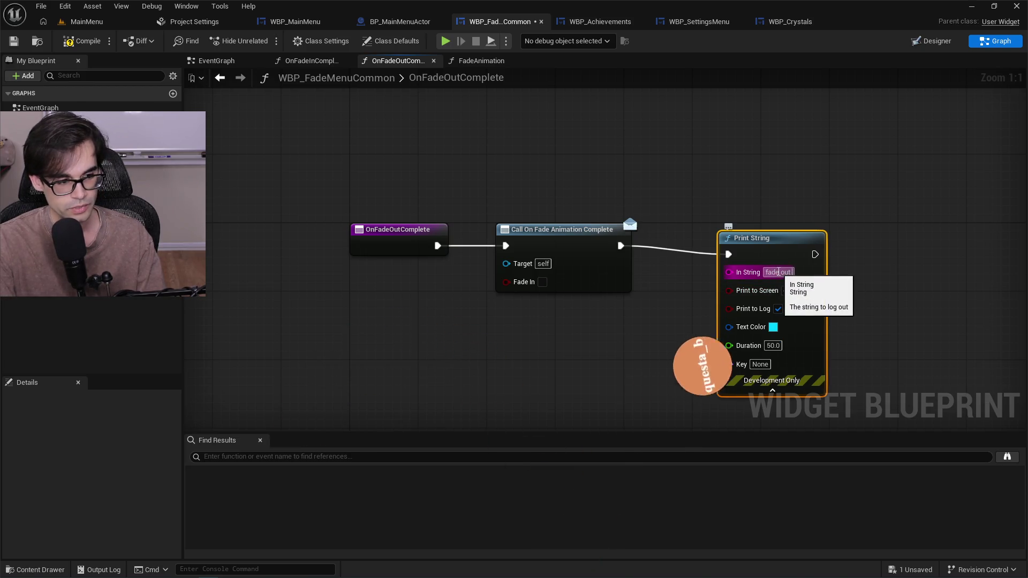
{"action": "type", "text": " complete"}
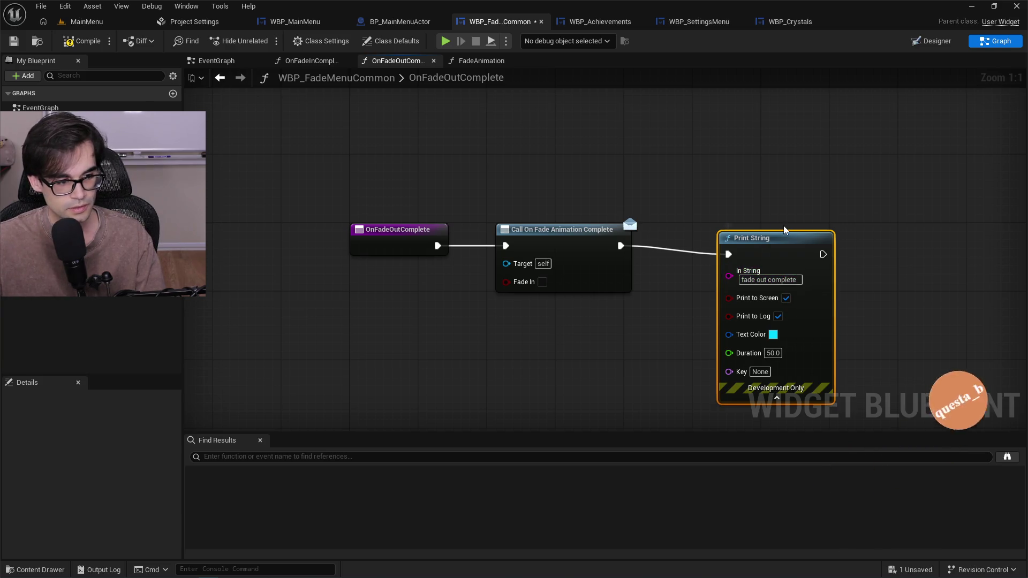
{"action": "left_click_drag", "start_coordinate": [761, 237], "coordinate": [753, 229]}
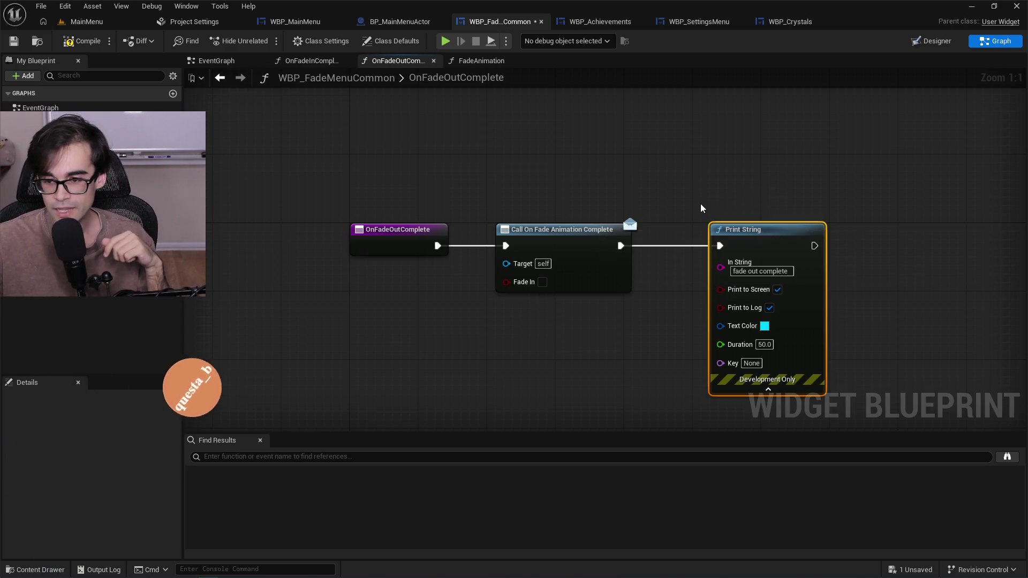
{"action": "left_click_drag", "start_coordinate": [851, 365], "coordinate": [837, 410]}
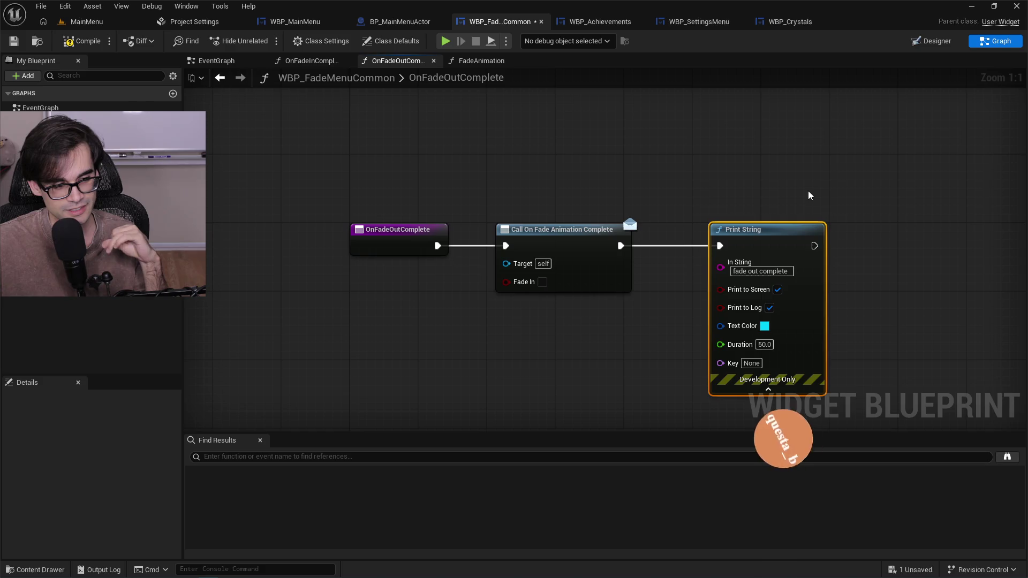
{"action": "left_click_drag", "start_coordinate": [791, 229], "coordinate": [776, 225]}
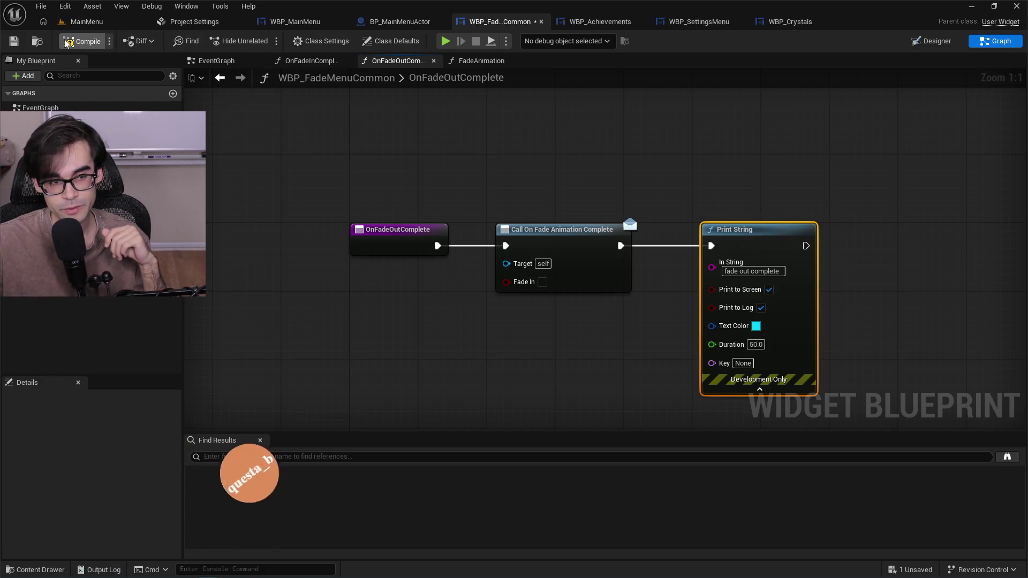
{"action": "left_click", "coordinate": [21, 38]}
{"action": "mouse_move", "coordinate": [682, 203]}
{"action": "left_mouse_down"}
{"action": "mouse_move", "coordinate": [847, 412]}
{"action": "mouse_move", "coordinate": [771, 314]}
{"action": "left_mouse_up"}
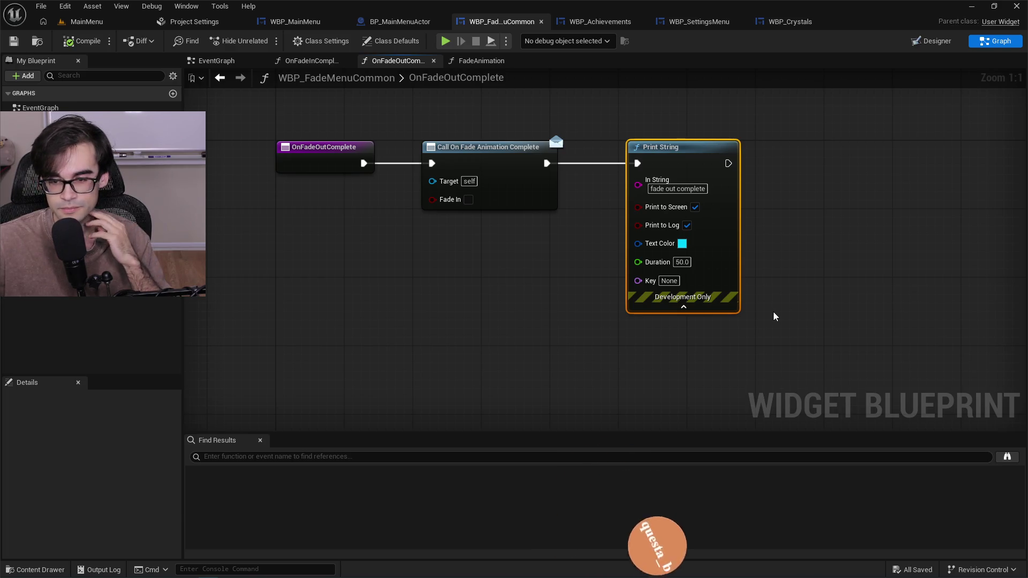
{"action": "left_click_drag", "start_coordinate": [678, 156], "coordinate": [673, 151]}
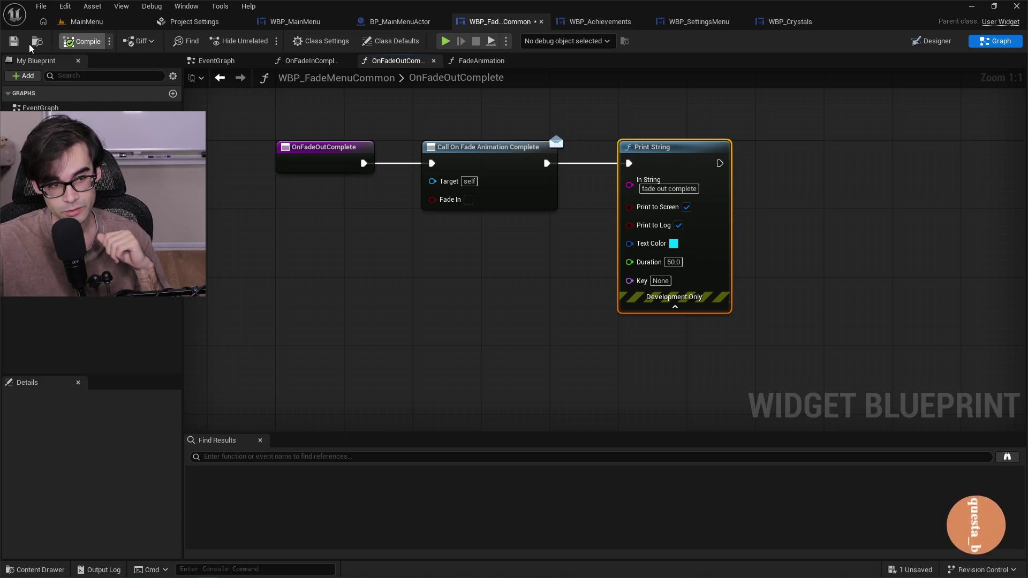
{"action": "left_click", "coordinate": [14, 43]}
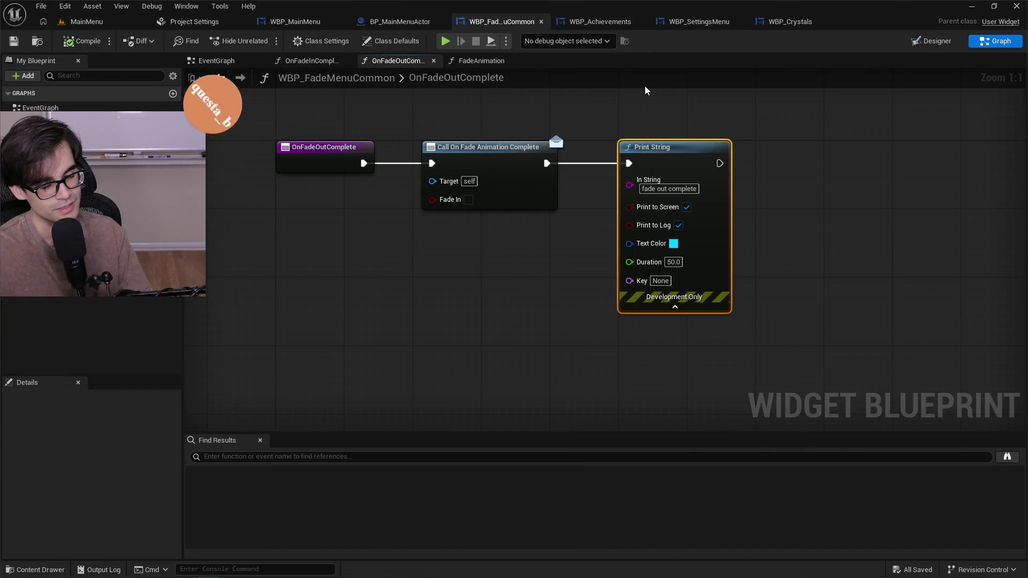
{"action": "mouse_move", "coordinate": [591, 121]}
{"action": "left_mouse_down"}
{"action": "mouse_move", "coordinate": [776, 249]}
{"action": "mouse_move", "coordinate": [796, 360]}
{"action": "mouse_move", "coordinate": [751, 331]}
{"action": "left_mouse_up"}
{"action": "mouse_move", "coordinate": [644, 201]}
{"action": "left_mouse_down"}
{"action": "mouse_move", "coordinate": [729, 321]}
{"action": "mouse_move", "coordinate": [766, 319]}
{"action": "mouse_move", "coordinate": [734, 321]}
{"action": "left_mouse_up"}
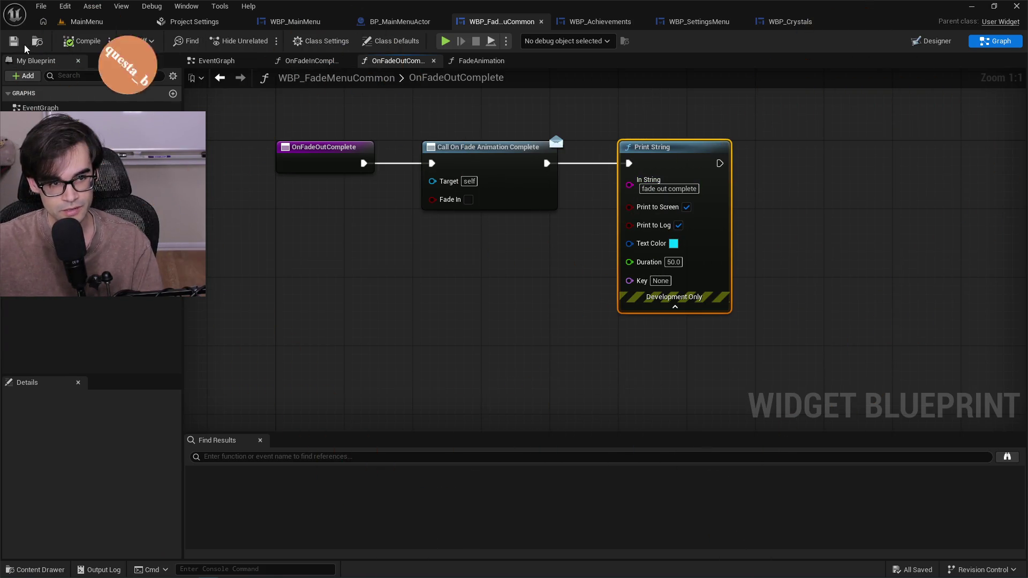
{"action": "mouse_move", "coordinate": [685, 126]}
{"action": "left_mouse_down"}
{"action": "mouse_move", "coordinate": [653, 165]}
{"action": "mouse_move", "coordinate": [557, 110]}
{"action": "mouse_move", "coordinate": [606, 104]}
{"action": "left_mouse_up"}
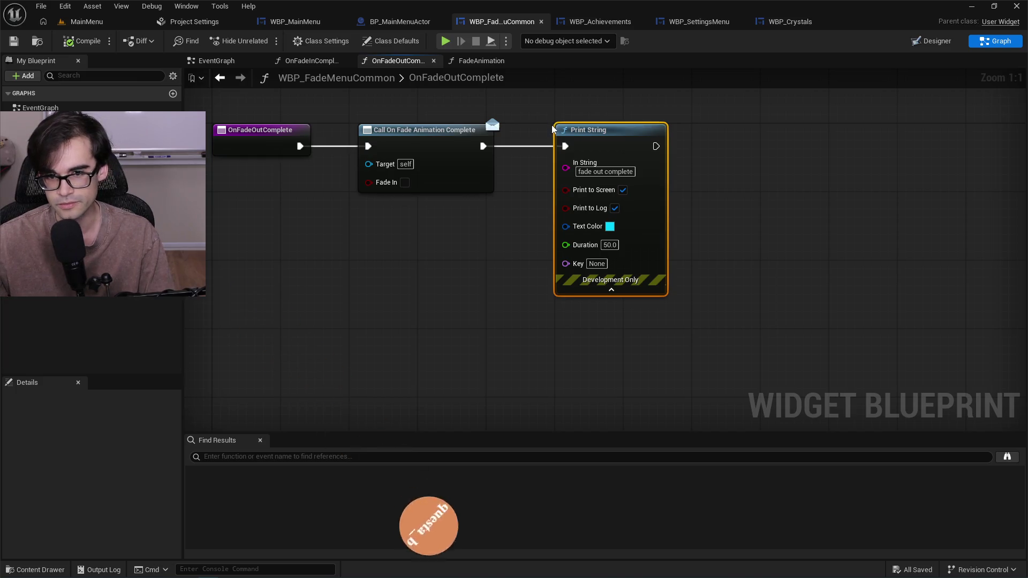
{"action": "left_click_drag", "start_coordinate": [545, 133], "coordinate": [557, 154]}
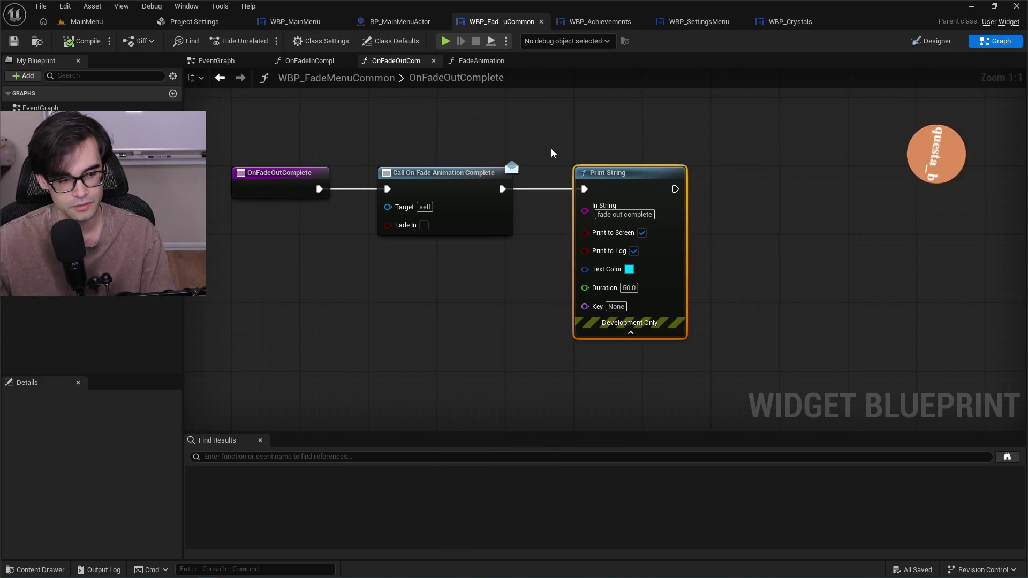
Look over the WBP_Achievements, WBP_FadeMenuCommon and BP_MainMenuActor graphs, then return to the MainMenu level
{"action": "left_click", "coordinate": [588, 23]}
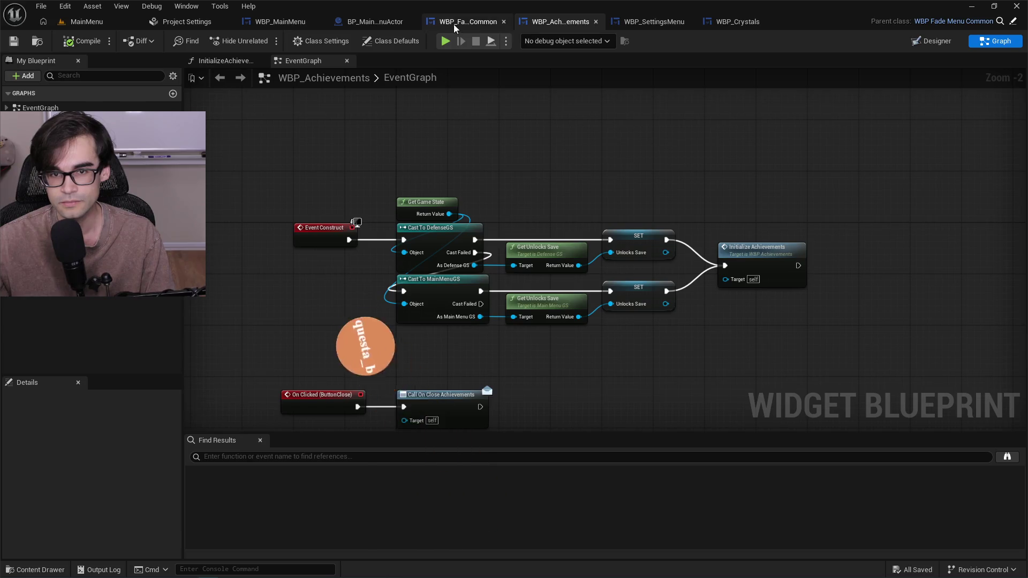
{"action": "left_click", "coordinate": [454, 23]}
{"action": "left_click", "coordinate": [385, 23]}
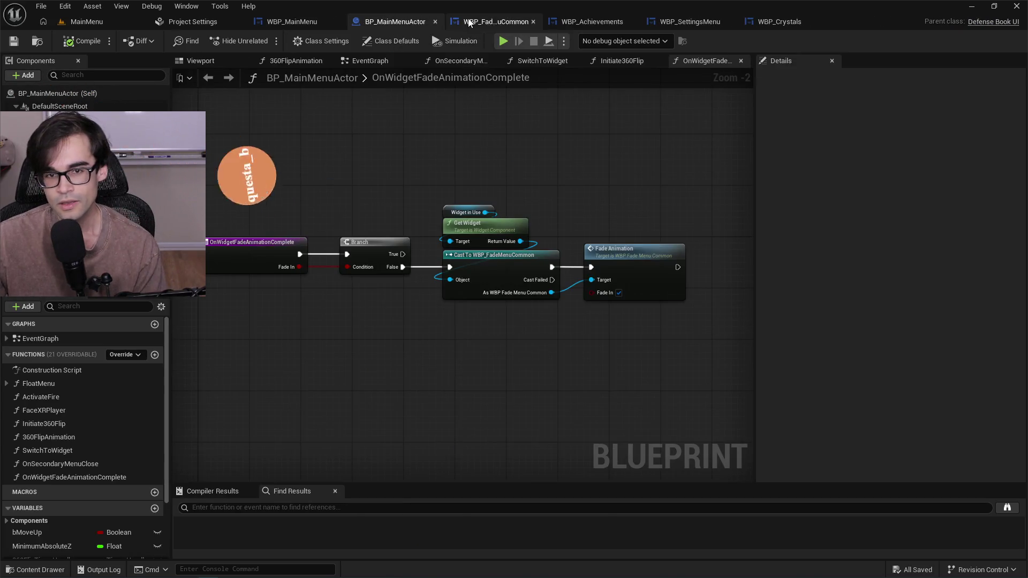
{"action": "left_click", "coordinate": [485, 23]}
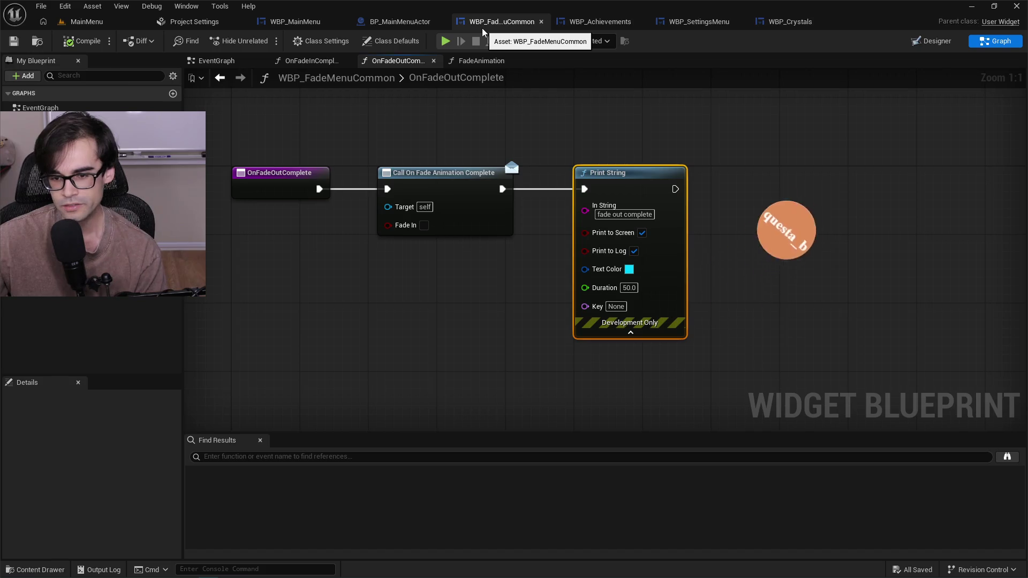
{"action": "left_click", "coordinate": [114, 21]}
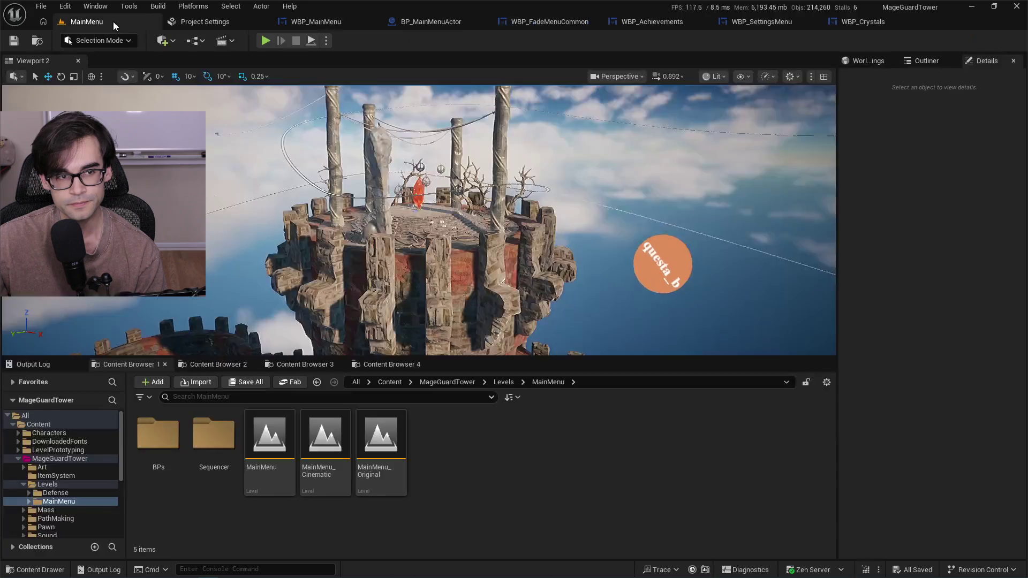
Play-test a menu entry's fade transition, then stop and reframe the BP_MainMenuActor graph
{"action": "left_click", "coordinate": [268, 40]}
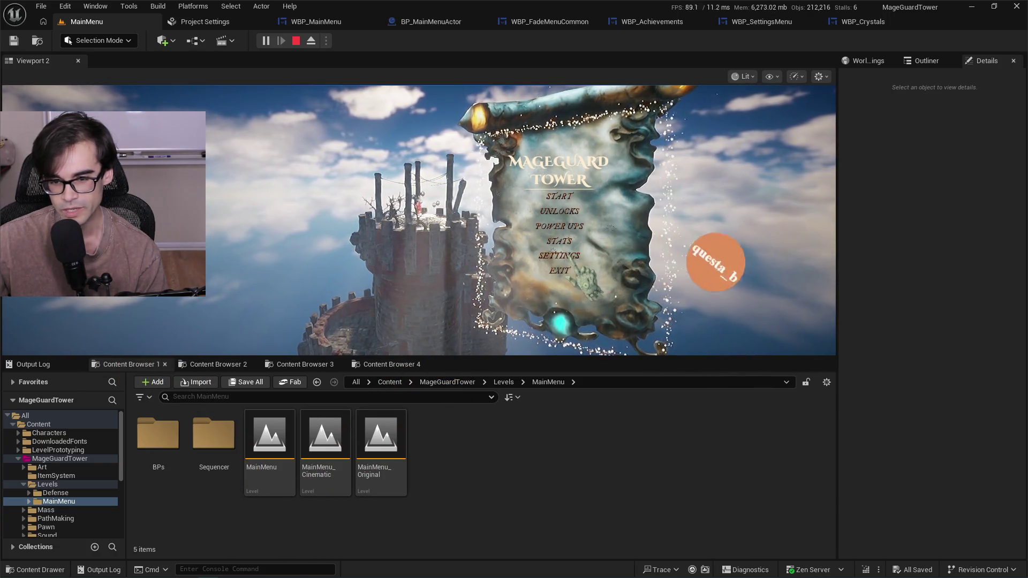
{"action": "left_click", "coordinate": [570, 266]}
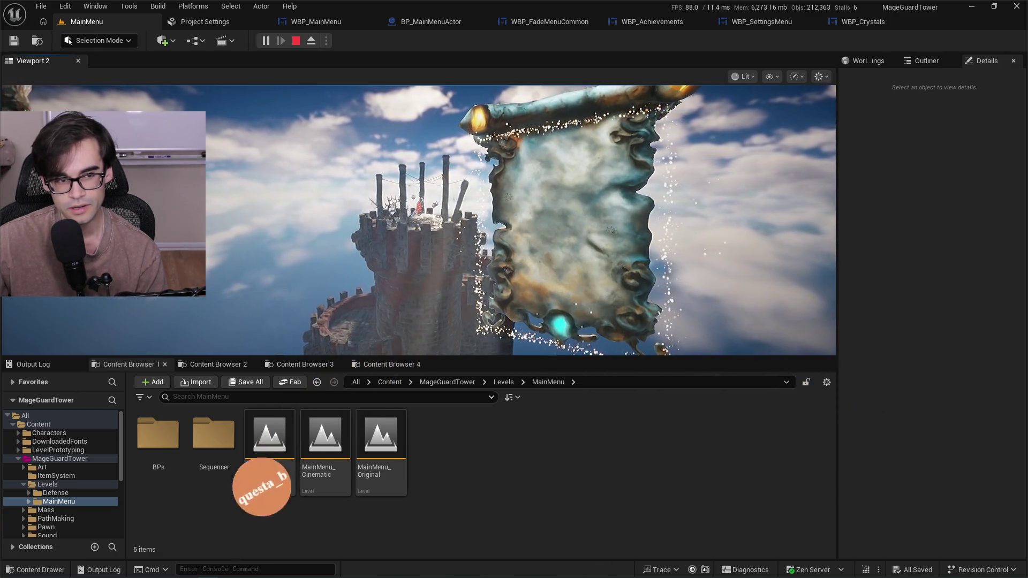
{"action": "left_click", "coordinate": [296, 41]}
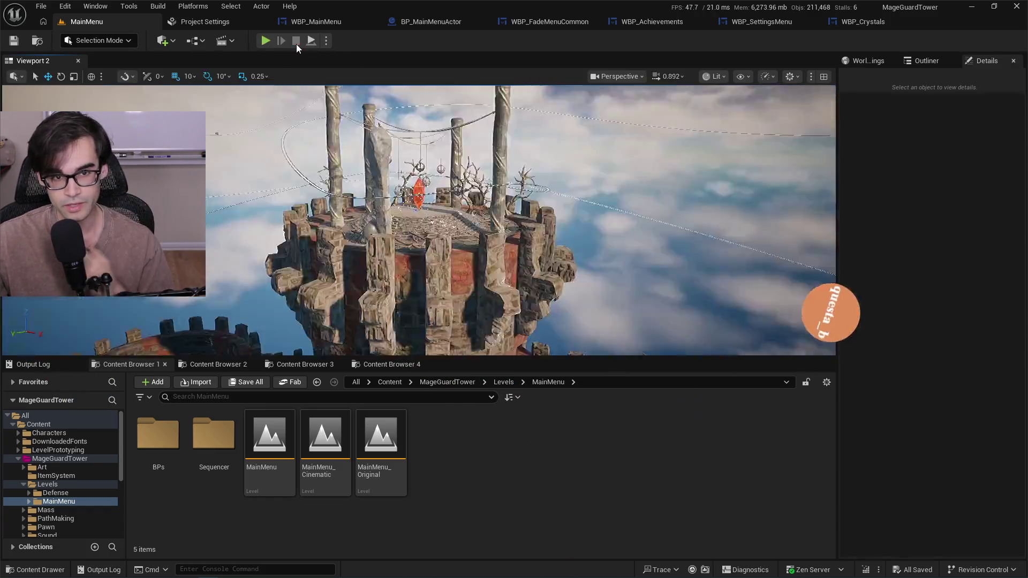
{"action": "left_click", "coordinate": [424, 24]}
{"action": "left_click_drag", "start_coordinate": [429, 160], "coordinate": [511, 151]}
Bring all three event chains of the WBP_MainMenu event graph into view
{"action": "left_click", "coordinate": [299, 22]}
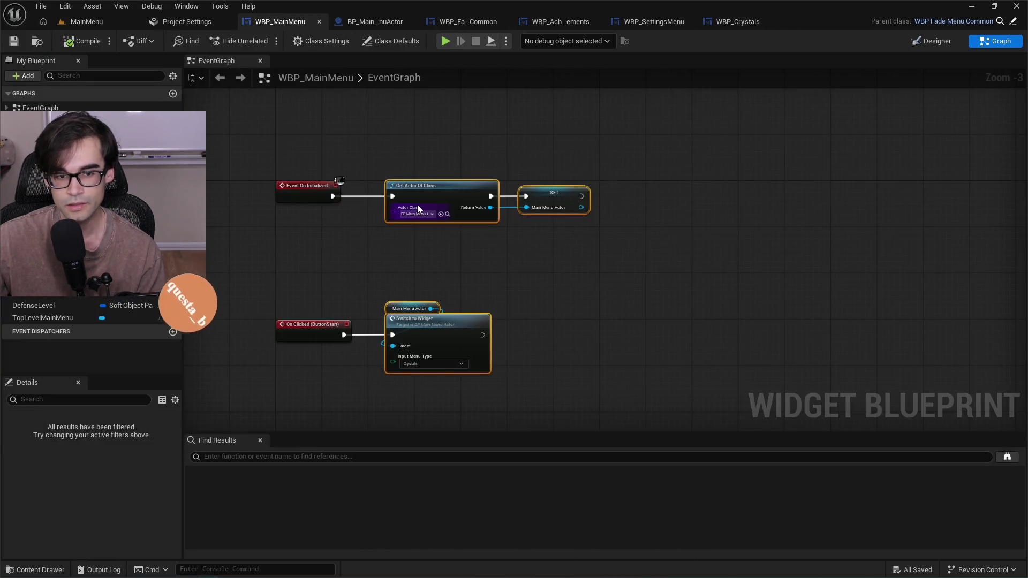
{"action": "scroll", "coordinate": [388, 218], "scroll_direction": "down", "scroll_amount": 2}
{"action": "scroll", "coordinate": [435, 340], "scroll_direction": "up", "scroll_amount": 1}
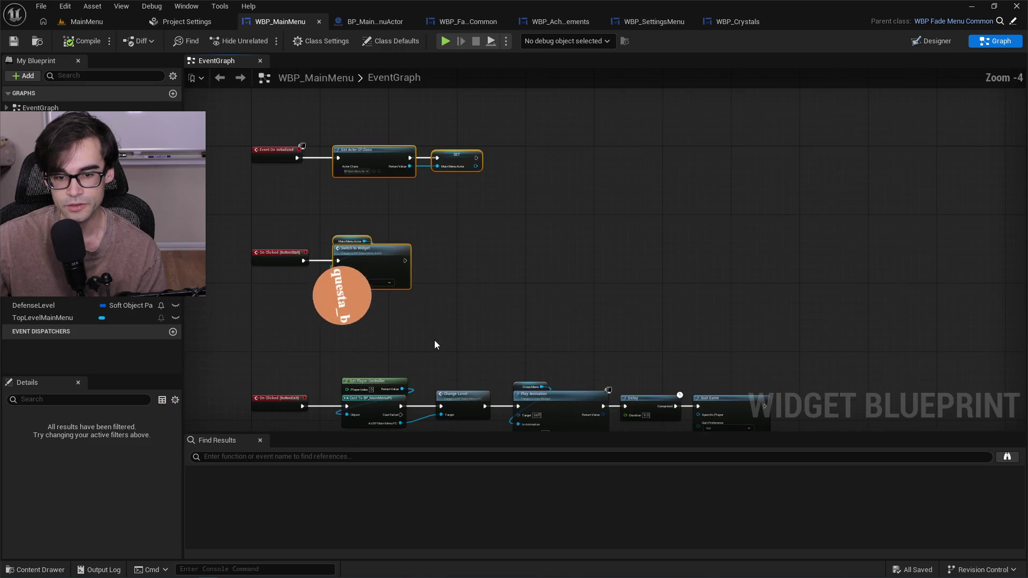
{"action": "left_click_drag", "start_coordinate": [433, 332], "coordinate": [493, 276]}
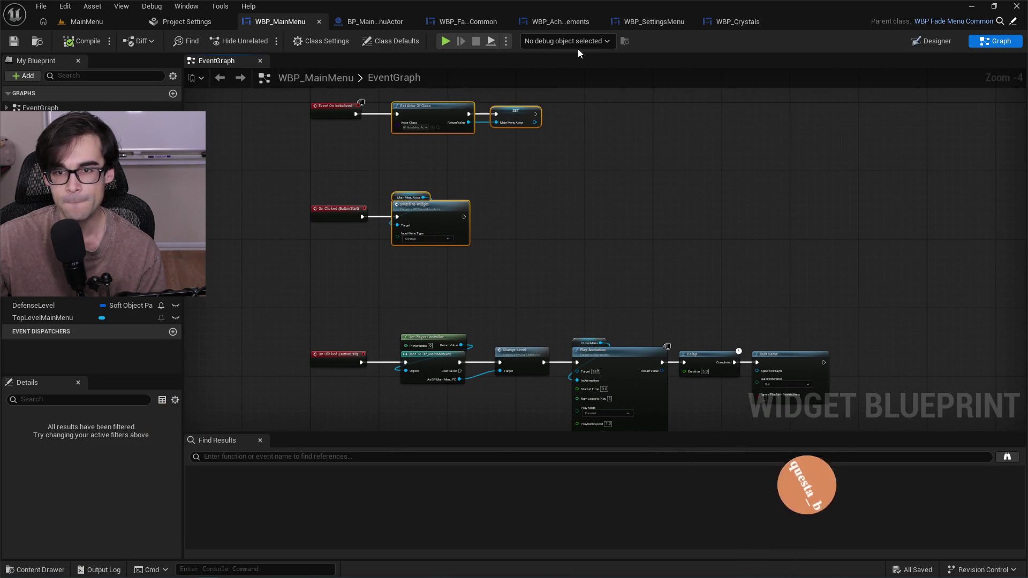
Reopen BP_MainMenuActor from the main menu UI assets and check its Initiate360Flip and OnWidgetFadeAnimationComplete graphs
{"action": "left_click", "coordinate": [125, 23]}
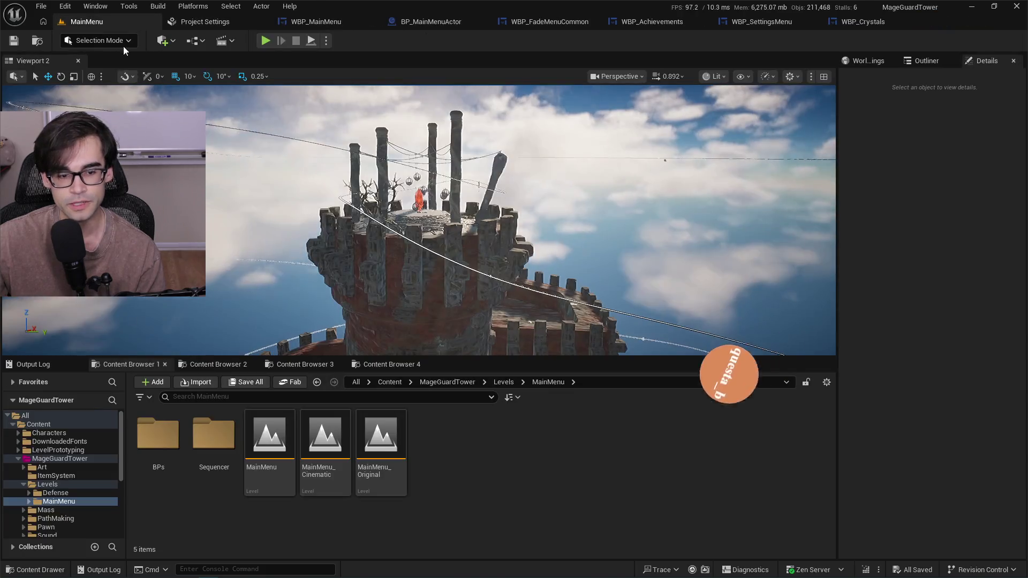
{"action": "left_click", "coordinate": [129, 364]}
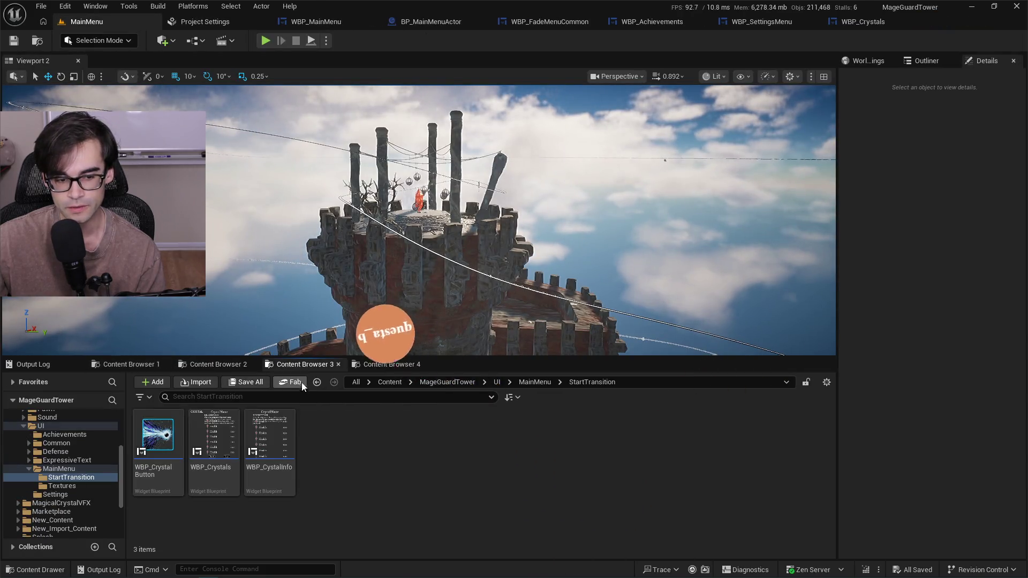
{"action": "left_click", "coordinate": [214, 364]}
{"action": "double_click", "coordinate": [299, 426]}
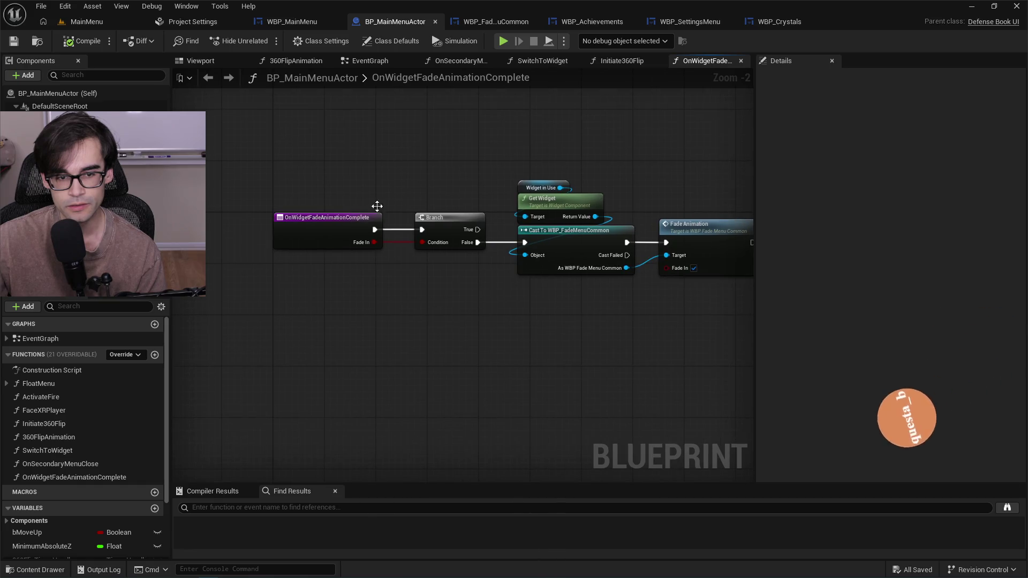
{"action": "left_click", "coordinate": [624, 61]}
{"action": "left_click", "coordinate": [705, 60]}
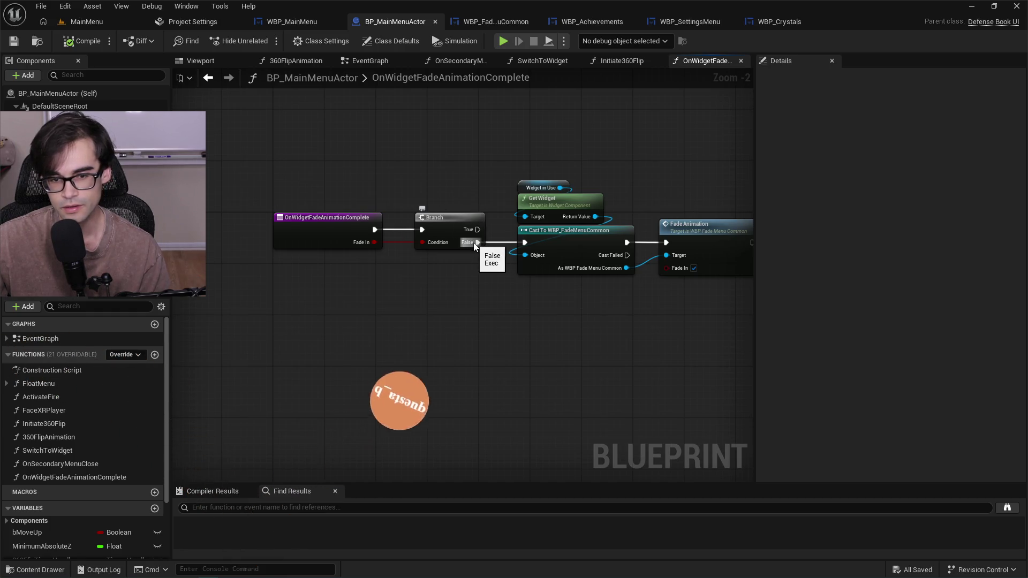
Review WBP_Crystals, WBP_SettingsMenu and WBP_Achievements, then move BP_MainMenuActor's tab before WBP_MainMenu
{"action": "left_click", "coordinate": [779, 21]}
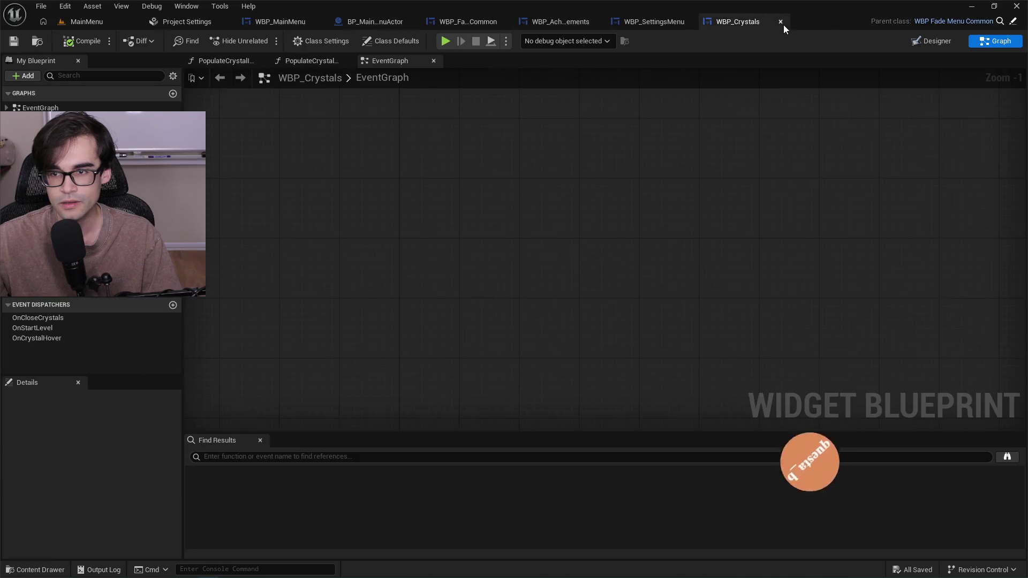
{"action": "left_click", "coordinate": [643, 21]}
{"action": "left_click", "coordinate": [533, 24]}
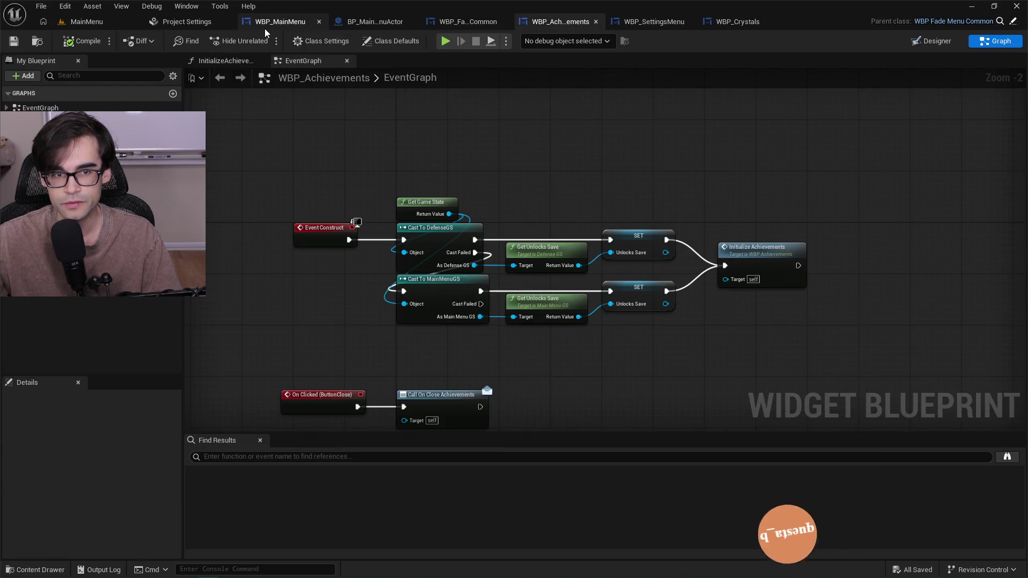
{"action": "left_click", "coordinate": [264, 24]}
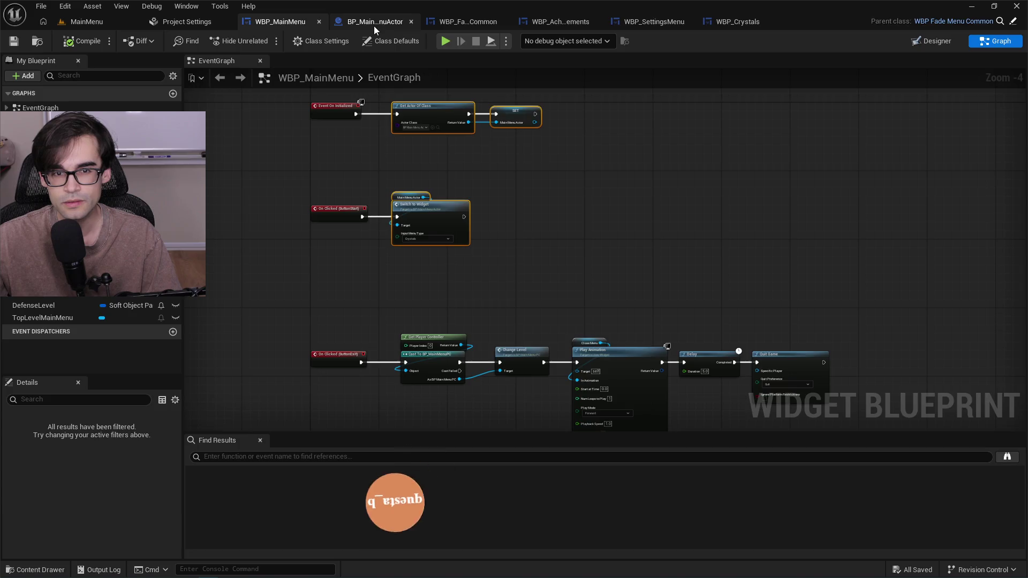
{"action": "left_click_drag", "start_coordinate": [374, 26], "coordinate": [300, 27]}
{"action": "left_click", "coordinate": [374, 27]}
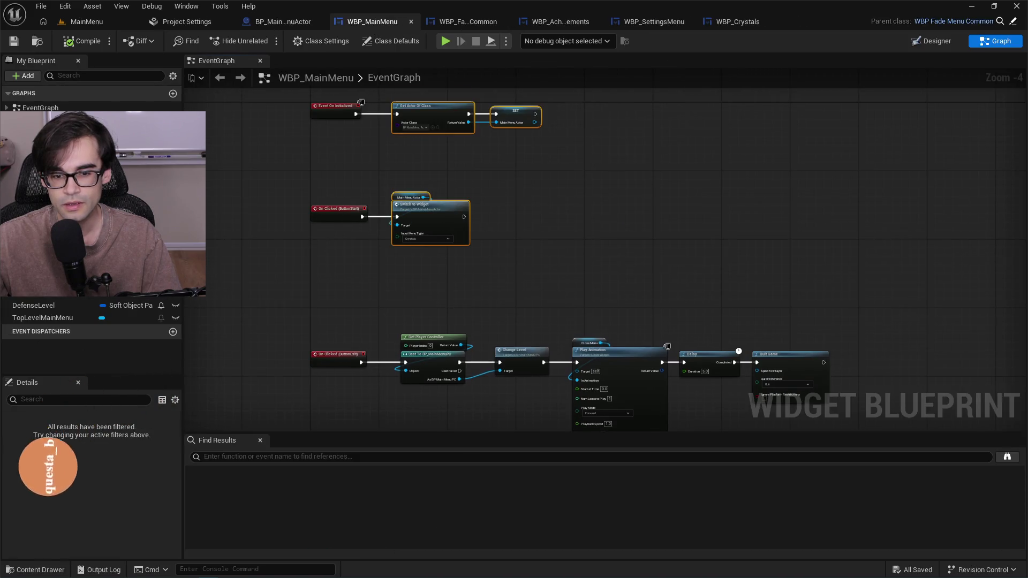
Compare the WBP_FadeMenuCommon fade-out graph with BP_MainMenuActor's, then show Initiate360Flip
{"action": "left_click_drag", "start_coordinate": [433, 294], "coordinate": [419, 215]}
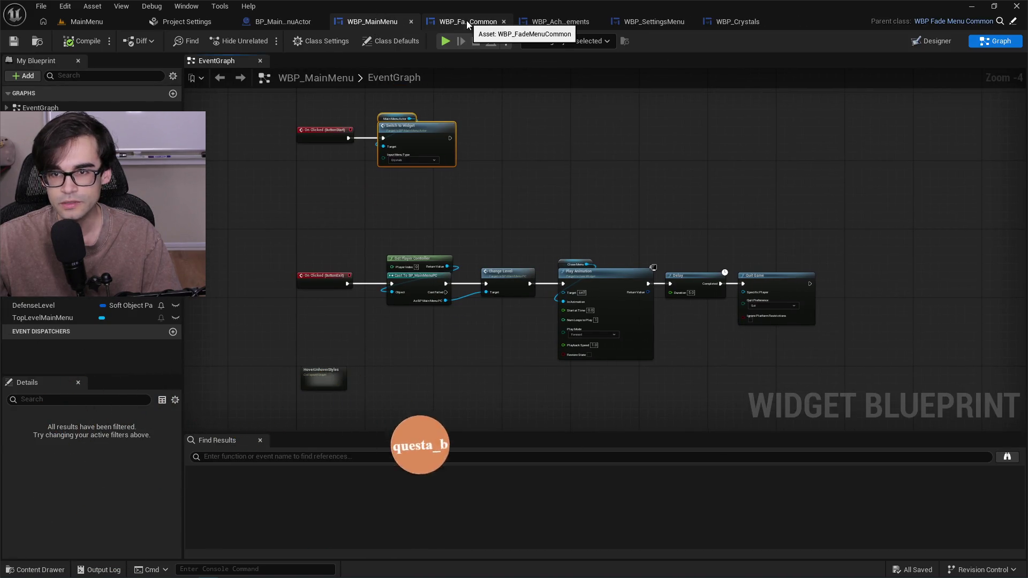
{"action": "left_click", "coordinate": [467, 21]}
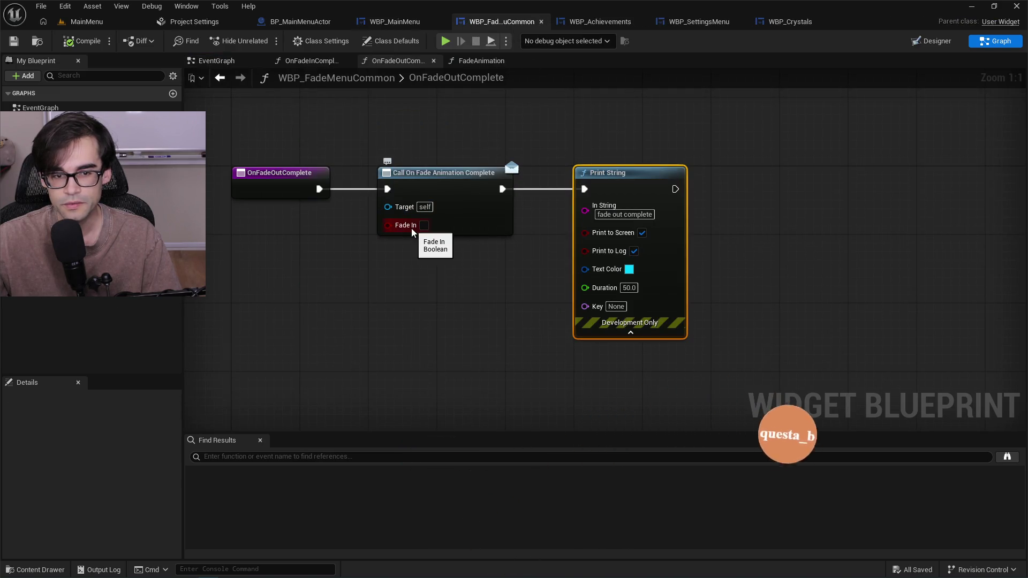
{"action": "left_click", "coordinate": [321, 24]}
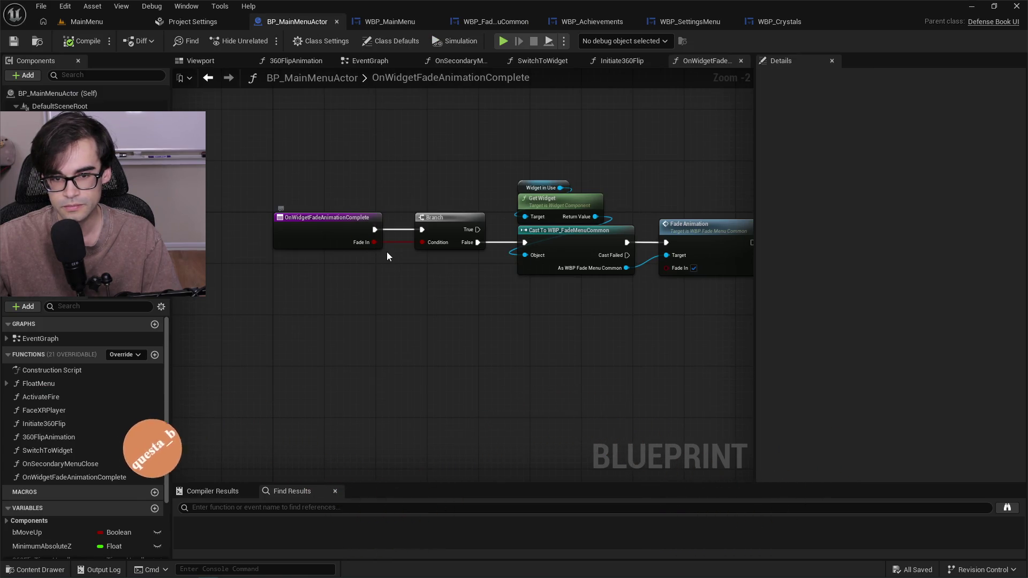
{"action": "left_click_drag", "start_coordinate": [460, 196], "coordinate": [407, 221]}
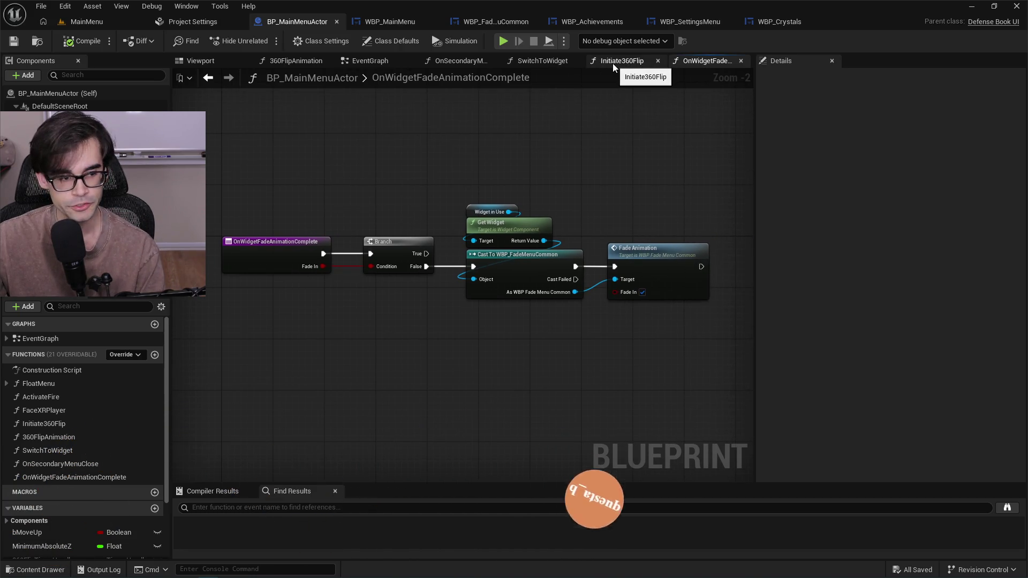
{"action": "left_click", "coordinate": [370, 65]}
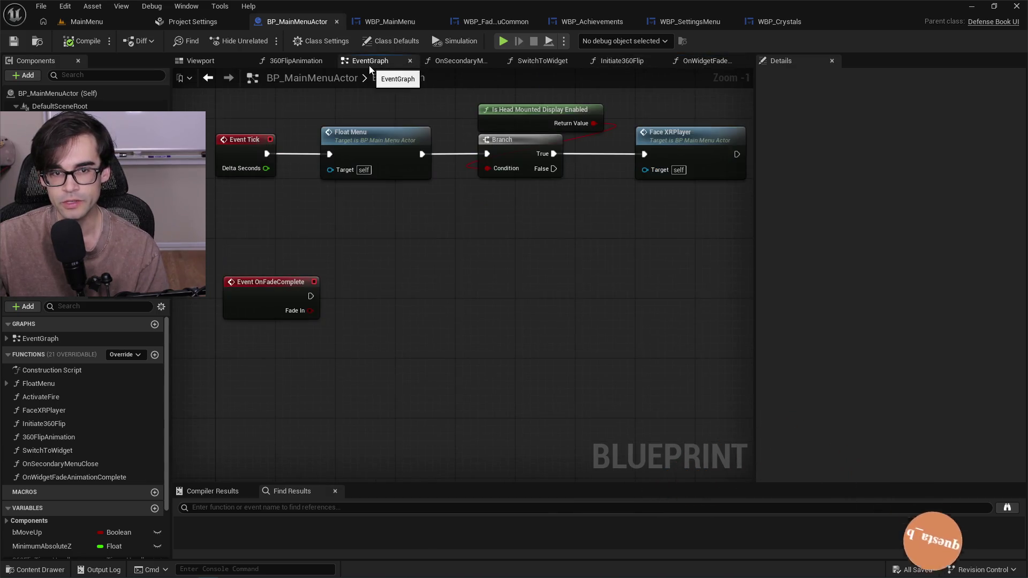
{"action": "left_click", "coordinate": [612, 63]}
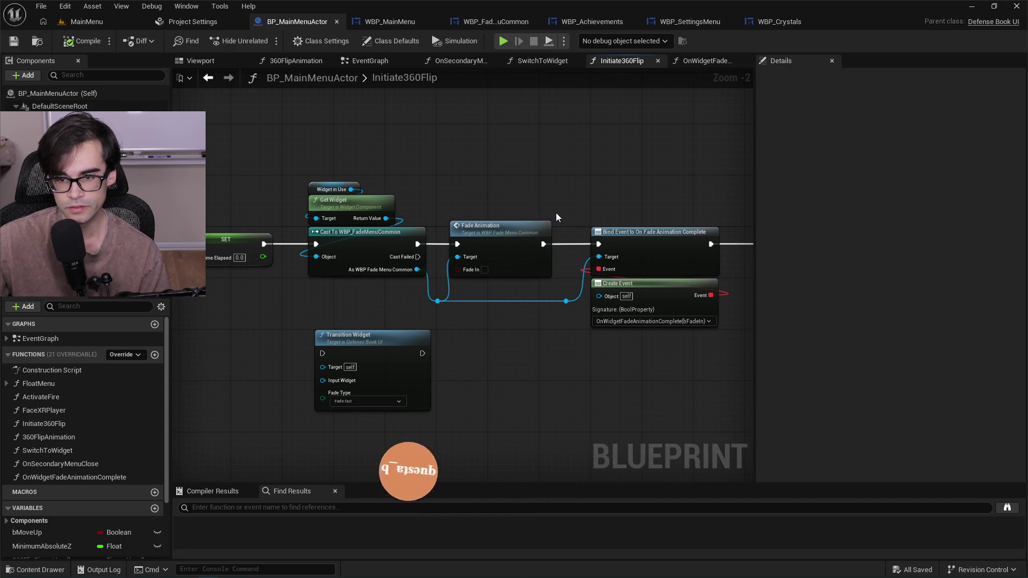
In Initiate360Flip, add a Print String node wired after the Bind Event
{"action": "left_click_drag", "start_coordinate": [556, 213], "coordinate": [489, 199]}
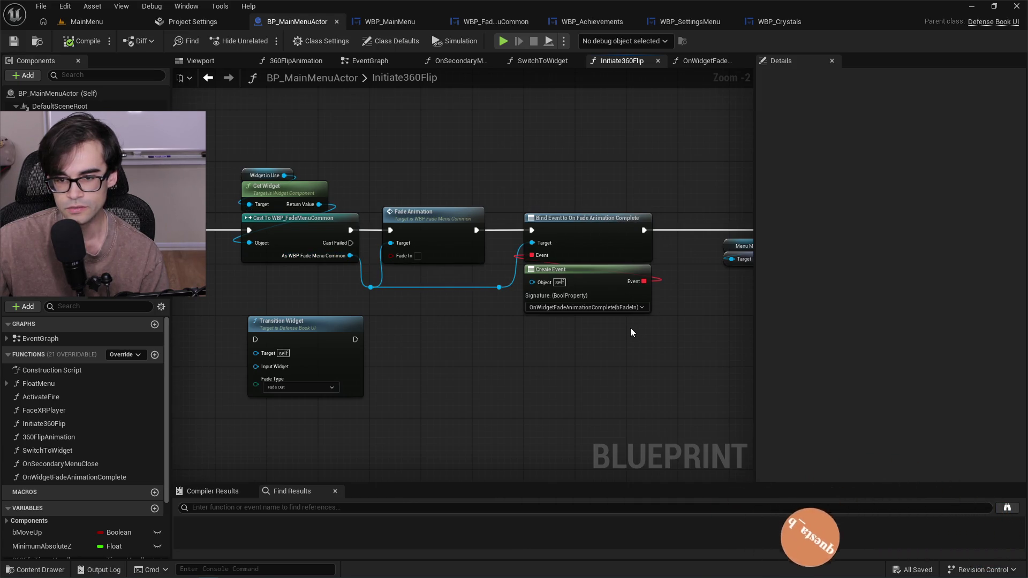
{"action": "left_click_drag", "start_coordinate": [630, 327], "coordinate": [438, 333]}
{"action": "scroll", "coordinate": [555, 323], "scroll_direction": "down", "scroll_amount": 1}
{"action": "left_click_drag", "start_coordinate": [556, 324], "coordinate": [435, 196]}
{"action": "scroll", "coordinate": [435, 192], "scroll_direction": "down", "scroll_amount": 2}
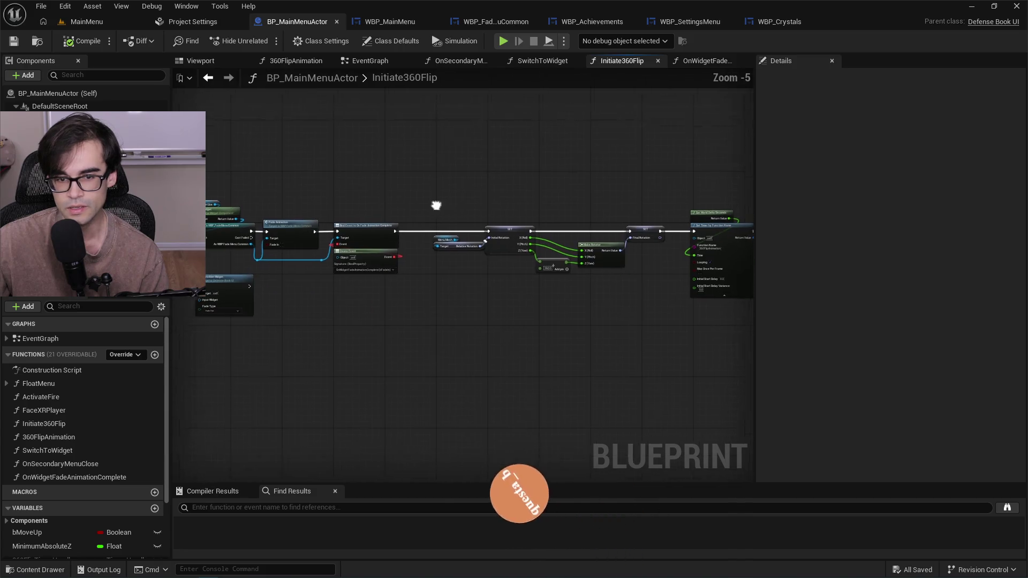
{"action": "left_click_drag", "start_coordinate": [390, 247], "coordinate": [423, 188]}
{"action": "type", "text": "print"}
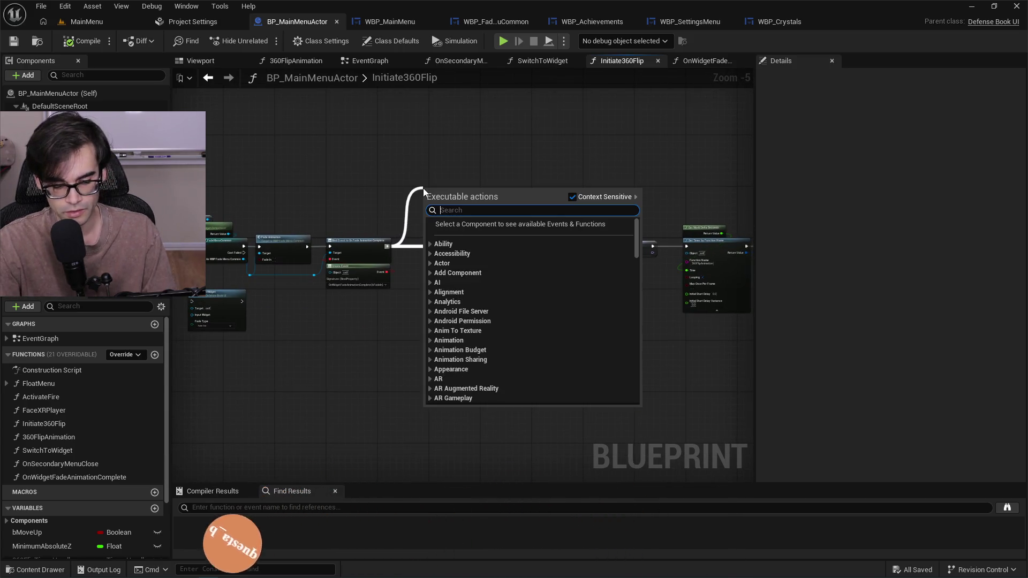
{"action": "key", "text": "Return"}
Make the Print String show 'Created listening to animation complete' for 50 seconds, and save
{"action": "scroll", "coordinate": [455, 193], "scroll_direction": "up", "scroll_amount": 4}
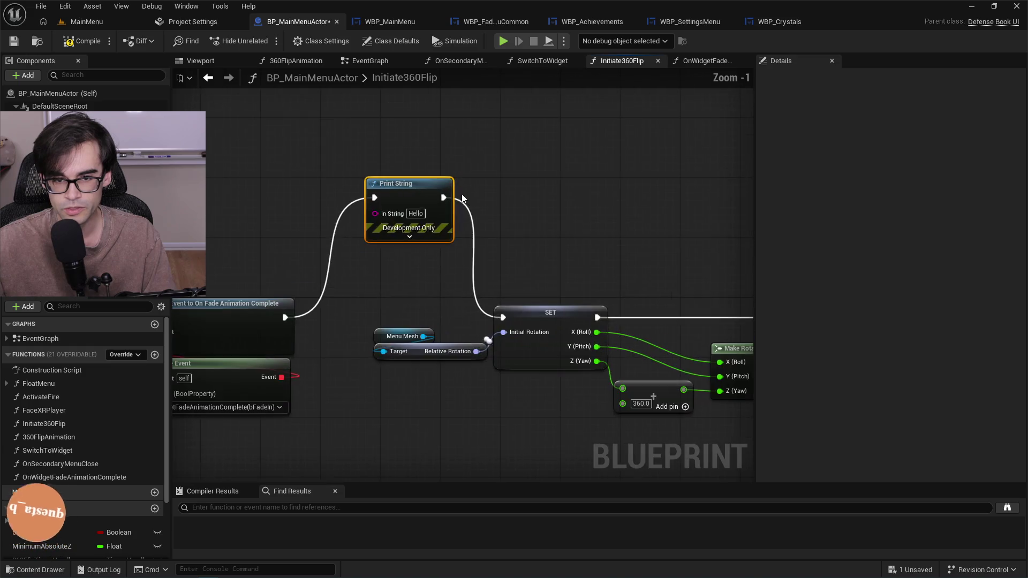
{"action": "left_click", "coordinate": [397, 236]}
{"action": "left_click_drag", "start_coordinate": [421, 238], "coordinate": [414, 177]}
{"action": "type", "text": "50"}
{"action": "left_click", "coordinate": [422, 153]}
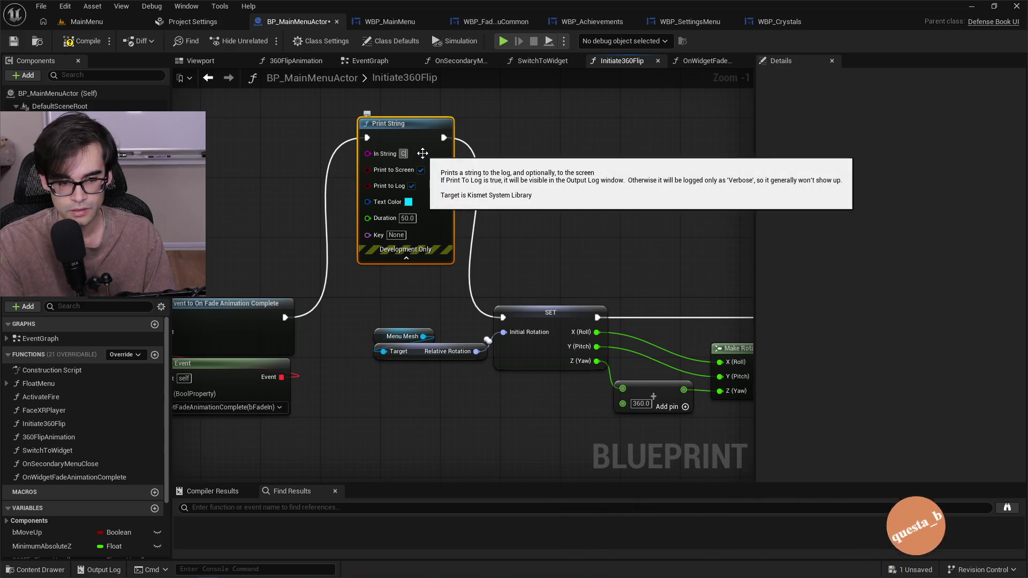
{"action": "type", "text": "reated listening"}
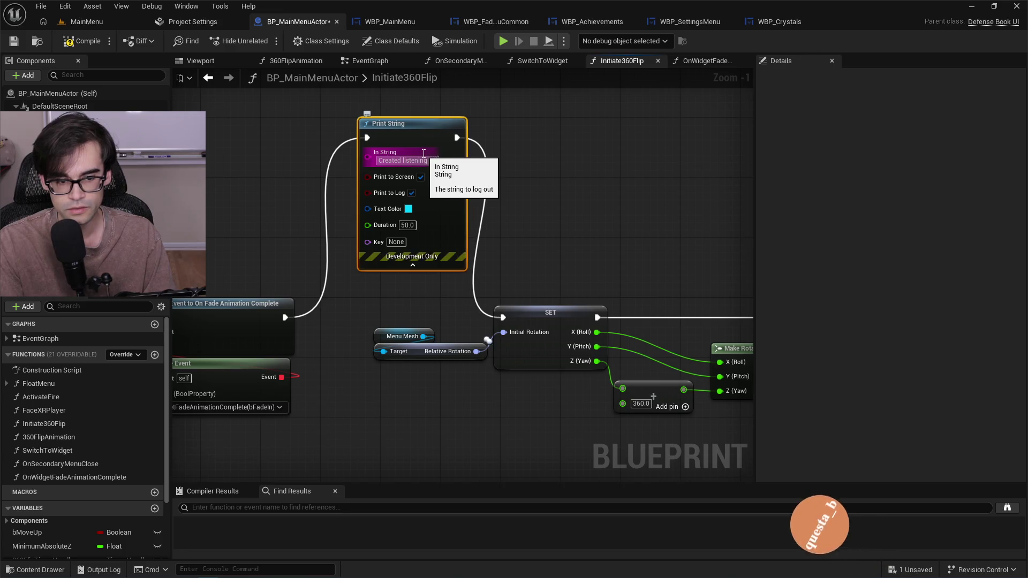
{"action": "type", "text": " to fade animation"}
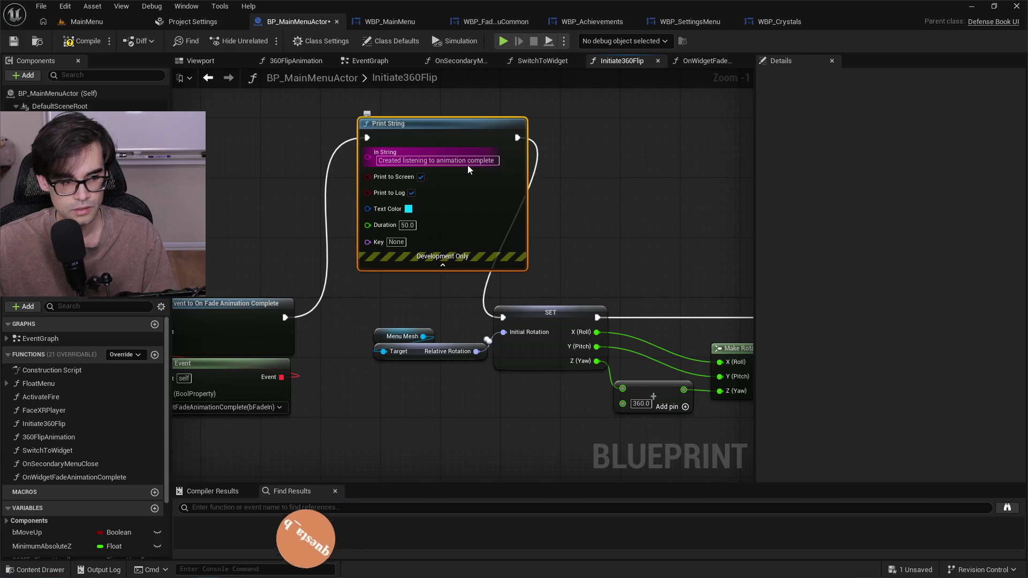
{"action": "key", "text": "ctrl+s"}
{"action": "left_click", "coordinate": [707, 61]}
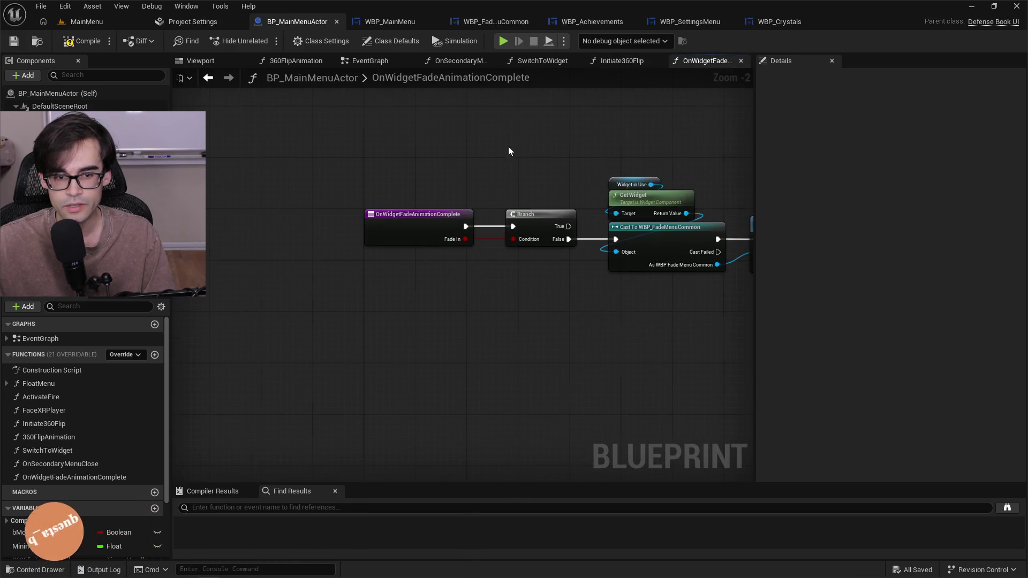
Wire a pasted Print String after the entry, printing 'ON widget fade animation complete inside of the actor'
{"action": "left_click", "coordinate": [346, 227]}
{"action": "left_click_drag", "start_coordinate": [347, 231], "coordinate": [284, 225]}
{"action": "key", "text": "ctrl+v"}
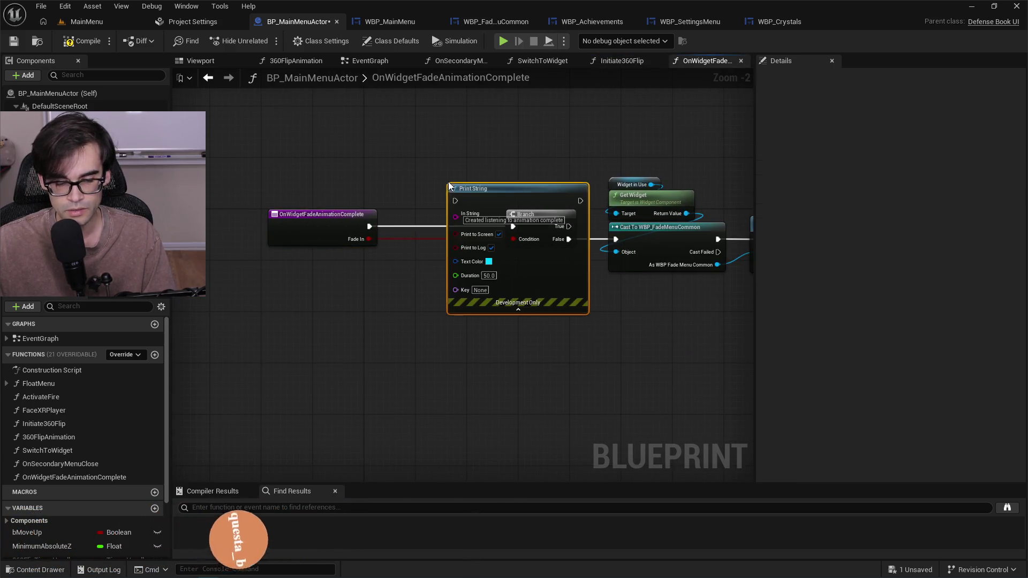
{"action": "left_click_drag", "start_coordinate": [467, 222], "coordinate": [390, 306]}
{"action": "left_click_drag", "start_coordinate": [372, 227], "coordinate": [371, 292]}
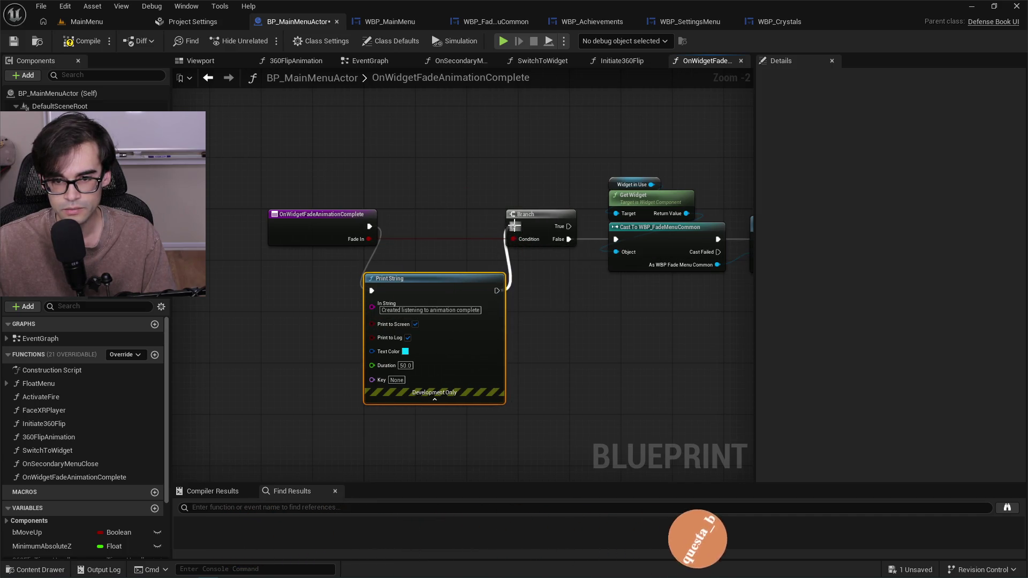
{"action": "double_click", "coordinate": [420, 310]}
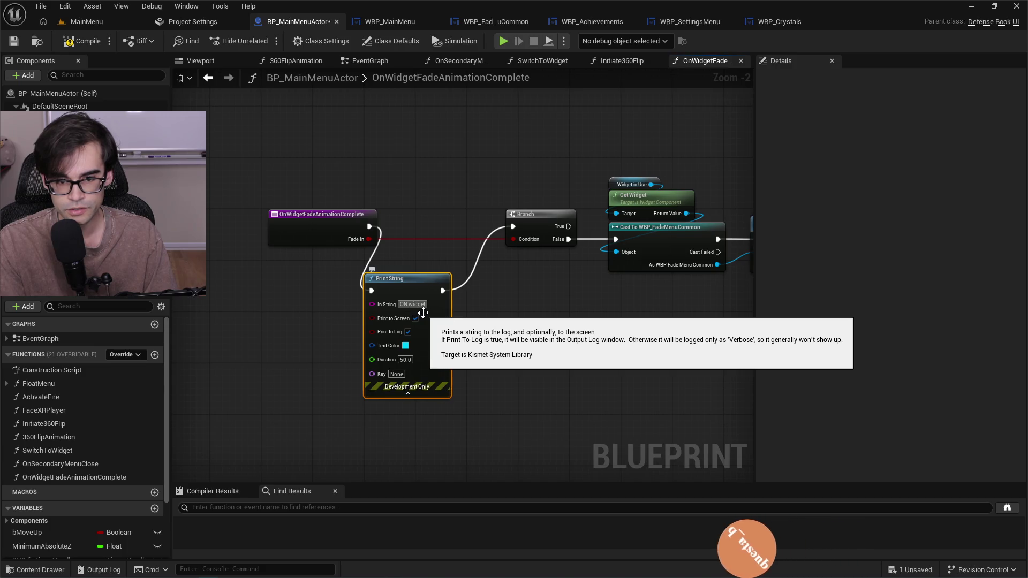
{"action": "type", "text": "fade"}
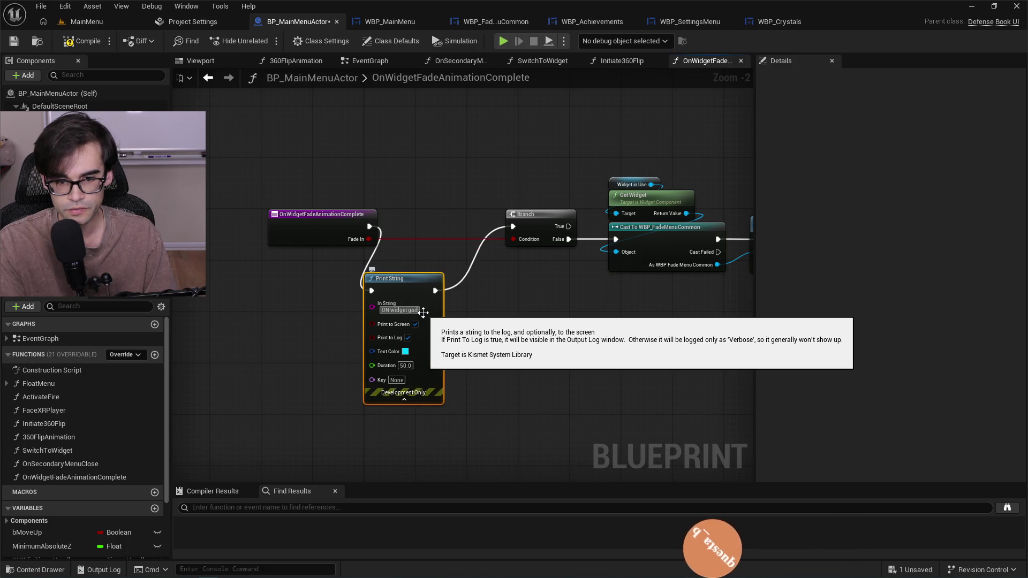
{"action": "type", "text": " animation complete inside of the actor"}
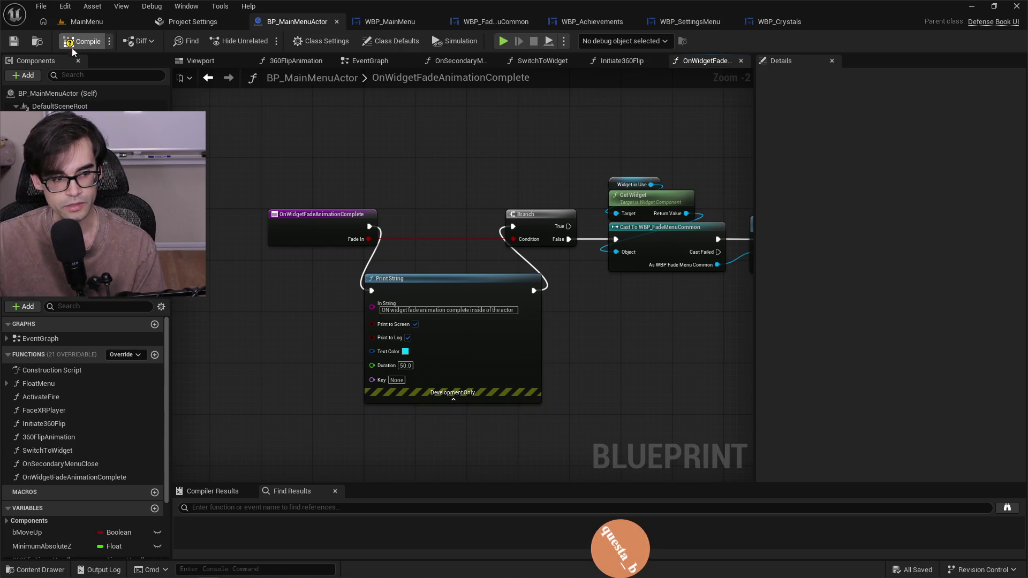
{"action": "left_click", "coordinate": [71, 24]}
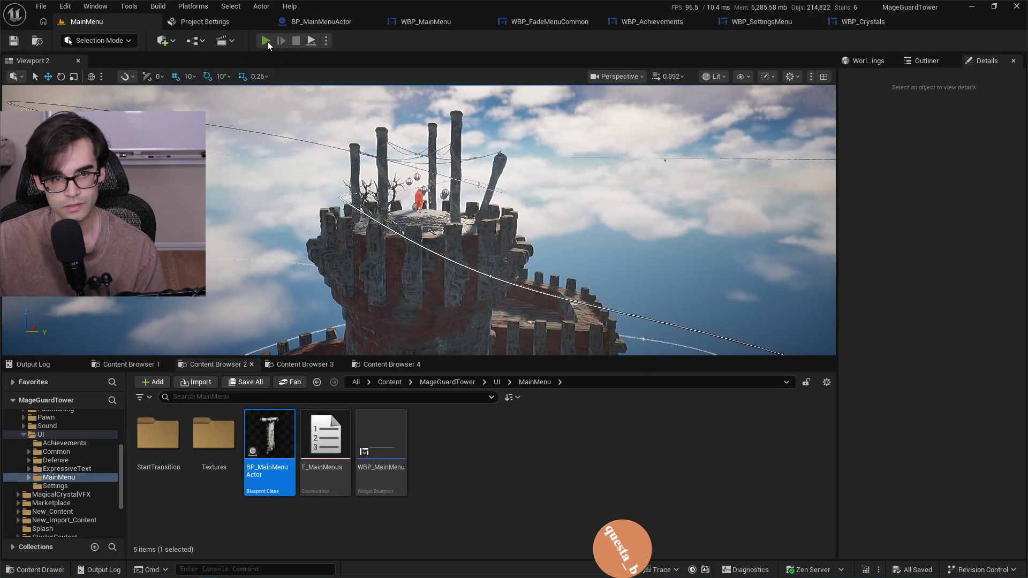
Play-test the main menu level in the editor, stop it, and return to BP_MainMenuActor
{"action": "left_click", "coordinate": [268, 42]}
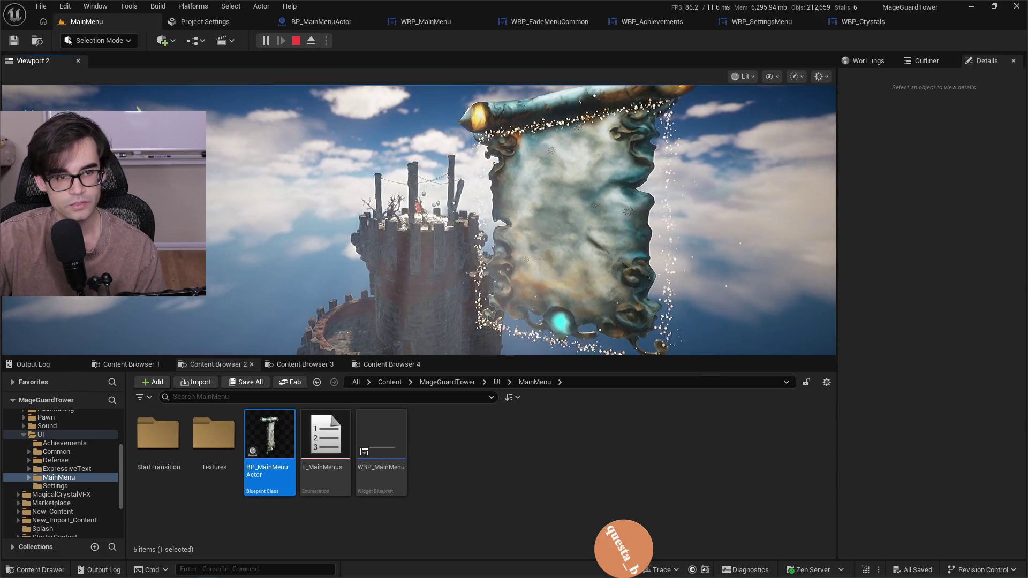
{"action": "left_click", "coordinate": [298, 42]}
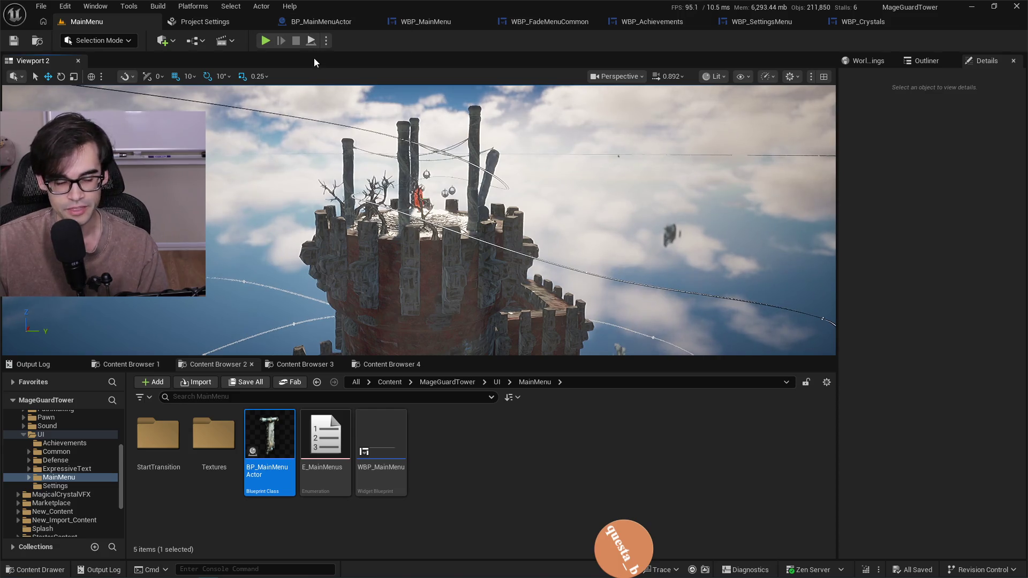
{"action": "left_click", "coordinate": [329, 22]}
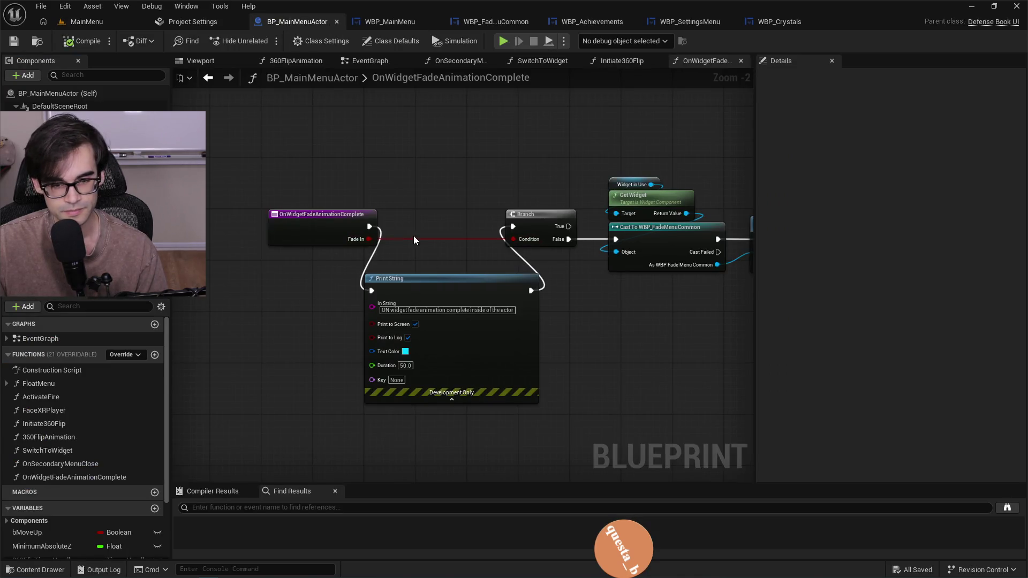
Line up the Print String inline between the OnWidgetFadeAnimationComplete entry and Branch
{"action": "left_click_drag", "start_coordinate": [334, 221], "coordinate": [252, 222]}
{"action": "mouse_move", "coordinate": [412, 278]}
{"action": "left_mouse_down"}
{"action": "mouse_move", "coordinate": [354, 227]}
{"action": "mouse_move", "coordinate": [363, 214]}
{"action": "left_mouse_up"}
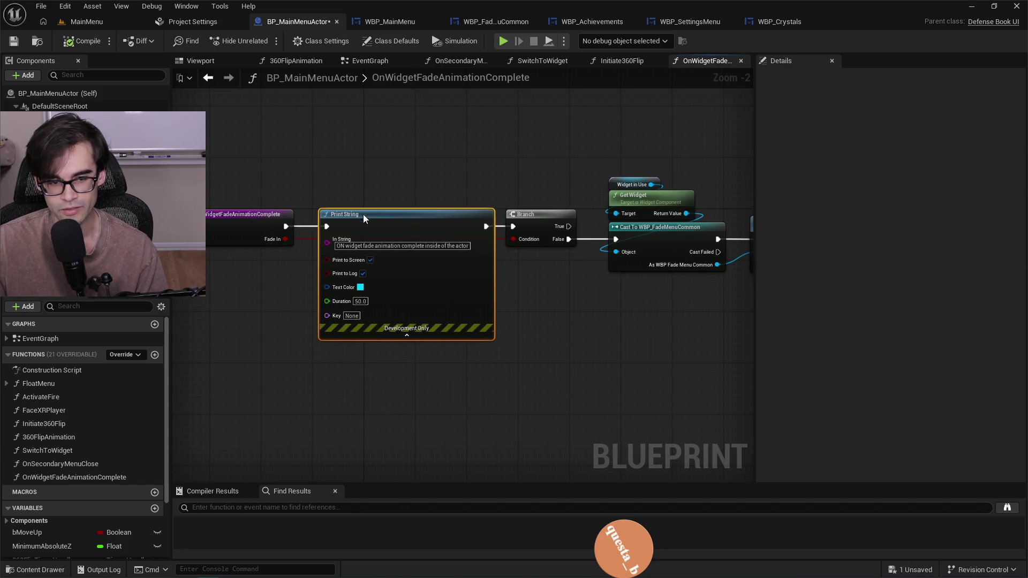
{"action": "left_click", "coordinate": [401, 335]}
{"action": "left_click", "coordinate": [393, 266]}
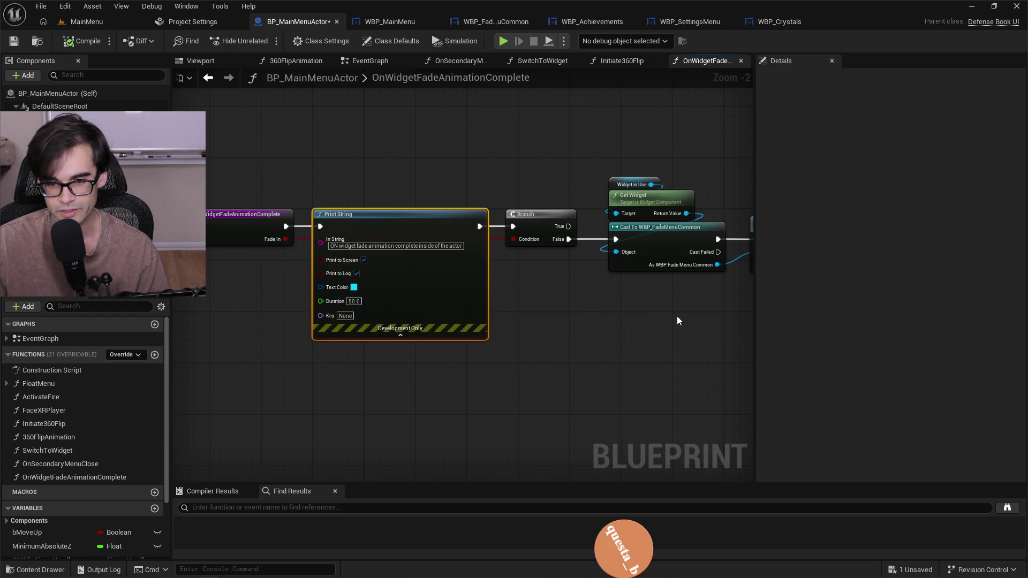
Box-select the Get Widget, Cast and Fade Animation nodes after the Branch
{"action": "left_click_drag", "start_coordinate": [462, 309], "coordinate": [146, 307]}
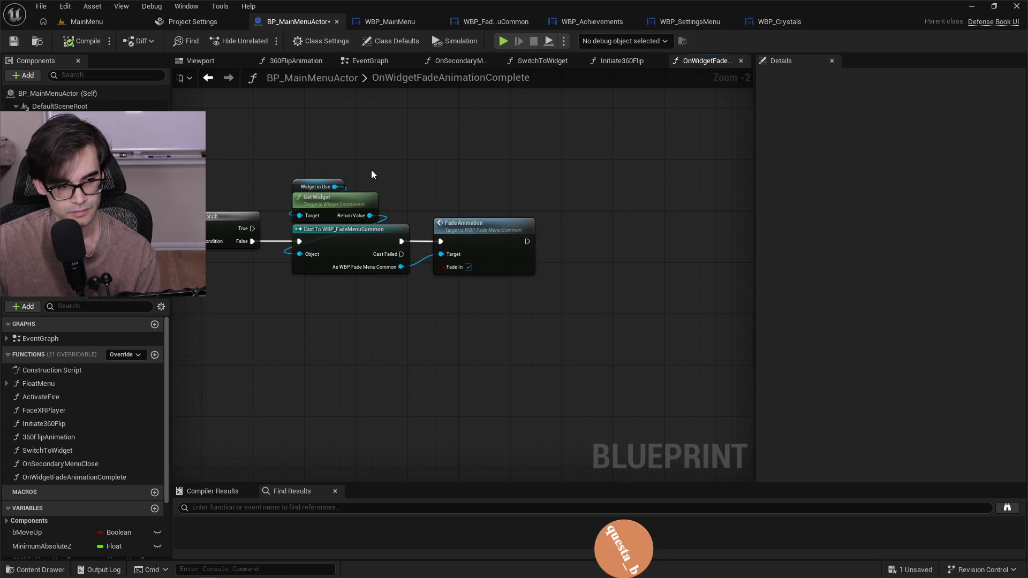
{"action": "left_click_drag", "start_coordinate": [510, 300], "coordinate": [555, 315]}
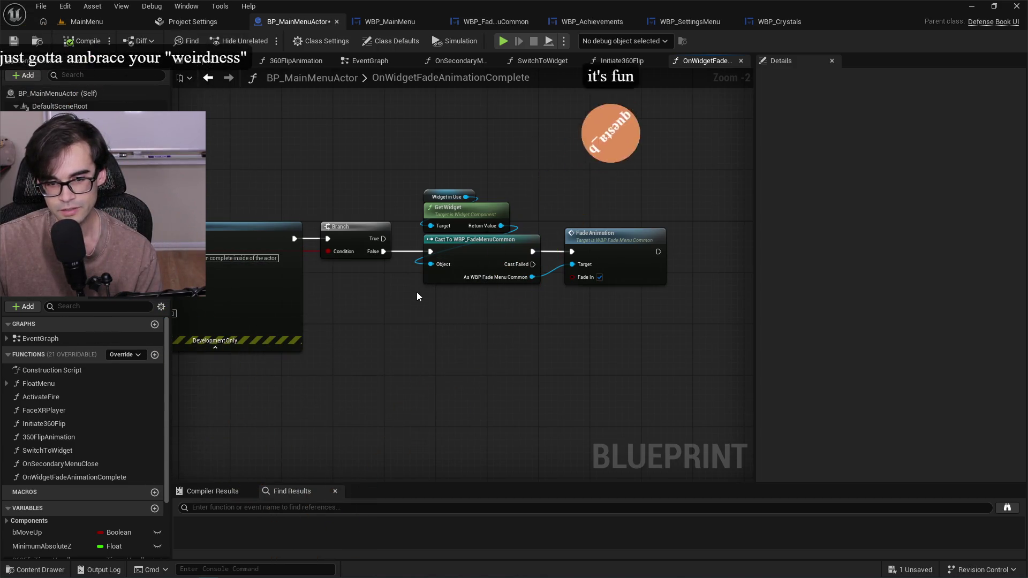
{"action": "mouse_move", "coordinate": [417, 290]}
{"action": "left_mouse_down"}
{"action": "mouse_move", "coordinate": [689, 168]}
{"action": "mouse_move", "coordinate": [699, 185]}
{"action": "mouse_move", "coordinate": [685, 180]}
{"action": "left_mouse_up"}
{"action": "left_click", "coordinate": [683, 179]}
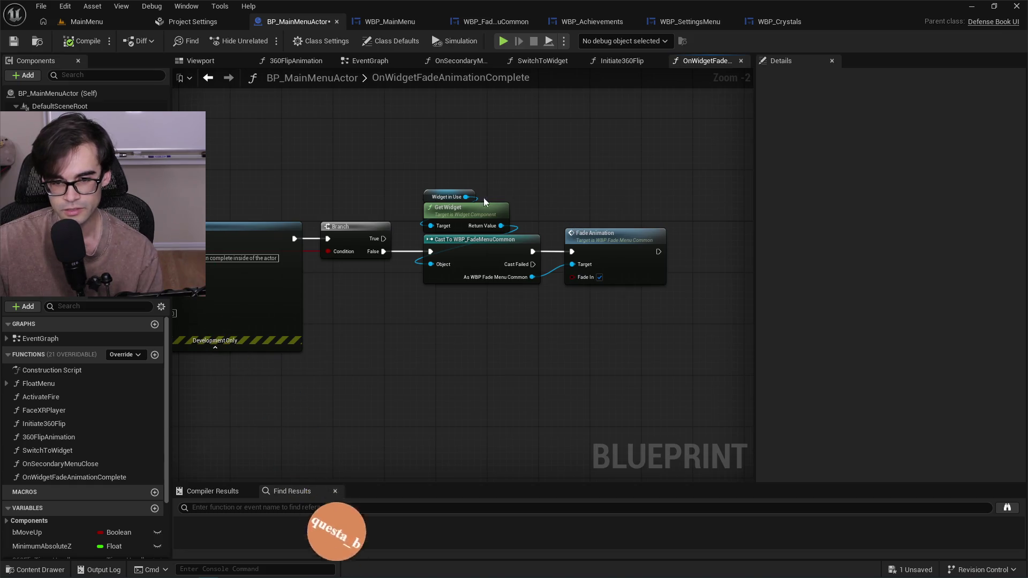
{"action": "mouse_move", "coordinate": [413, 293]}
{"action": "left_mouse_down"}
{"action": "mouse_move", "coordinate": [693, 164]}
{"action": "mouse_move", "coordinate": [687, 175]}
{"action": "left_mouse_up"}
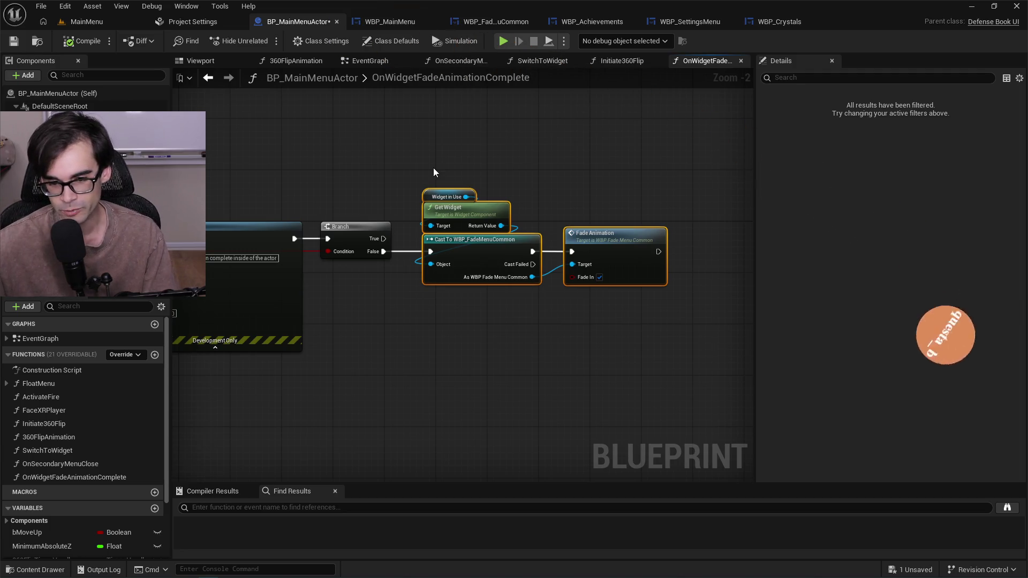
{"action": "left_click_drag", "start_coordinate": [674, 232], "coordinate": [544, 258]}
Compile the blueprint, then add and delete a wrong node from Fade Animation's output
{"action": "left_click", "coordinate": [543, 250]}
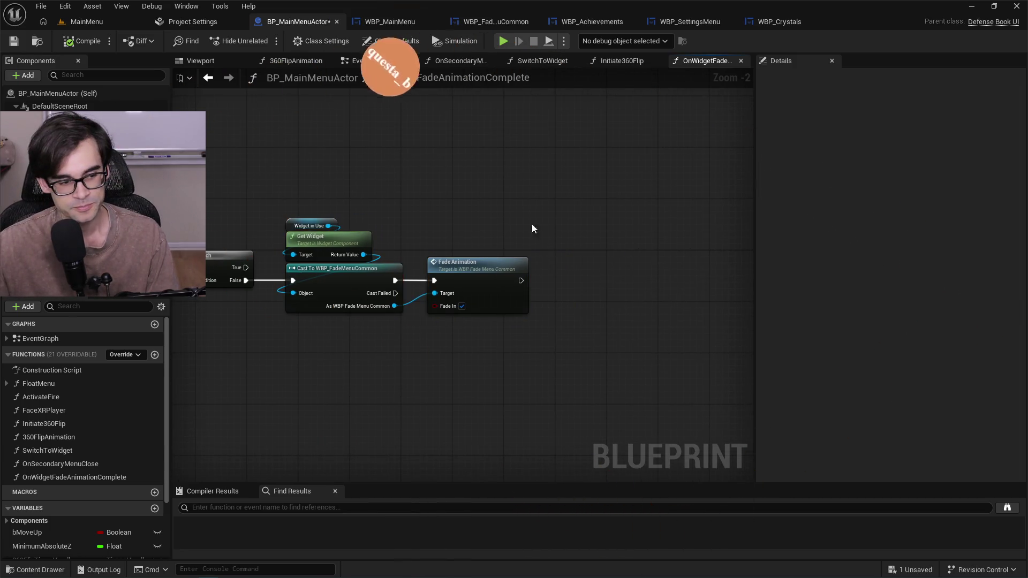
{"action": "left_click", "coordinate": [17, 43]}
{"action": "mouse_move", "coordinate": [506, 223]}
{"action": "left_mouse_down"}
{"action": "mouse_move", "coordinate": [702, 208]}
{"action": "mouse_move", "coordinate": [527, 211]}
{"action": "left_mouse_up"}
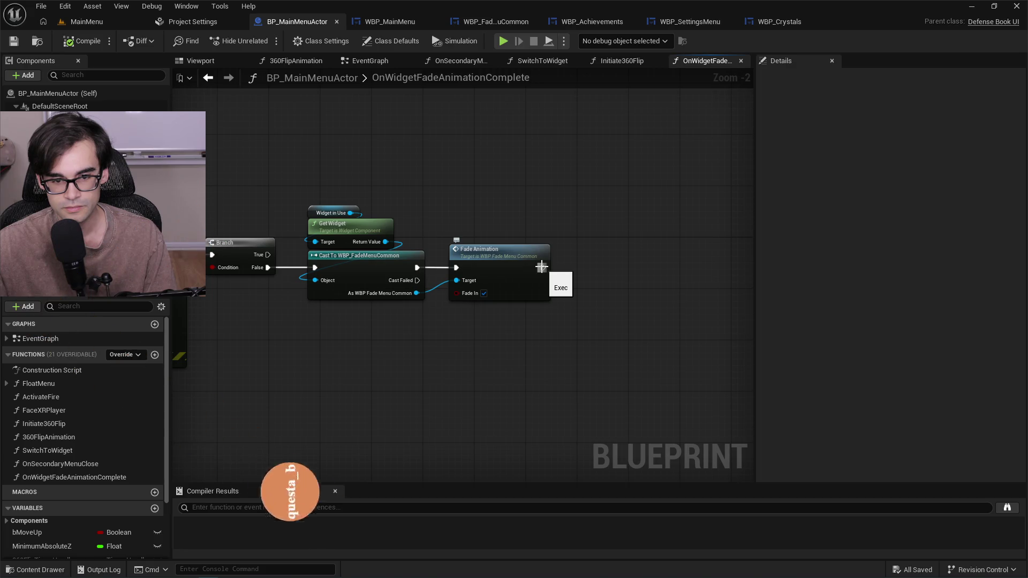
{"action": "left_click_drag", "start_coordinate": [541, 267], "coordinate": [599, 240]}
{"action": "type", "text": "call"}
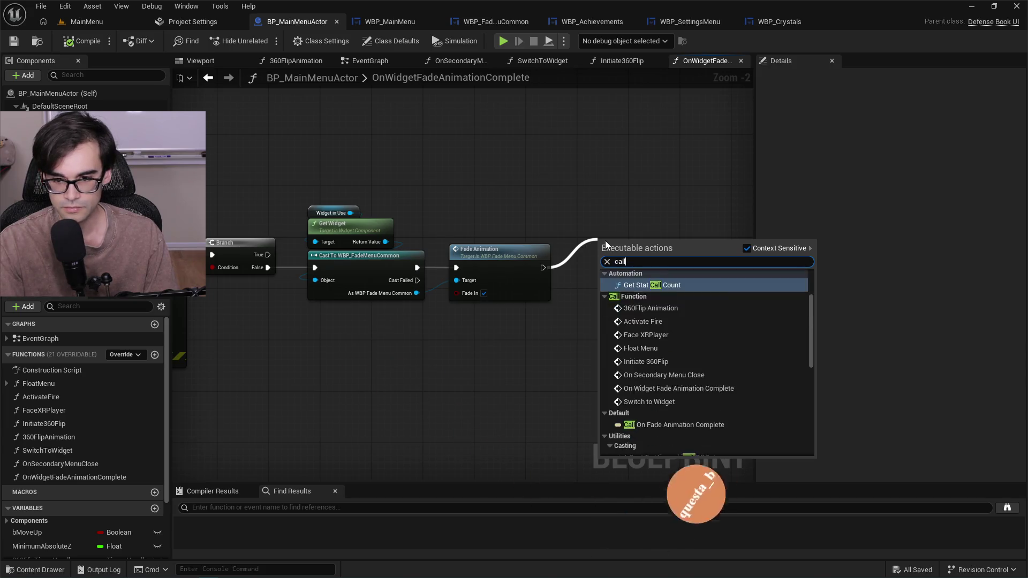
{"action": "key", "text": "BackSpace"}
{"action": "key", "text": "BackSpace"}
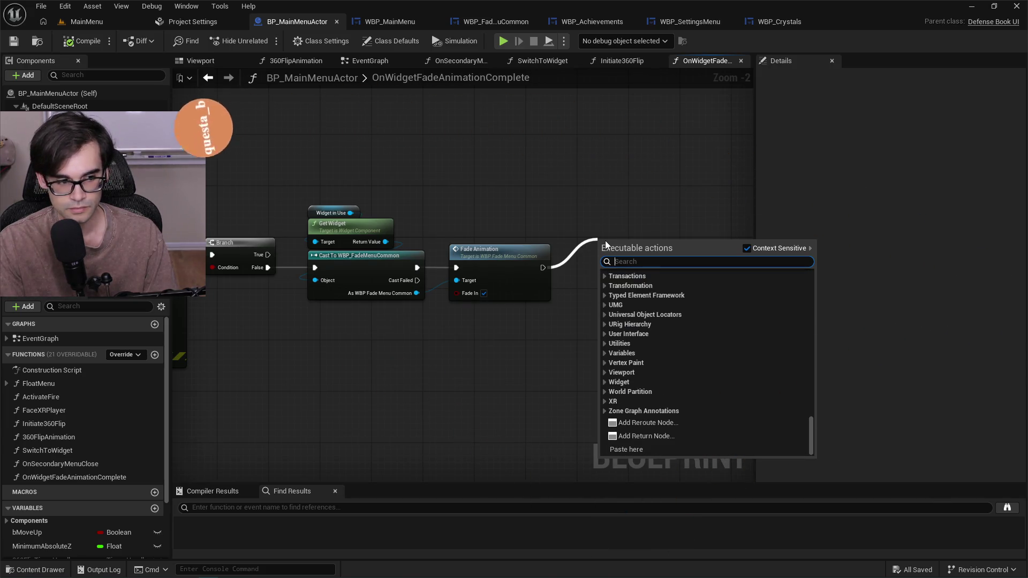
{"action": "type", "text": "print s"}
{"action": "key", "text": "Return"}
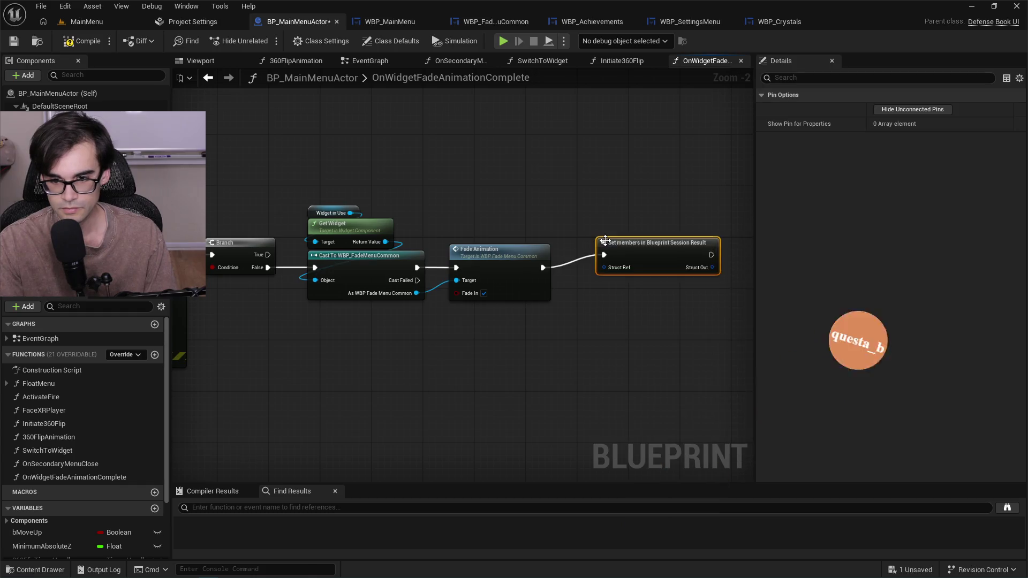
{"action": "key", "text": "Delete"}
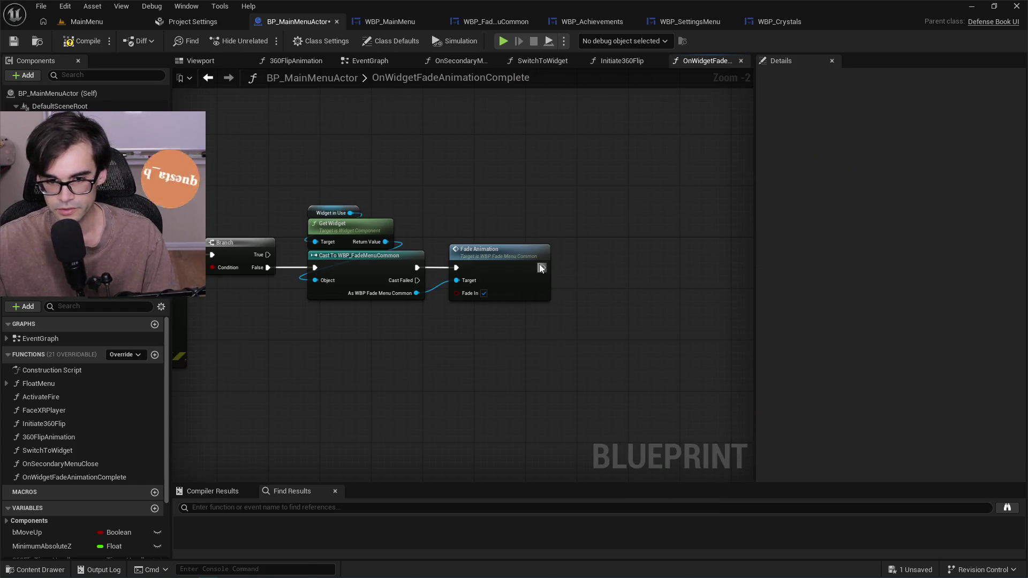
Add a Print String node after Fade Animation and begin editing its message
{"action": "left_click_drag", "start_coordinate": [604, 242], "coordinate": [605, 241]}
{"action": "type", "text": "["}
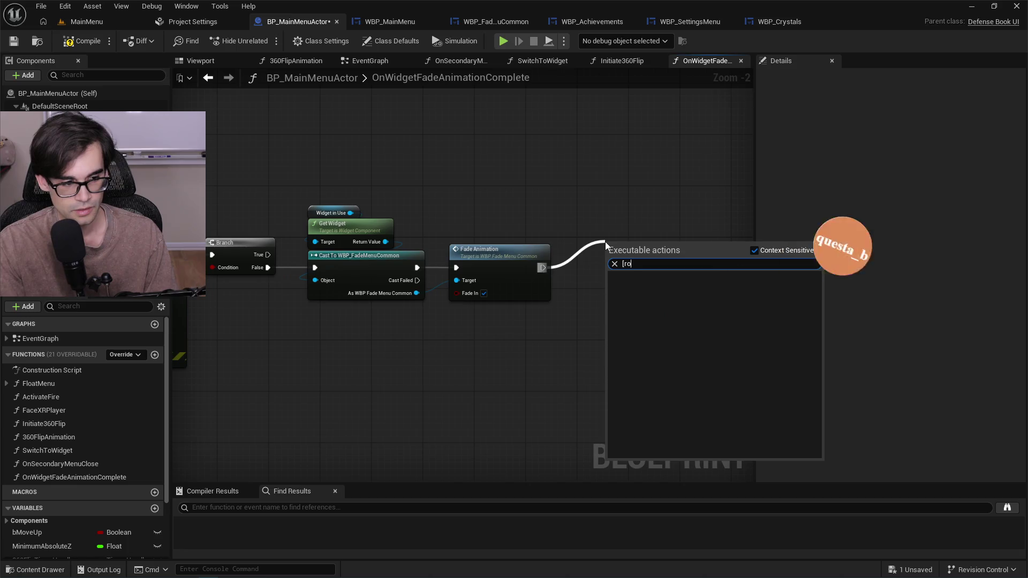
{"action": "key", "text": "BackSpace"}
{"action": "type", "text": "print"}
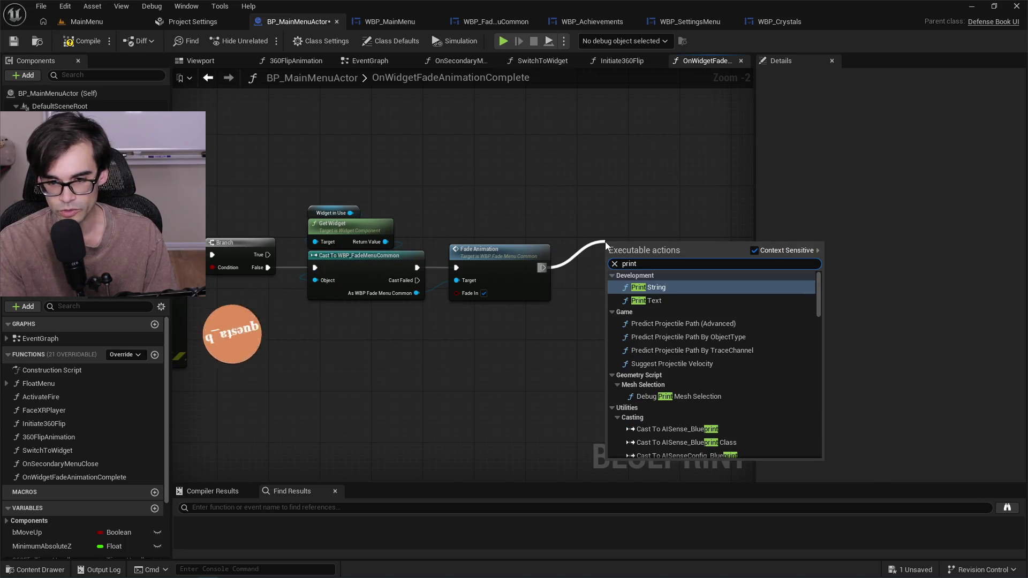
{"action": "key", "text": "Return"}
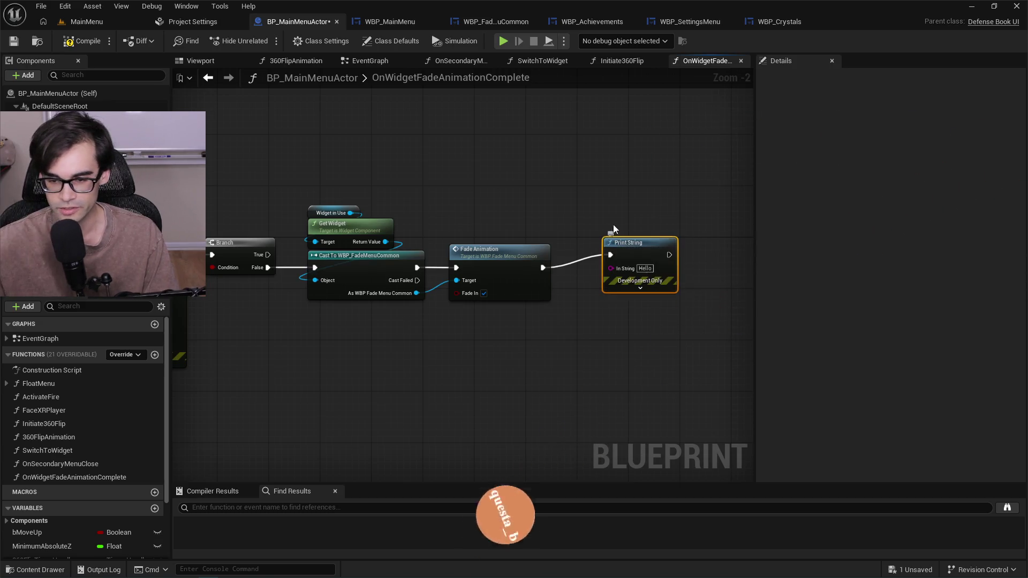
{"action": "left_click", "coordinate": [652, 269]}
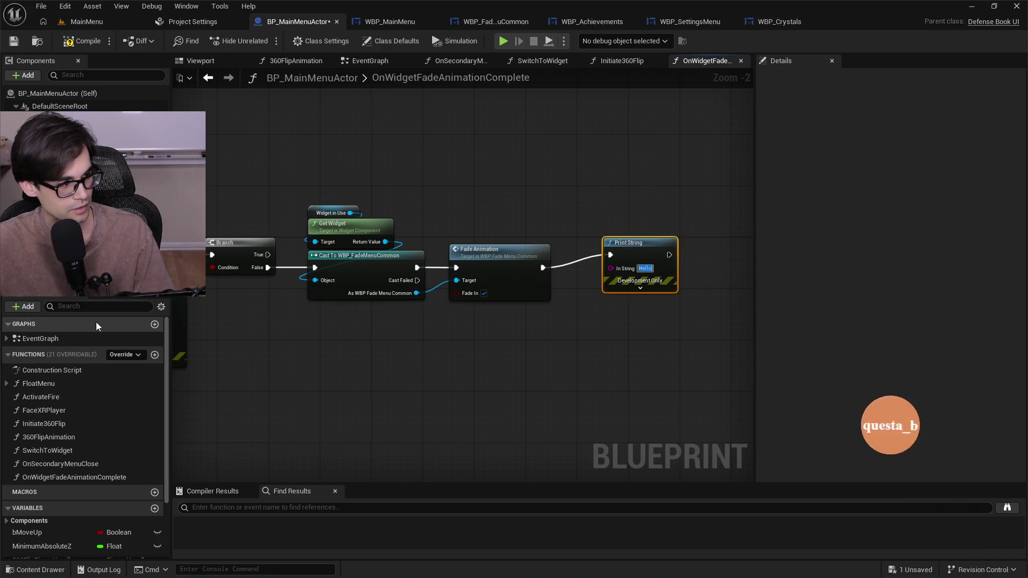
{"action": "key", "text": "alt+Tab"}
{"action": "scroll", "coordinate": [367, 164], "scroll_direction": "up", "scroll_amount": 5}
Search Brave for 'famous list of philosopher' and open Wikipedia's Lists of philosophers in a new tab
{"action": "scroll", "coordinate": [368, 165], "scroll_direction": "up", "scroll_amount": 10}
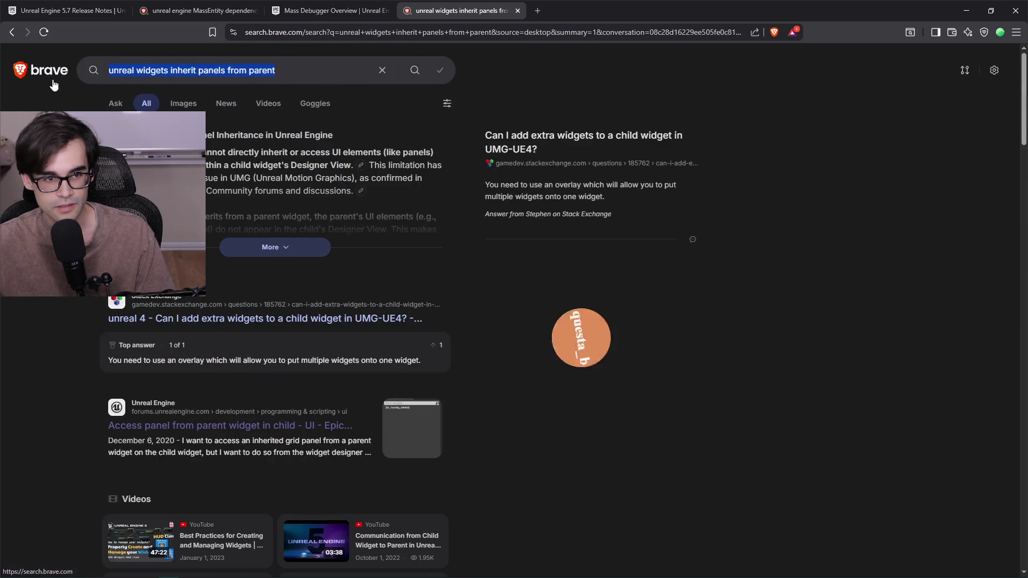
{"action": "key", "text": "ctrl+a"}
{"action": "type", "text": "ph8"}
{"action": "key", "text": "BackSpace"}
{"action": "type", "text": "i"}
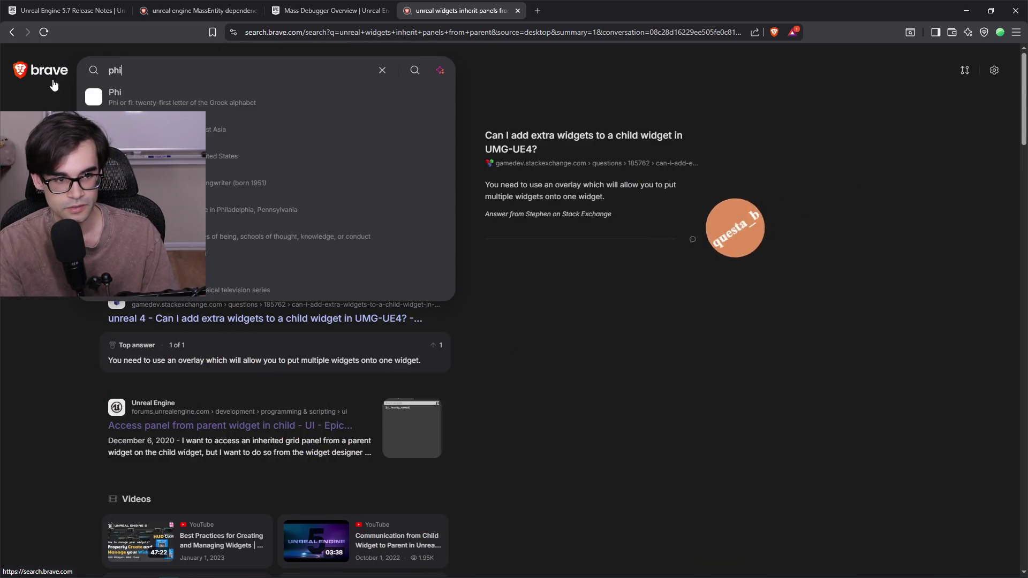
{"action": "type", "text": "lsopher"}
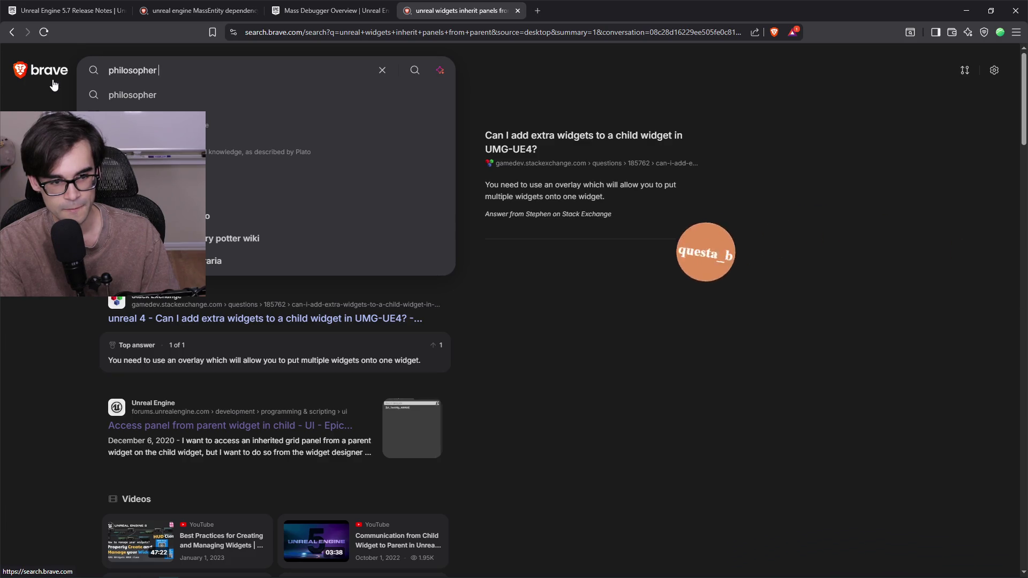
{"action": "type", "text": " famous list of"}
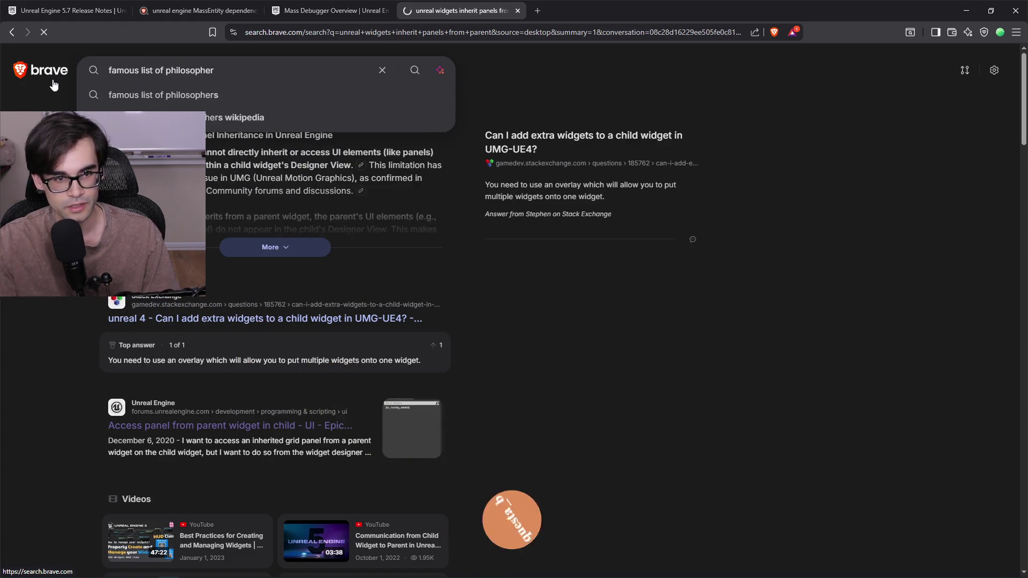
{"action": "key", "text": "Return"}
{"action": "middle_click", "coordinate": [195, 319]}
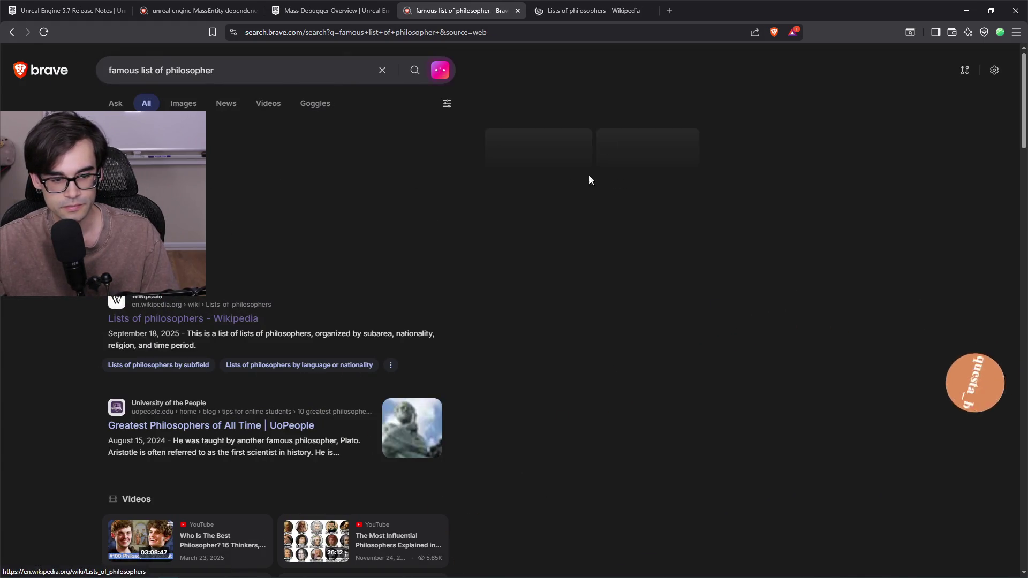
{"action": "left_click", "coordinate": [574, 10]}
Open the French and British philosophers lists in new tabs and read through the French list
{"action": "scroll", "coordinate": [474, 294], "scroll_direction": "down", "scroll_amount": 20}
{"action": "scroll", "coordinate": [474, 295], "scroll_direction": "up", "scroll_amount": 15}
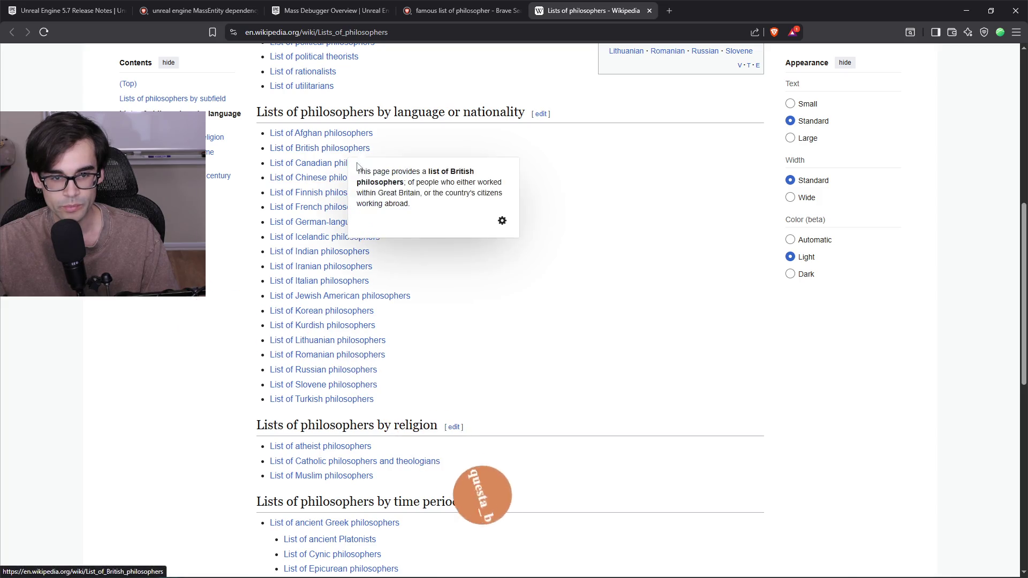
{"action": "middle_click", "coordinate": [345, 207]}
{"action": "middle_click", "coordinate": [351, 152]}
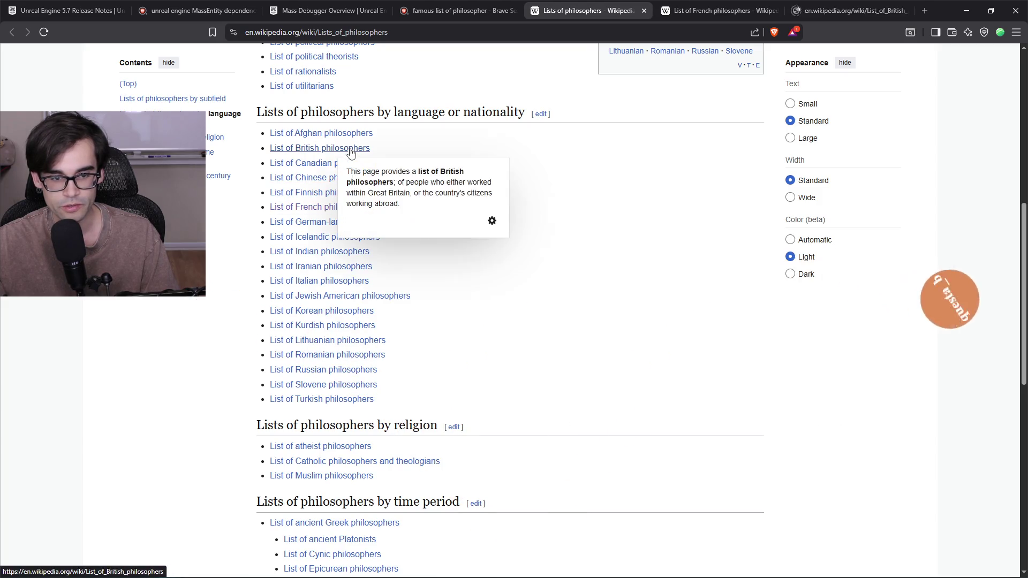
{"action": "left_click", "coordinate": [692, 11]}
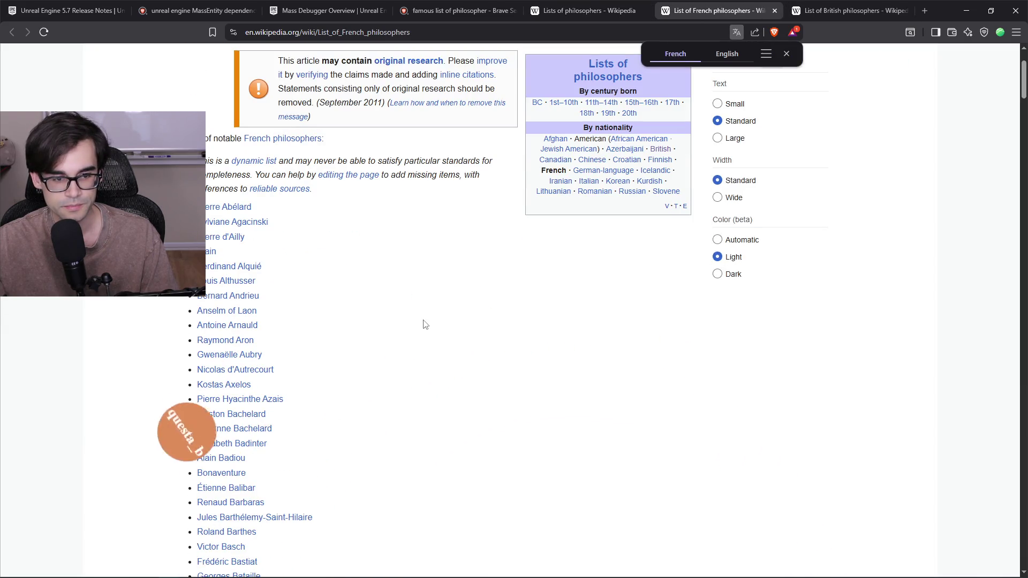
{"action": "scroll", "coordinate": [419, 320], "scroll_direction": "down", "scroll_amount": 3}
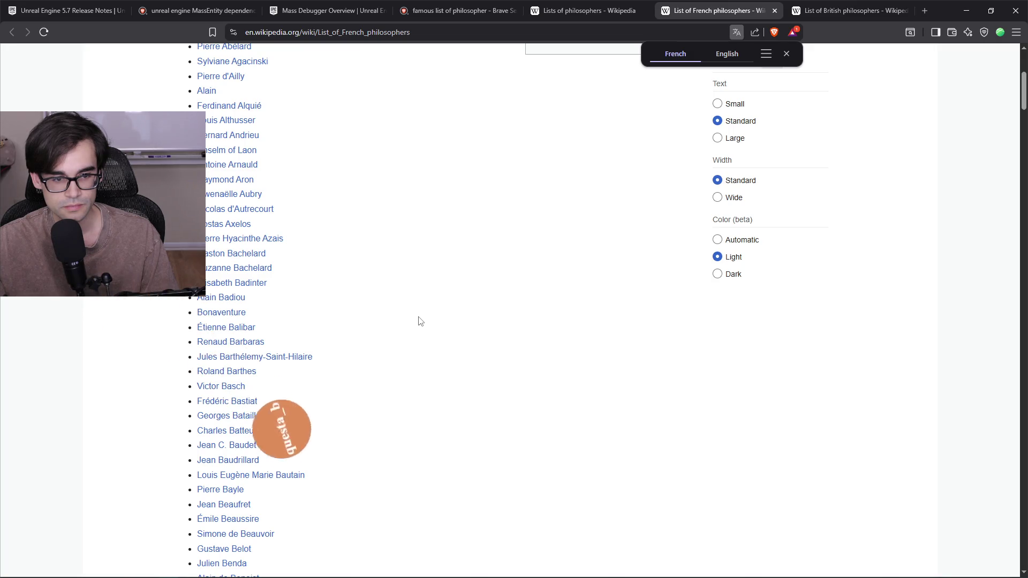
{"action": "scroll", "coordinate": [419, 320], "scroll_direction": "down", "scroll_amount": 3}
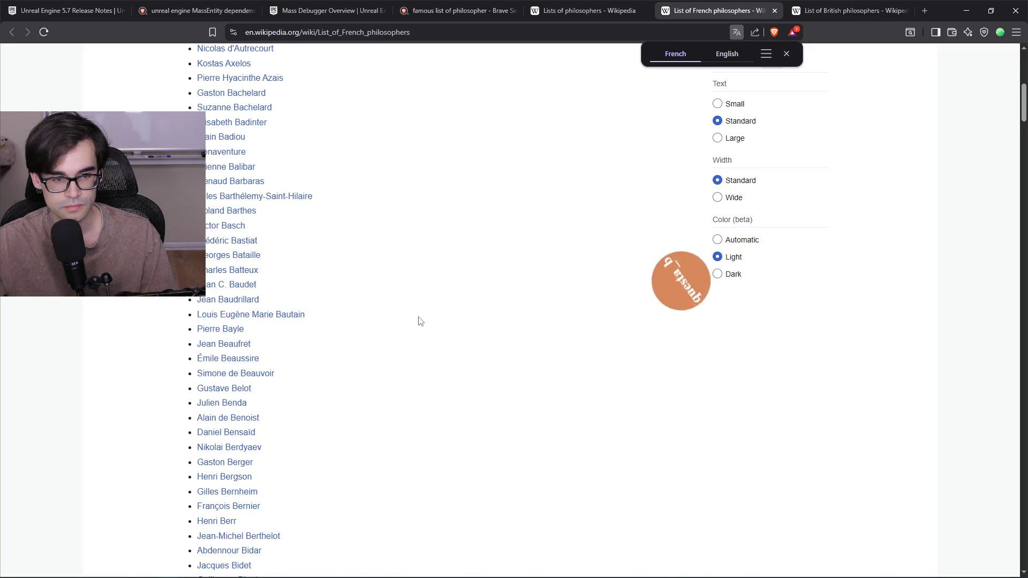
{"action": "scroll", "coordinate": [419, 320], "scroll_direction": "down", "scroll_amount": 10}
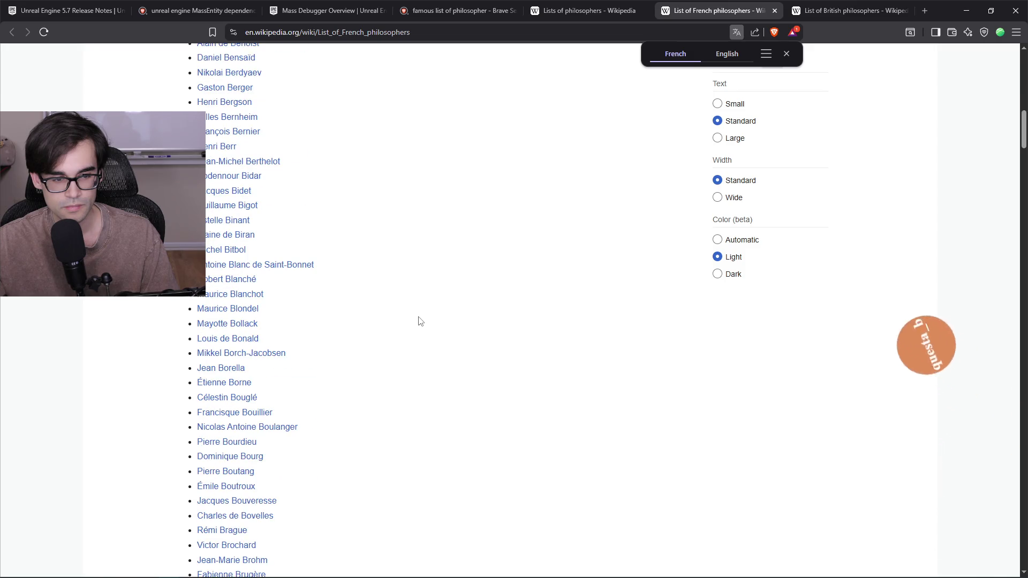
{"action": "scroll", "coordinate": [419, 320], "scroll_direction": "down", "scroll_amount": 12}
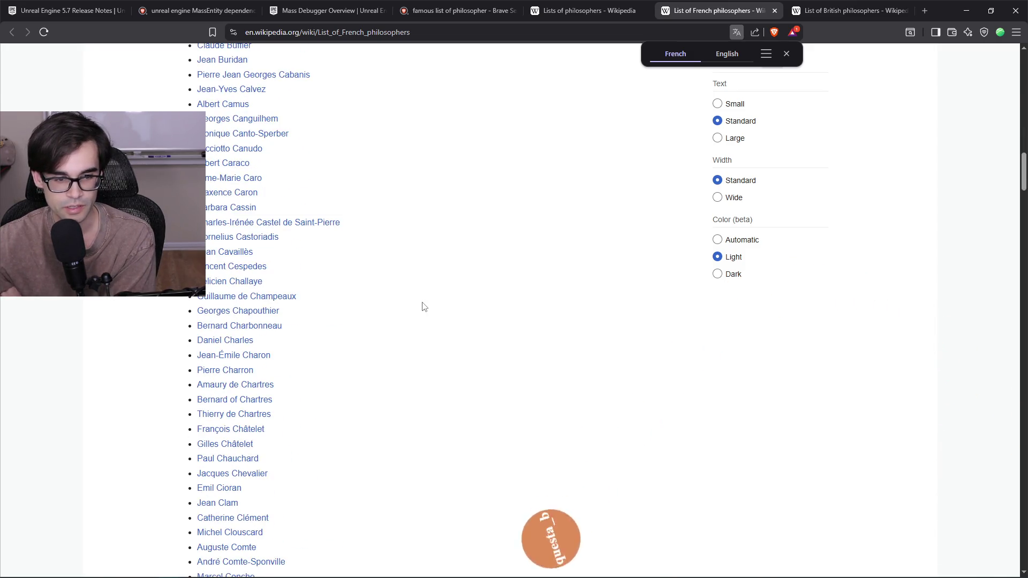
{"action": "scroll", "coordinate": [429, 305], "scroll_direction": "down", "scroll_amount": 13}
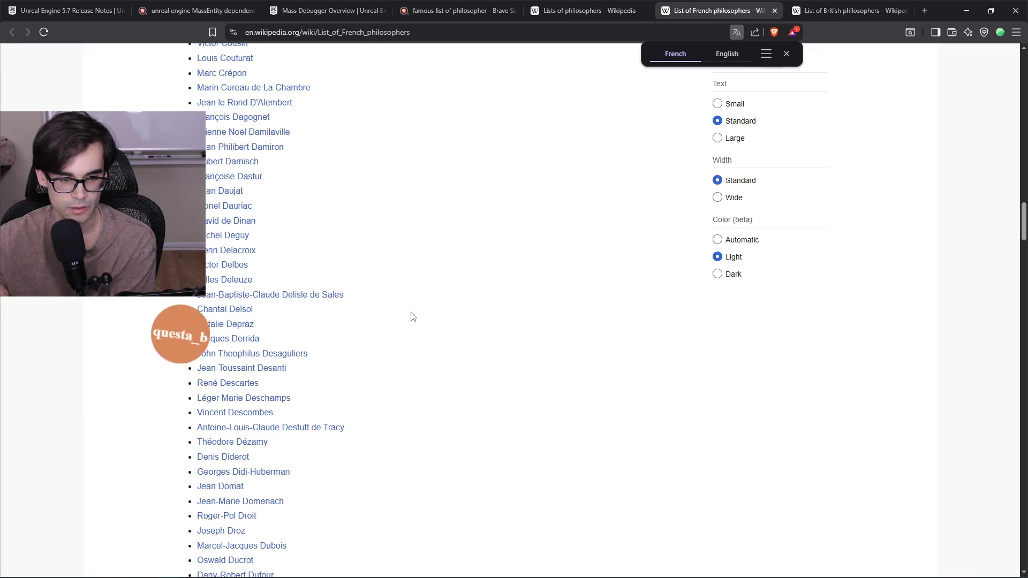
{"action": "scroll", "coordinate": [412, 316], "scroll_direction": "down", "scroll_amount": 7}
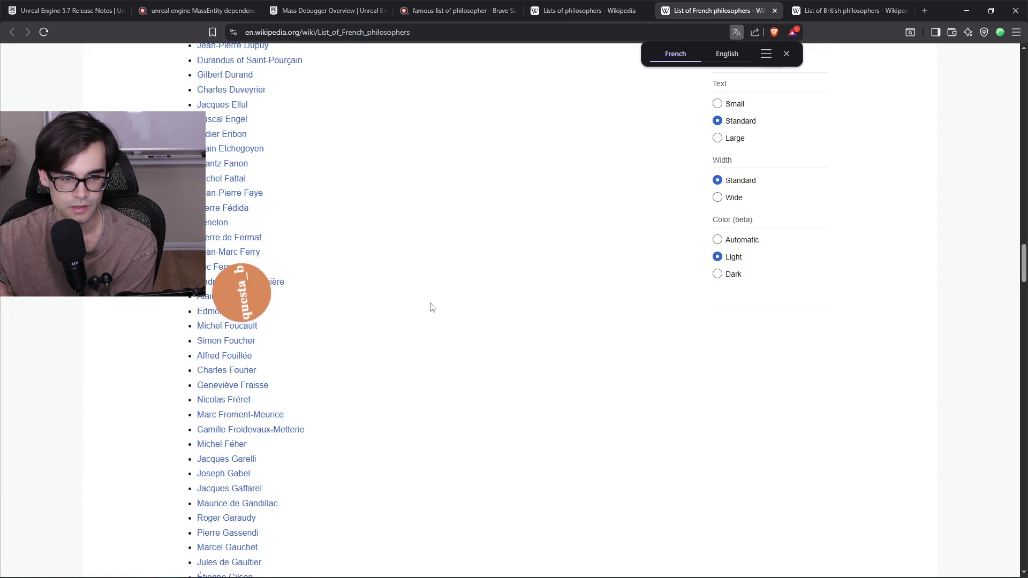
{"action": "scroll", "coordinate": [426, 286], "scroll_direction": "down", "scroll_amount": 2}
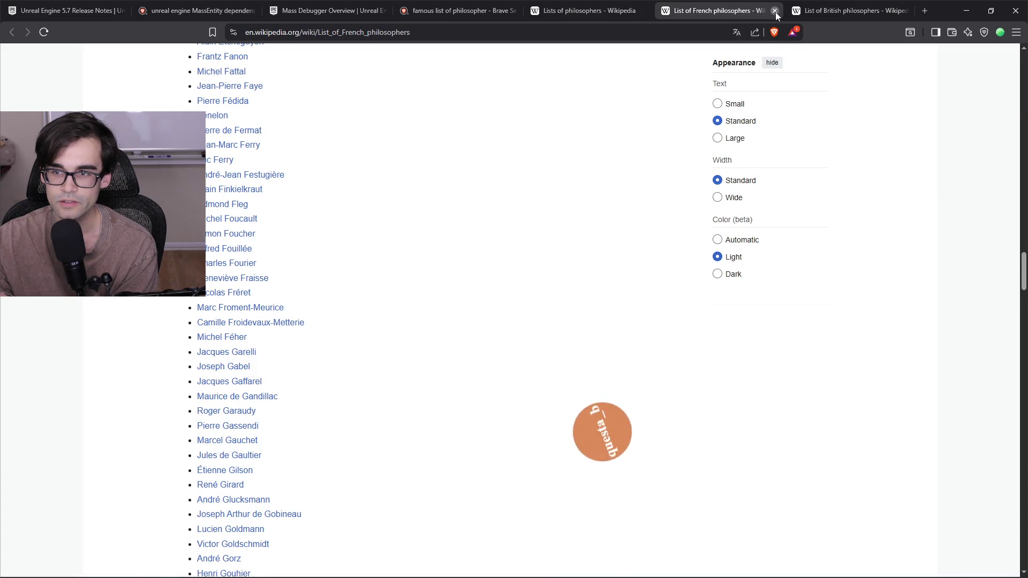
Close the French list, read through the British list, then close it and the Wikipedia page
{"action": "left_click", "coordinate": [775, 11]}
{"action": "scroll", "coordinate": [481, 327], "scroll_direction": "down", "scroll_amount": 7}
{"action": "scroll", "coordinate": [479, 328], "scroll_direction": "up", "scroll_amount": 1}
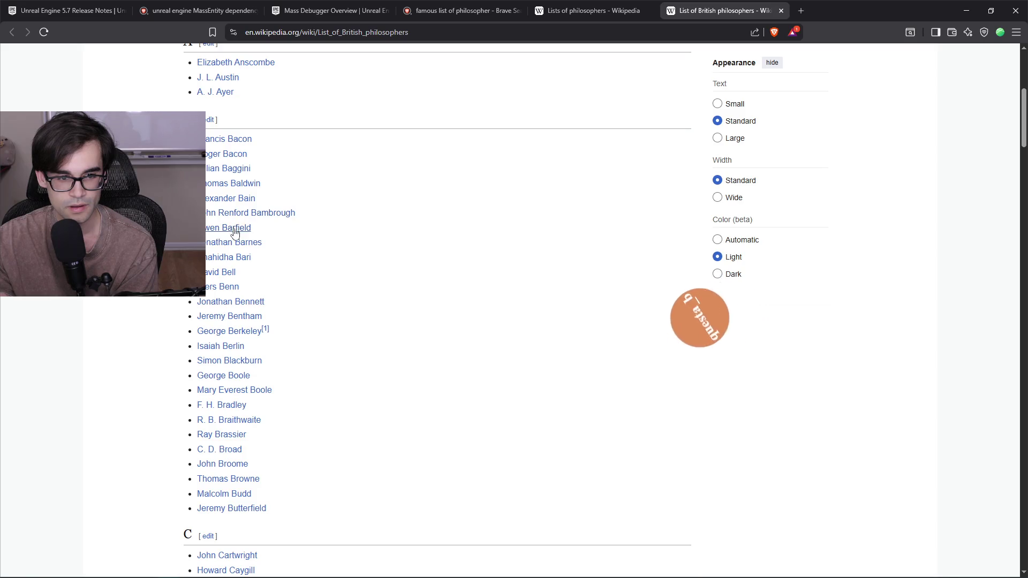
{"action": "scroll", "coordinate": [243, 351], "scroll_direction": "down", "scroll_amount": 8}
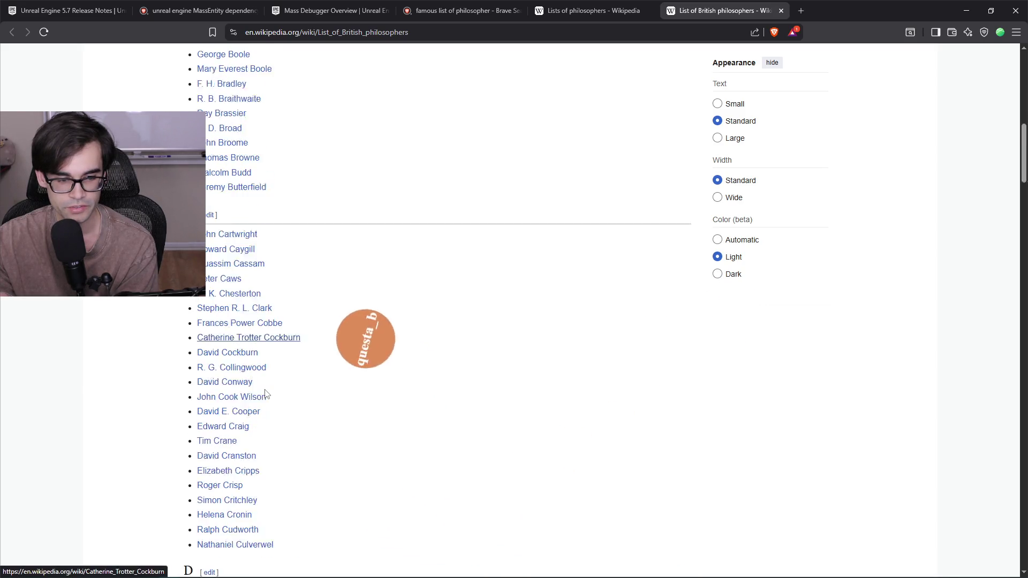
{"action": "scroll", "coordinate": [266, 394], "scroll_direction": "down", "scroll_amount": 9}
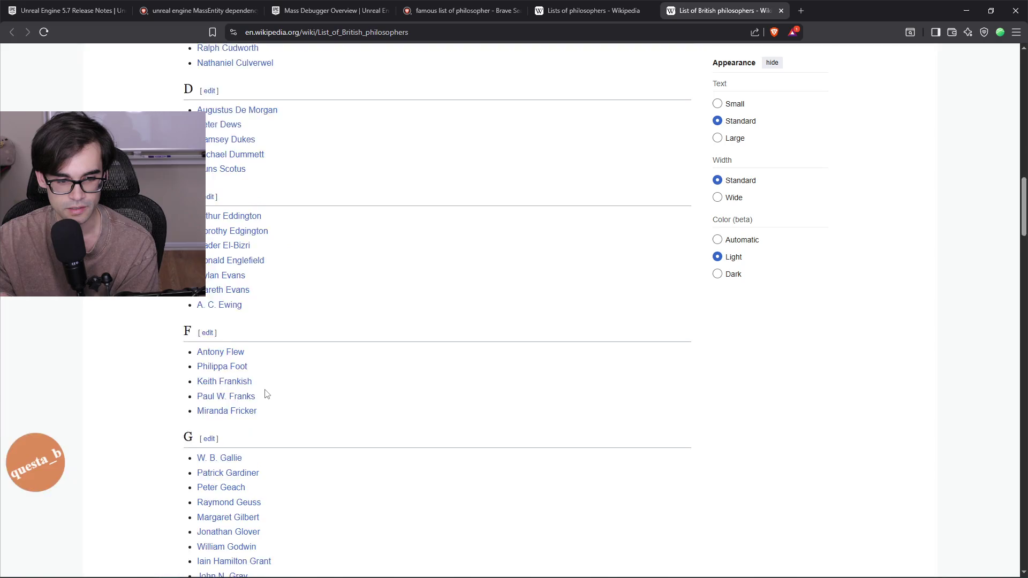
{"action": "scroll", "coordinate": [266, 394], "scroll_direction": "down", "scroll_amount": 2}
{"action": "scroll", "coordinate": [266, 394], "scroll_direction": "down", "scroll_amount": 18}
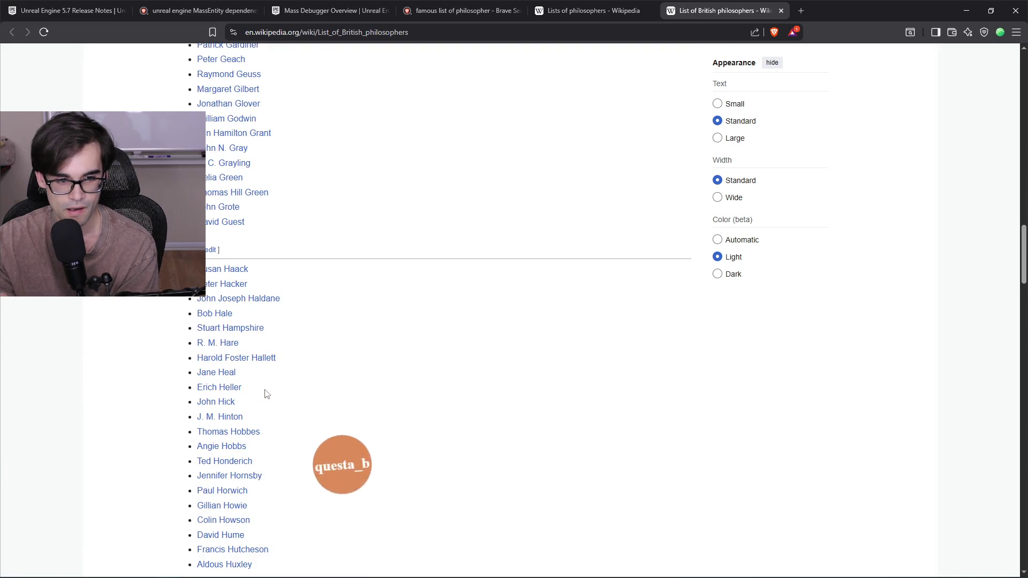
{"action": "scroll", "coordinate": [266, 394], "scroll_direction": "down", "scroll_amount": 20}
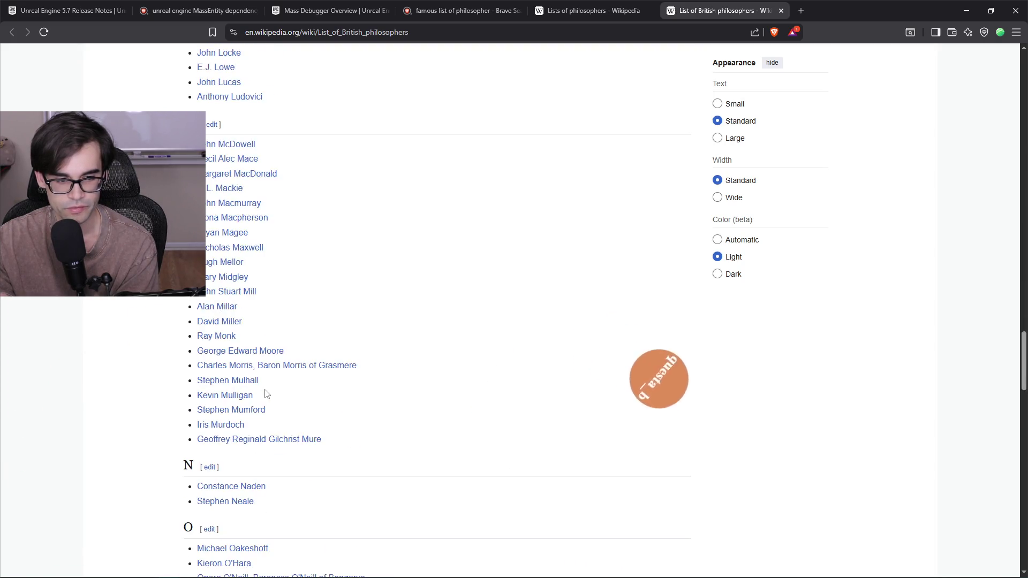
{"action": "scroll", "coordinate": [266, 394], "scroll_direction": "down", "scroll_amount": 5}
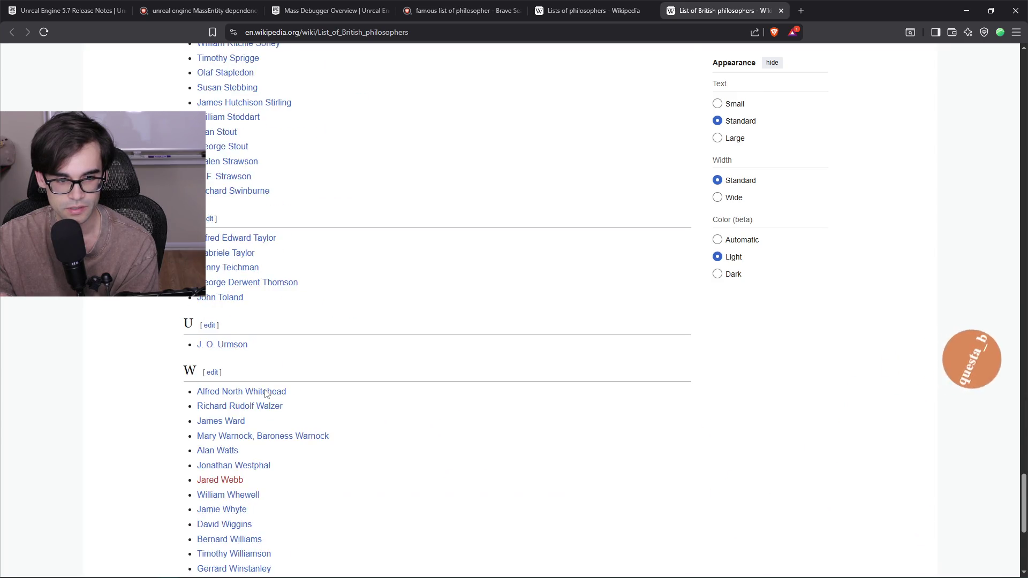
{"action": "scroll", "coordinate": [266, 394], "scroll_direction": "up", "scroll_amount": 2}
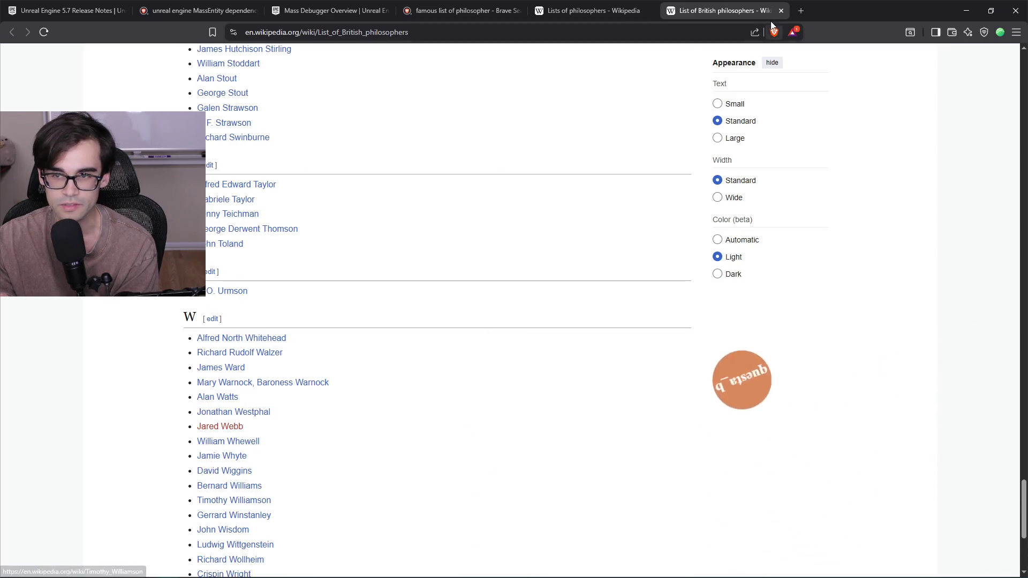
{"action": "left_click", "coordinate": [780, 10]}
{"action": "scroll", "coordinate": [545, 334], "scroll_direction": "down", "scroll_amount": 7}
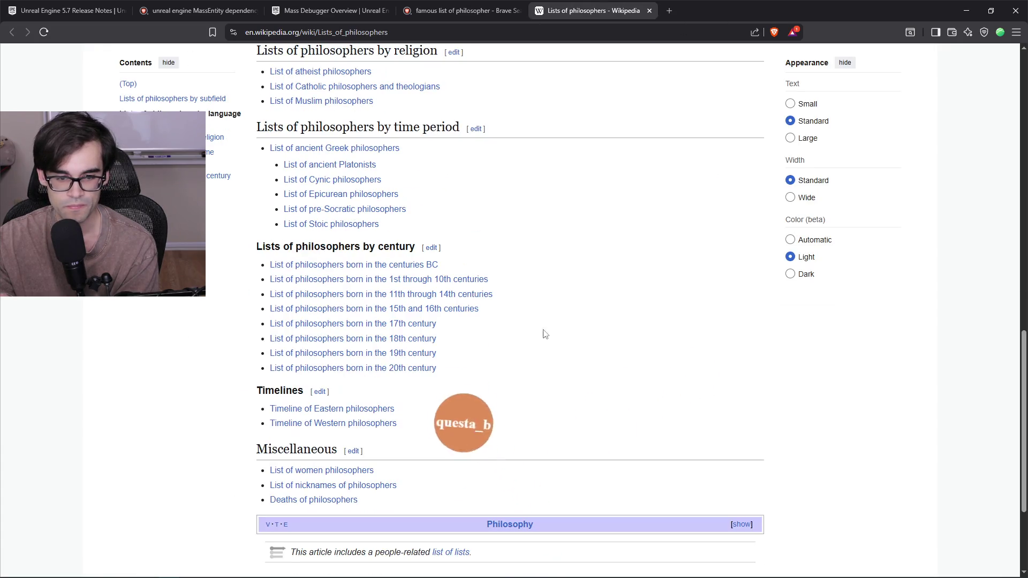
{"action": "left_click", "coordinate": [649, 11]}
Open University of the People's 'Greatest Philosophers of All Time' article in a new tab and skim it
{"action": "scroll", "coordinate": [587, 346], "scroll_direction": "down", "scroll_amount": 4}
{"action": "middle_click", "coordinate": [256, 214]}
{"action": "left_click", "coordinate": [638, 13]}
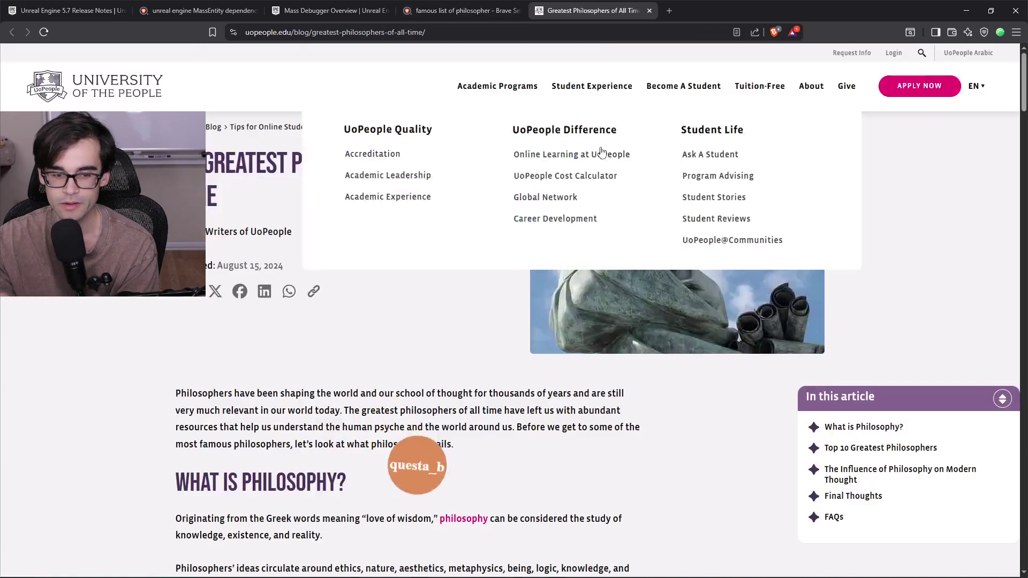
{"action": "scroll", "coordinate": [599, 266], "scroll_direction": "down", "scroll_amount": 15}
{"action": "scroll", "coordinate": [599, 266], "scroll_direction": "down", "scroll_amount": 20}
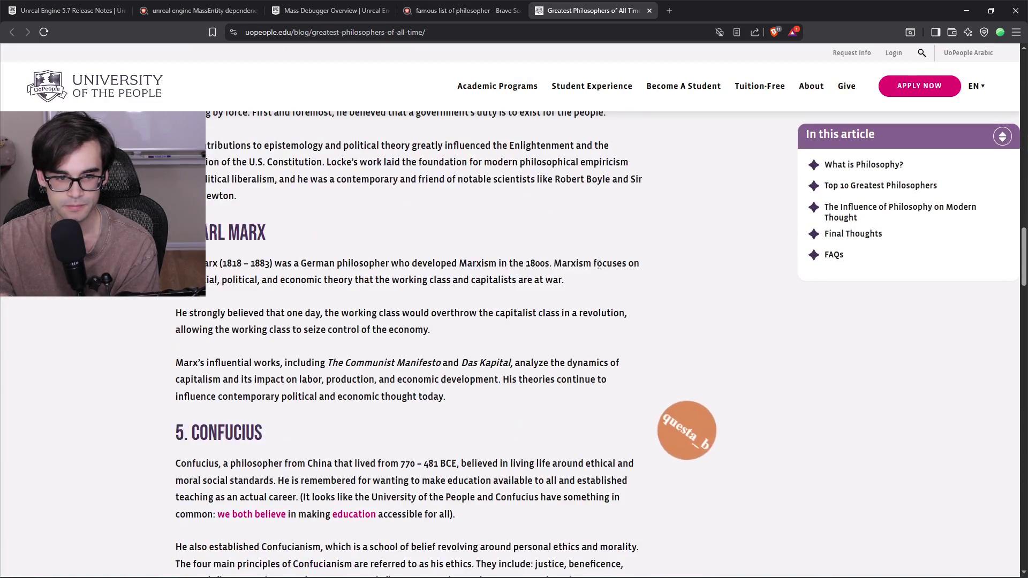
{"action": "scroll", "coordinate": [598, 268], "scroll_direction": "down", "scroll_amount": 9}
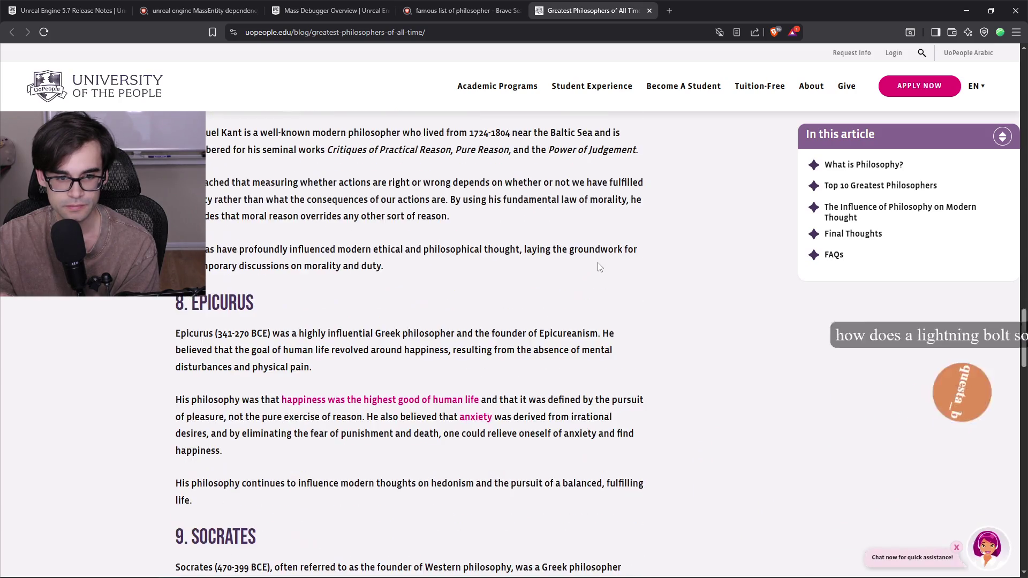
{"action": "scroll", "coordinate": [598, 266], "scroll_direction": "up", "scroll_amount": 5}
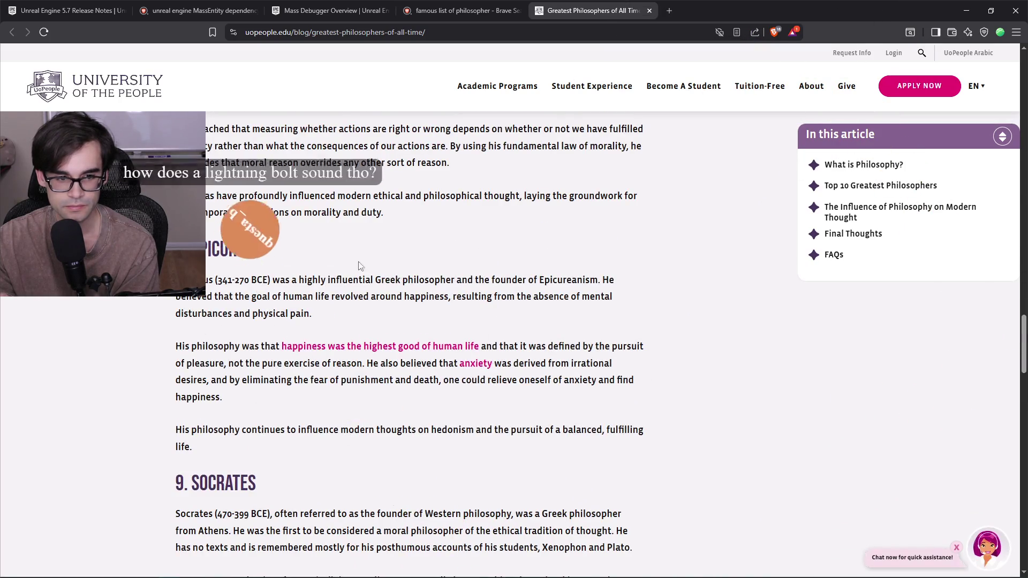
Highlight the EPICURUS and NIETZSCHE headings, scroll to Related Articles, and close the article
{"action": "double_click", "coordinate": [230, 249]}
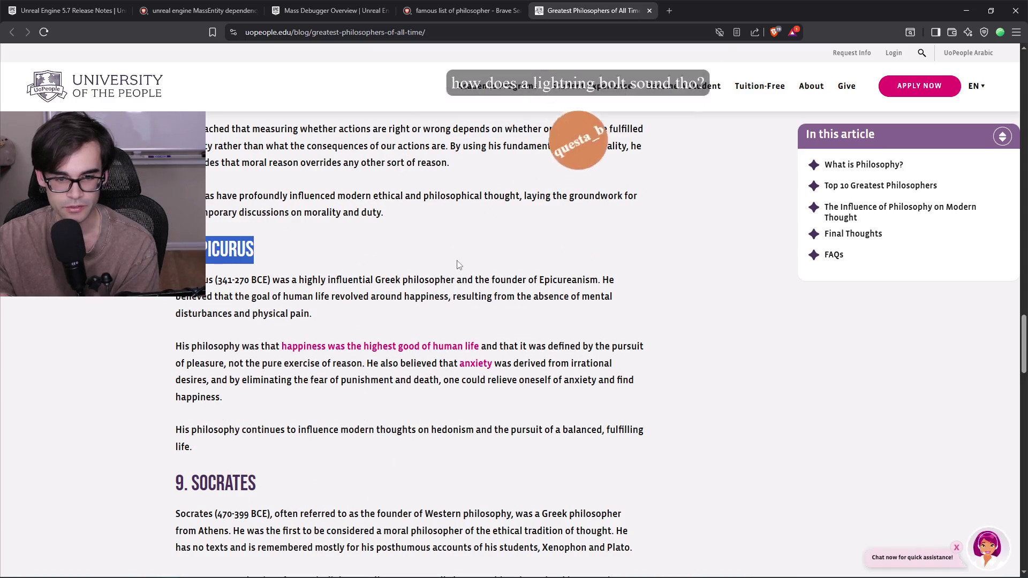
{"action": "left_click", "coordinate": [443, 263]}
{"action": "scroll", "coordinate": [443, 264], "scroll_direction": "down", "scroll_amount": 3}
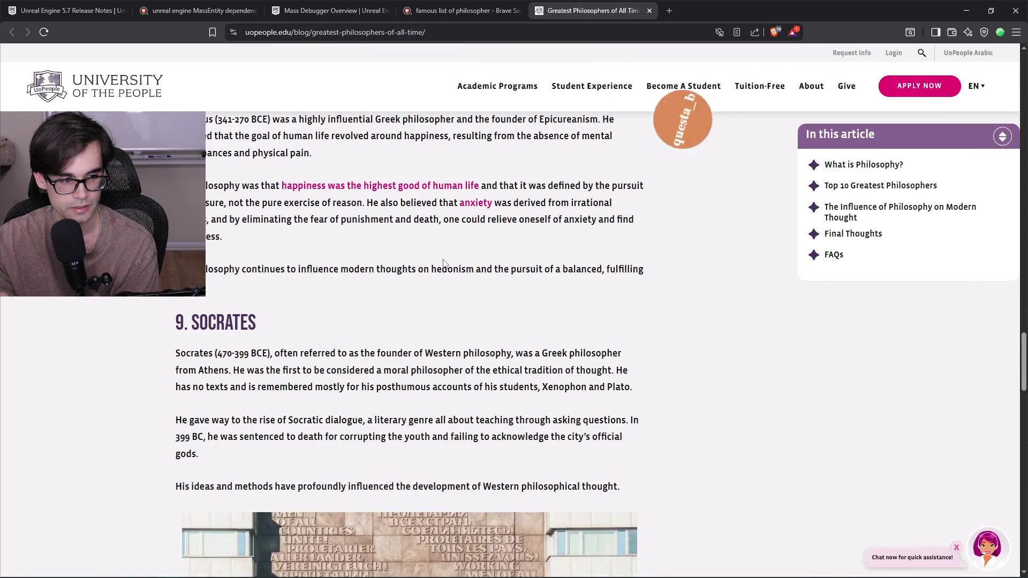
{"action": "scroll", "coordinate": [443, 261], "scroll_direction": "down", "scroll_amount": 15}
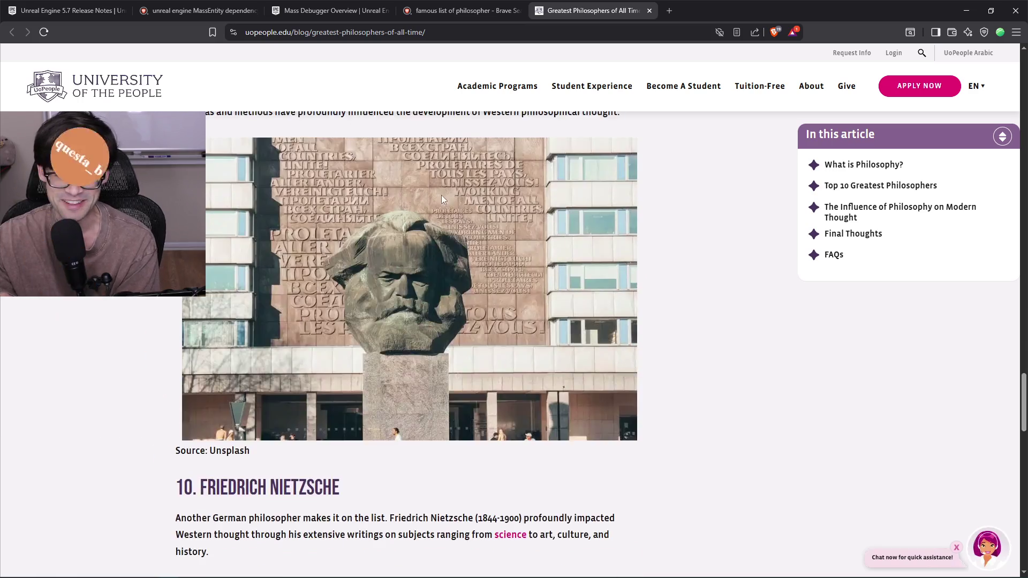
{"action": "scroll", "coordinate": [433, 227], "scroll_direction": "up", "scroll_amount": 2}
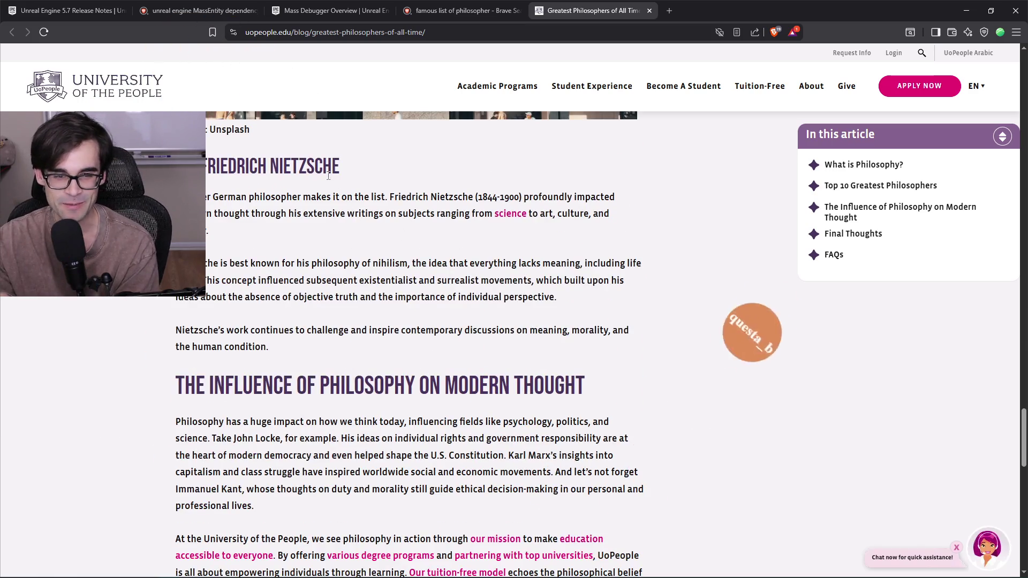
{"action": "left_click_drag", "start_coordinate": [270, 170], "coordinate": [343, 179]}
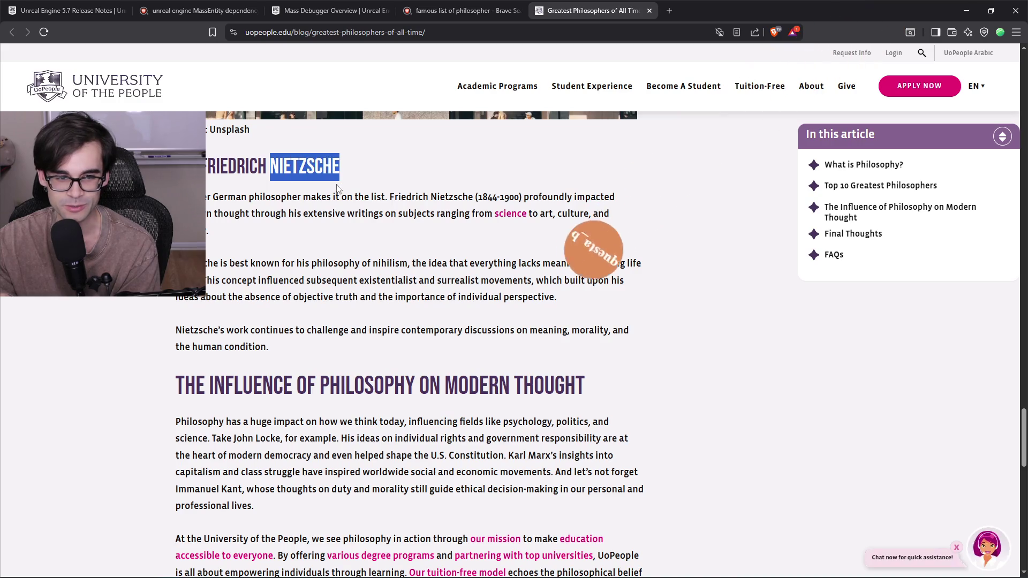
{"action": "scroll", "coordinate": [347, 255], "scroll_direction": "down", "scroll_amount": 10}
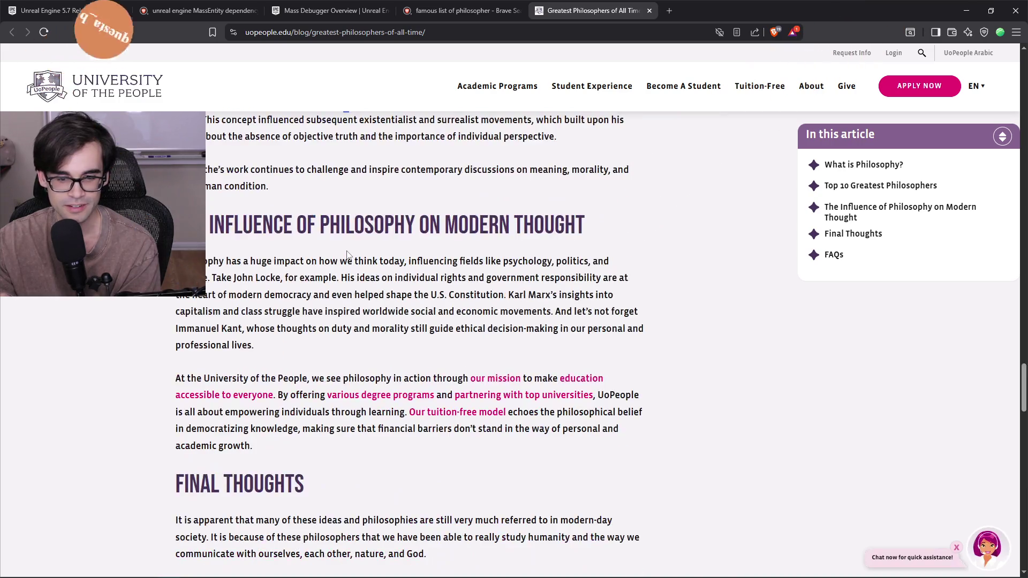
{"action": "scroll", "coordinate": [346, 255], "scroll_direction": "down", "scroll_amount": 12}
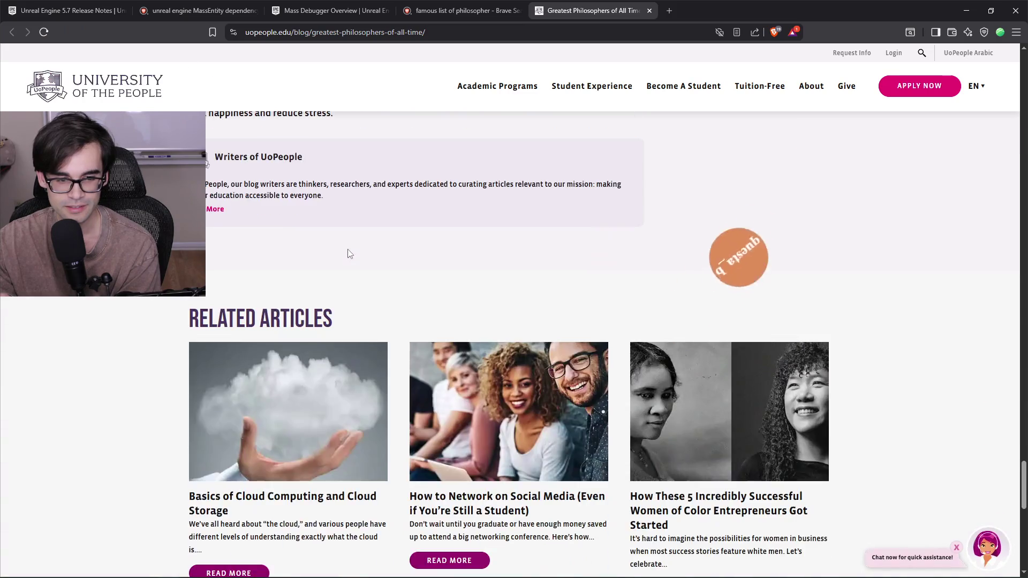
{"action": "left_click", "coordinate": [649, 10]}
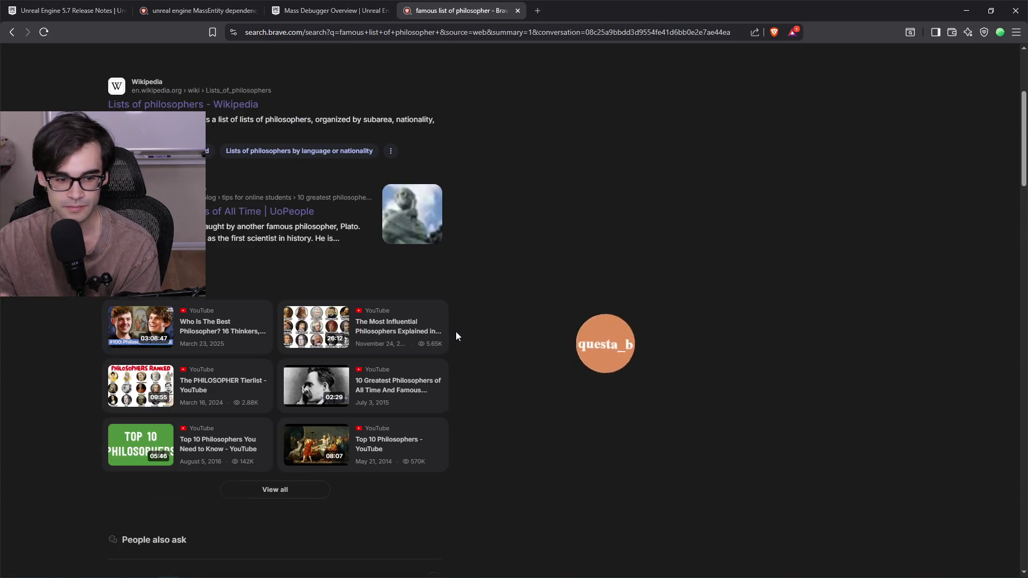
Open the PhilPapers result on the 100 most influential philosophers in a new tab and view it
{"action": "scroll", "coordinate": [457, 329], "scroll_direction": "down", "scroll_amount": 8}
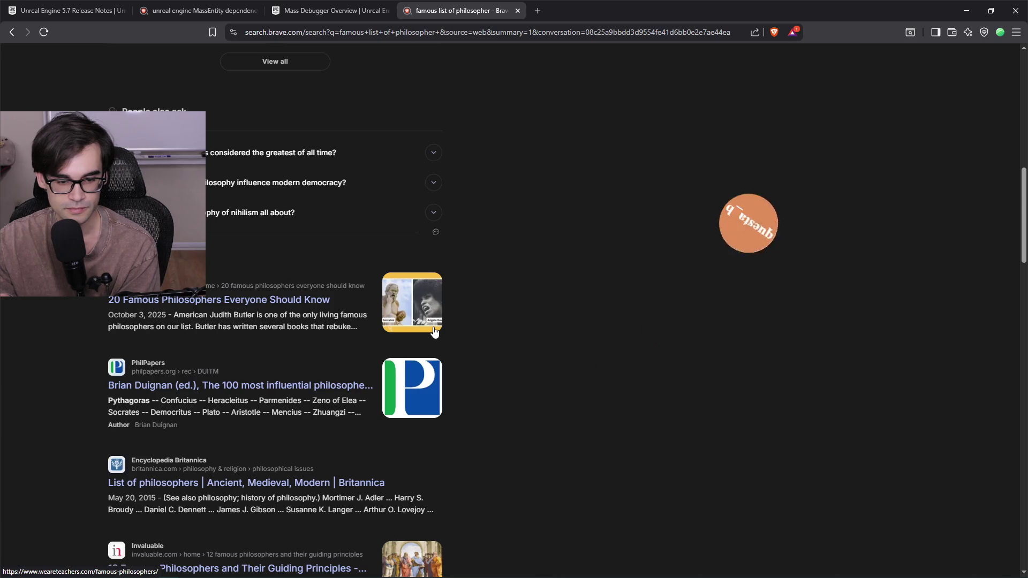
{"action": "scroll", "coordinate": [435, 332], "scroll_direction": "down", "scroll_amount": 1}
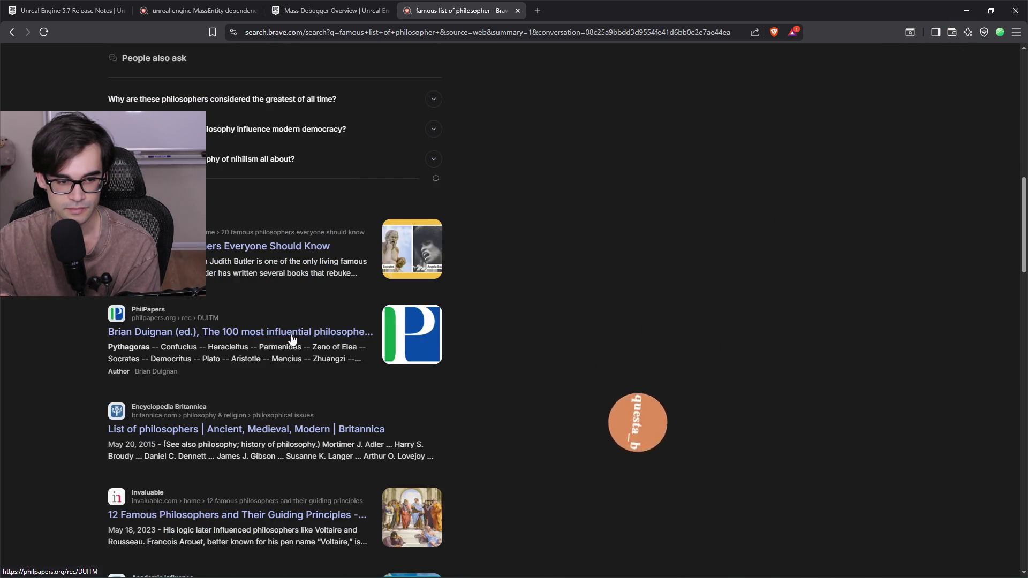
{"action": "right_click", "coordinate": [443, 328]}
{"action": "left_click", "coordinate": [471, 341]}
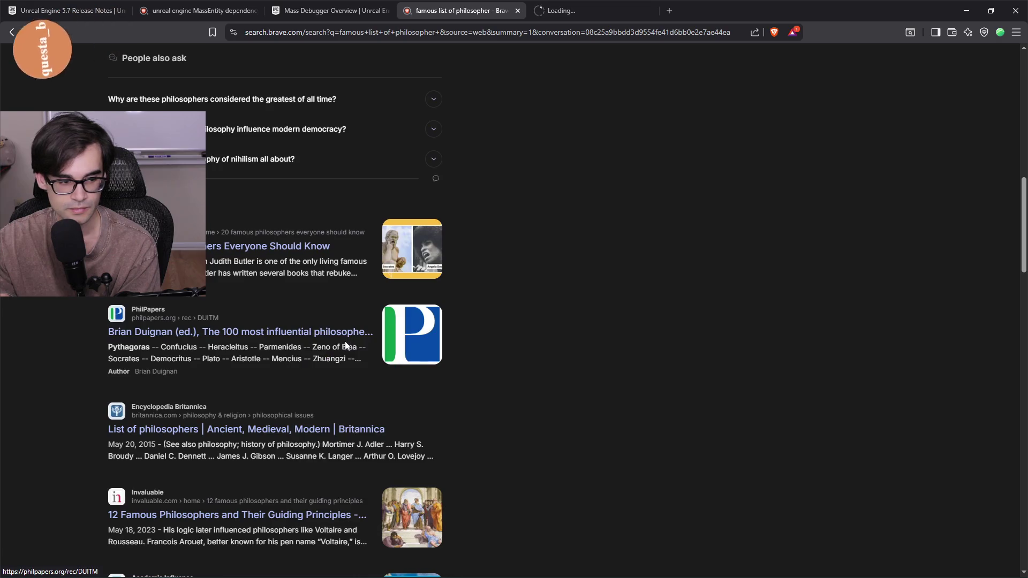
{"action": "left_click", "coordinate": [589, 11]}
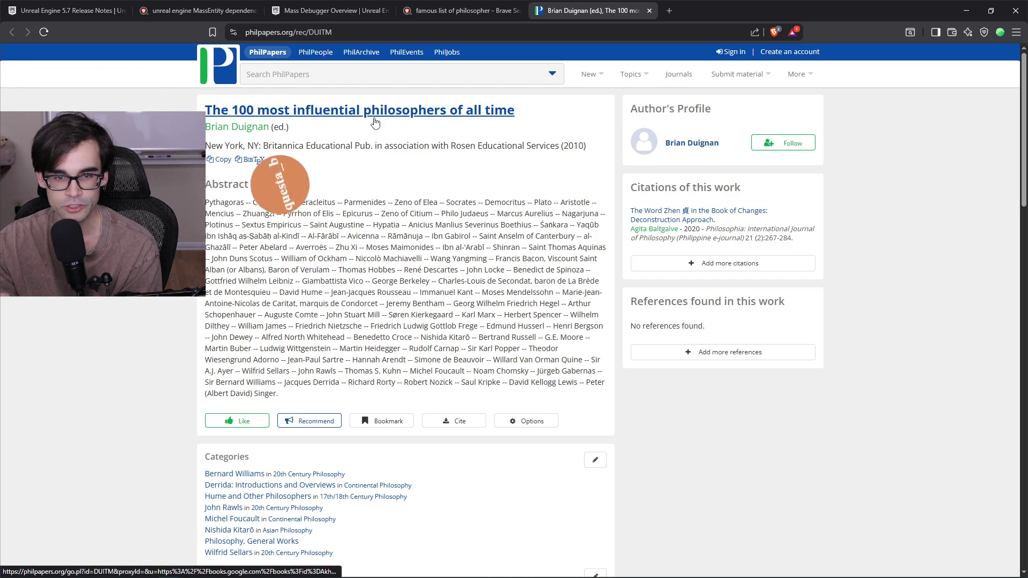
Select names in the abstract's philosopher list, from Mencius past Herbert Spencer toward its end
{"action": "scroll", "coordinate": [319, 339], "scroll_direction": "down", "scroll_amount": 4}
{"action": "scroll", "coordinate": [319, 339], "scroll_direction": "up", "scroll_amount": 4}
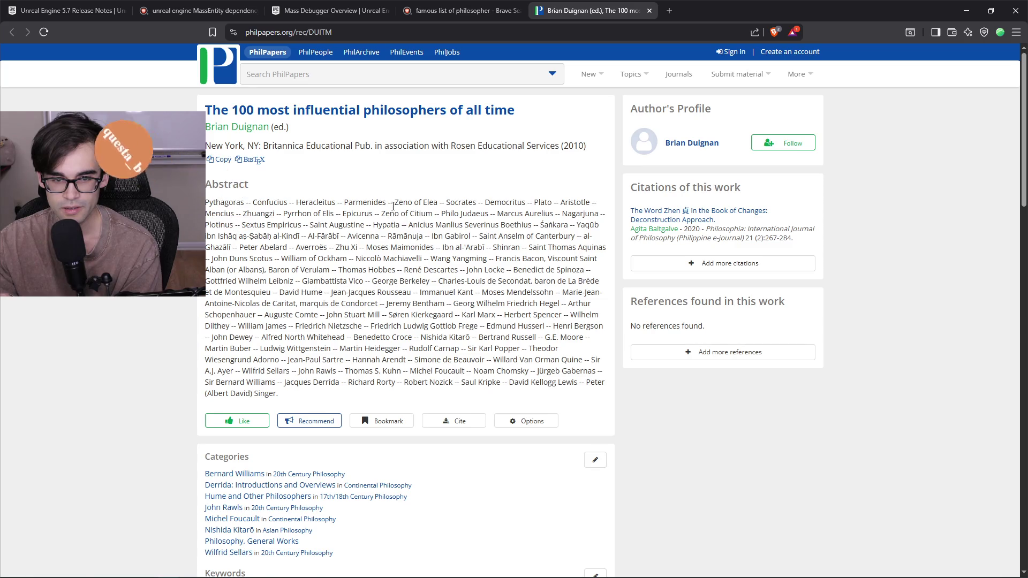
{"action": "left_click", "coordinate": [513, 202]}
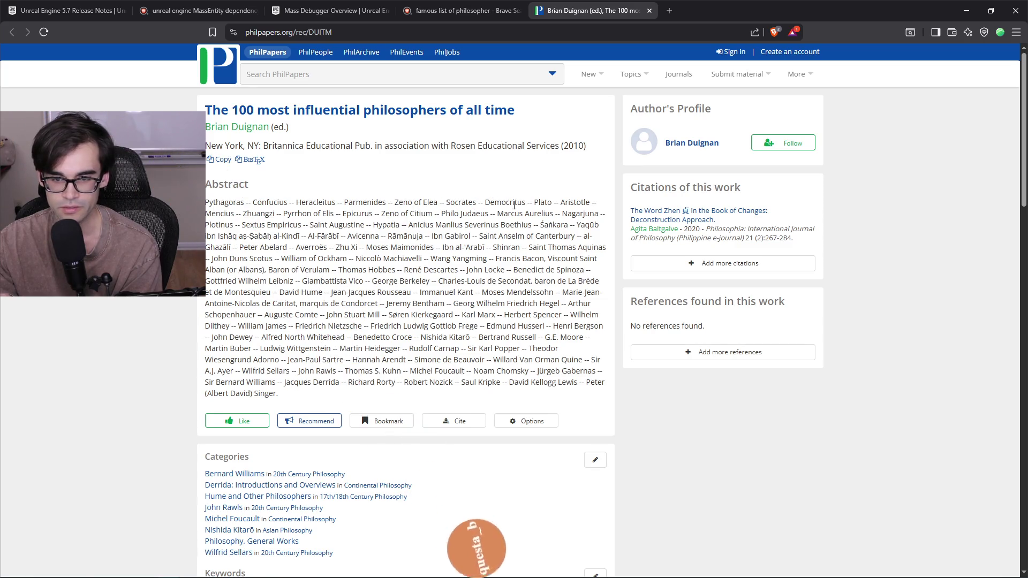
{"action": "mouse_move", "coordinate": [230, 214]}
{"action": "left_mouse_down"}
{"action": "mouse_move", "coordinate": [401, 206]}
{"action": "mouse_move", "coordinate": [599, 227]}
{"action": "mouse_move", "coordinate": [332, 228]}
{"action": "mouse_move", "coordinate": [536, 234]}
{"action": "mouse_move", "coordinate": [482, 236]}
{"action": "mouse_move", "coordinate": [594, 249]}
{"action": "mouse_move", "coordinate": [321, 259]}
{"action": "mouse_move", "coordinate": [578, 261]}
{"action": "mouse_move", "coordinate": [416, 274]}
{"action": "mouse_move", "coordinate": [517, 267]}
{"action": "left_mouse_up"}
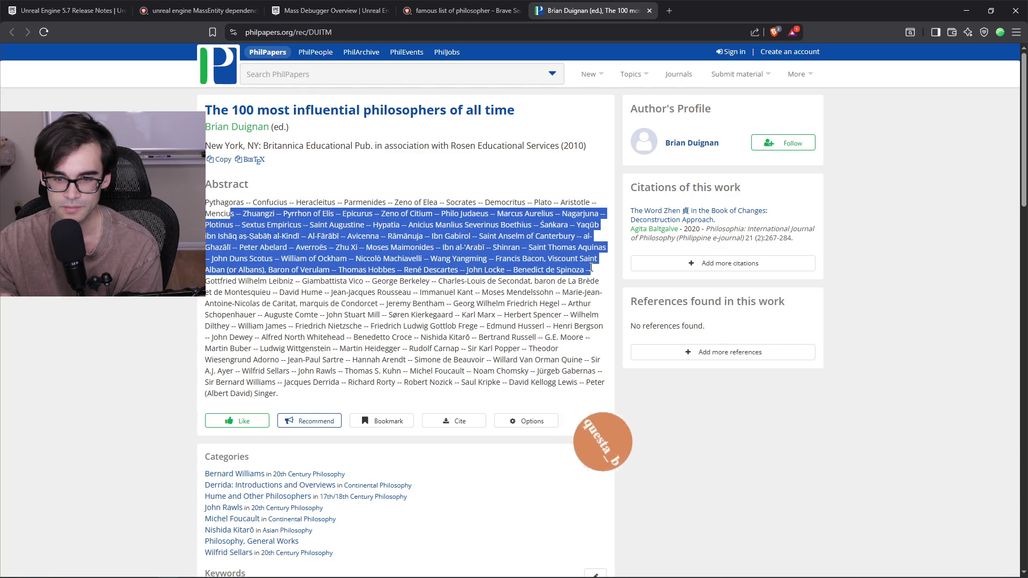
{"action": "left_click", "coordinate": [581, 272]}
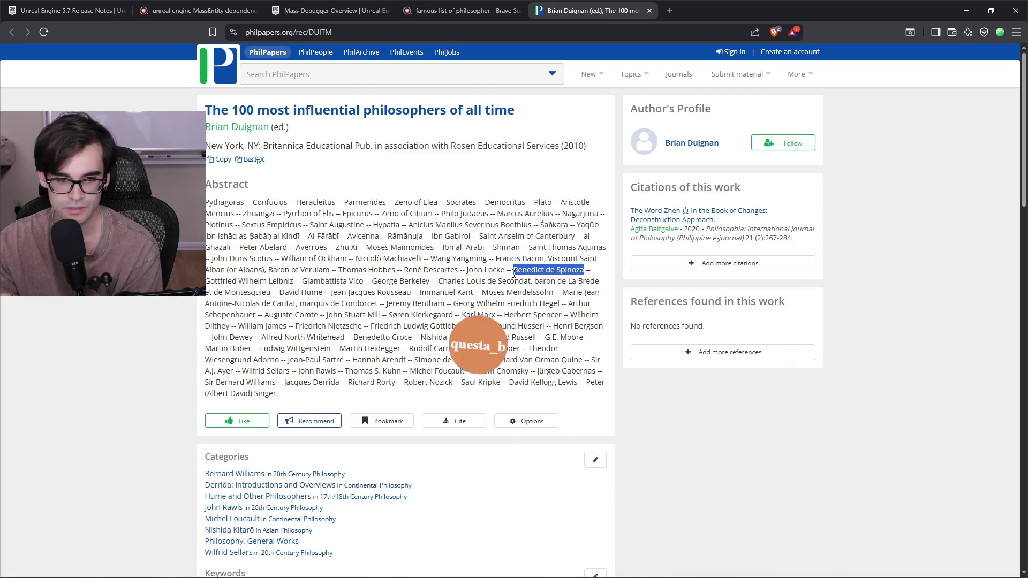
{"action": "mouse_move", "coordinate": [433, 281]}
{"action": "left_mouse_down"}
{"action": "mouse_move", "coordinate": [538, 282]}
{"action": "mouse_move", "coordinate": [379, 292]}
{"action": "mouse_move", "coordinate": [538, 283]}
{"action": "mouse_move", "coordinate": [600, 293]}
{"action": "mouse_move", "coordinate": [416, 303]}
{"action": "mouse_move", "coordinate": [589, 304]}
{"action": "mouse_move", "coordinate": [320, 314]}
{"action": "left_mouse_up"}
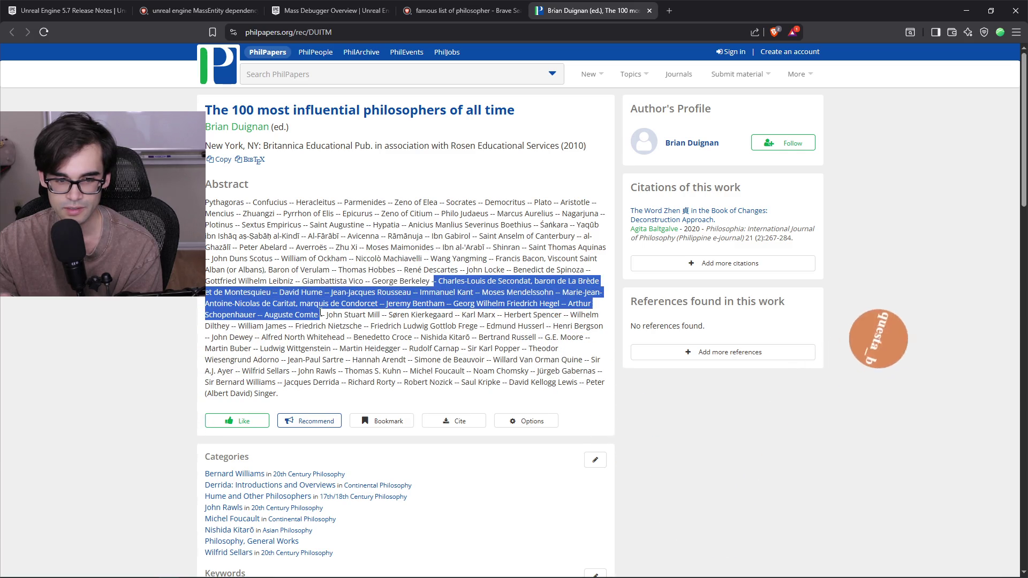
{"action": "mouse_move", "coordinate": [392, 314]}
{"action": "left_mouse_down"}
{"action": "mouse_move", "coordinate": [583, 315]}
{"action": "mouse_move", "coordinate": [482, 382]}
{"action": "mouse_move", "coordinate": [348, 326]}
{"action": "left_mouse_up"}
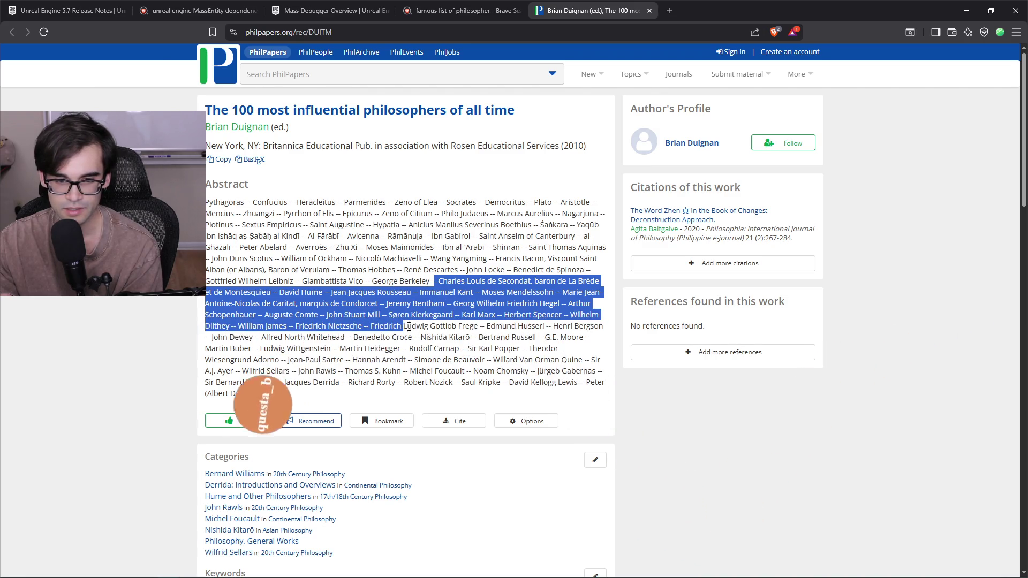
{"action": "mouse_move", "coordinate": [585, 326]}
{"action": "left_mouse_down"}
{"action": "mouse_move", "coordinate": [597, 327]}
{"action": "mouse_move", "coordinate": [587, 338]}
{"action": "mouse_move", "coordinate": [255, 348]}
{"action": "mouse_move", "coordinate": [297, 338]}
{"action": "mouse_move", "coordinate": [514, 348]}
{"action": "mouse_move", "coordinate": [374, 358]}
{"action": "mouse_move", "coordinate": [572, 359]}
{"action": "mouse_move", "coordinate": [514, 375]}
{"action": "mouse_move", "coordinate": [344, 370]}
{"action": "mouse_move", "coordinate": [430, 368]}
{"action": "left_mouse_up"}
{"action": "mouse_move", "coordinate": [506, 369]}
{"action": "left_mouse_down"}
{"action": "mouse_move", "coordinate": [599, 375]}
{"action": "mouse_move", "coordinate": [360, 391]}
{"action": "mouse_move", "coordinate": [603, 388]}
{"action": "mouse_move", "coordinate": [420, 399]}
{"action": "left_mouse_up"}
Close the PhilPapers page and the philosopher search results
{"action": "left_click", "coordinate": [419, 399]}
{"action": "scroll", "coordinate": [543, 214], "scroll_direction": "down", "scroll_amount": 4}
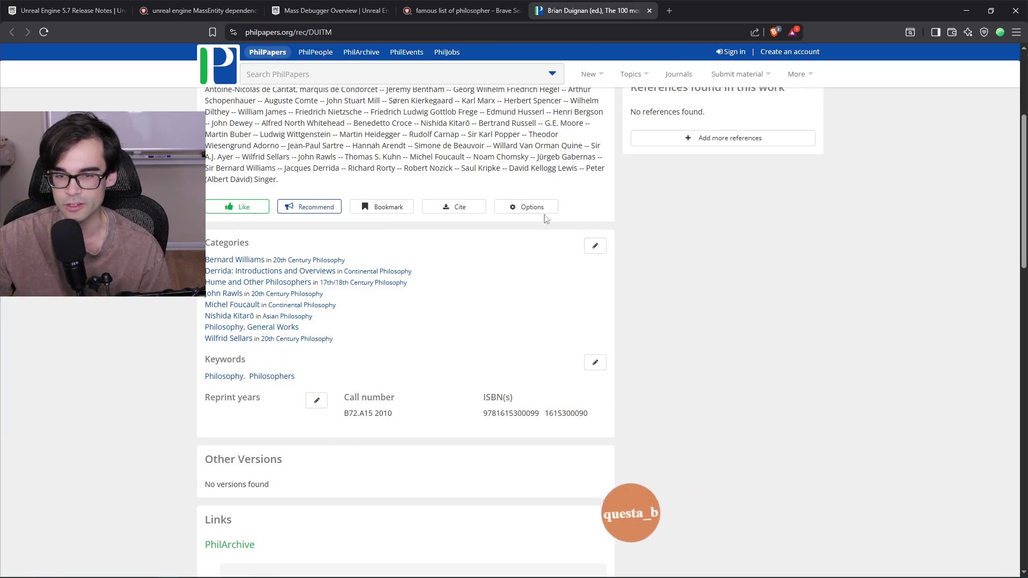
{"action": "left_click", "coordinate": [648, 11]}
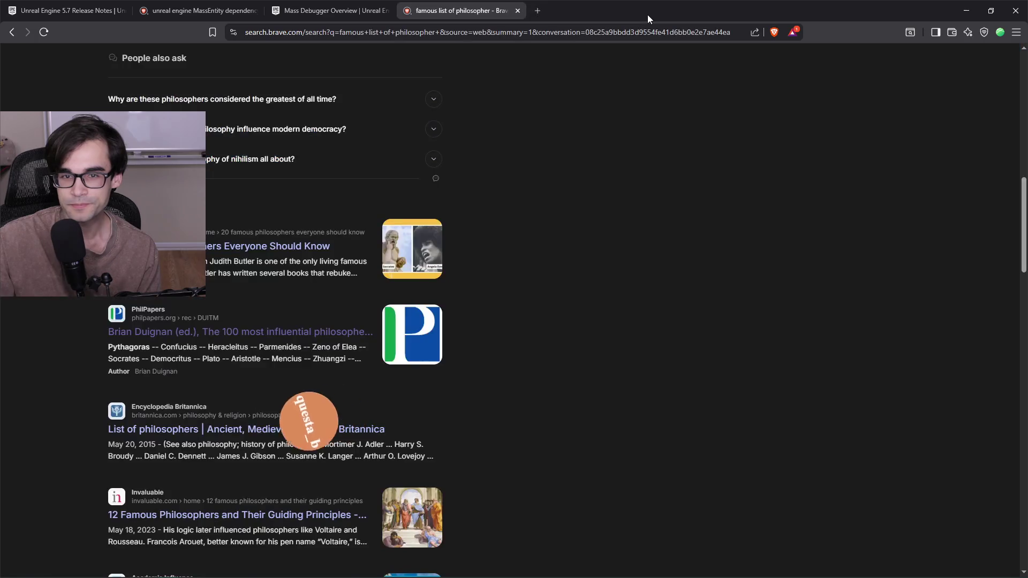
{"action": "left_click", "coordinate": [516, 10]}
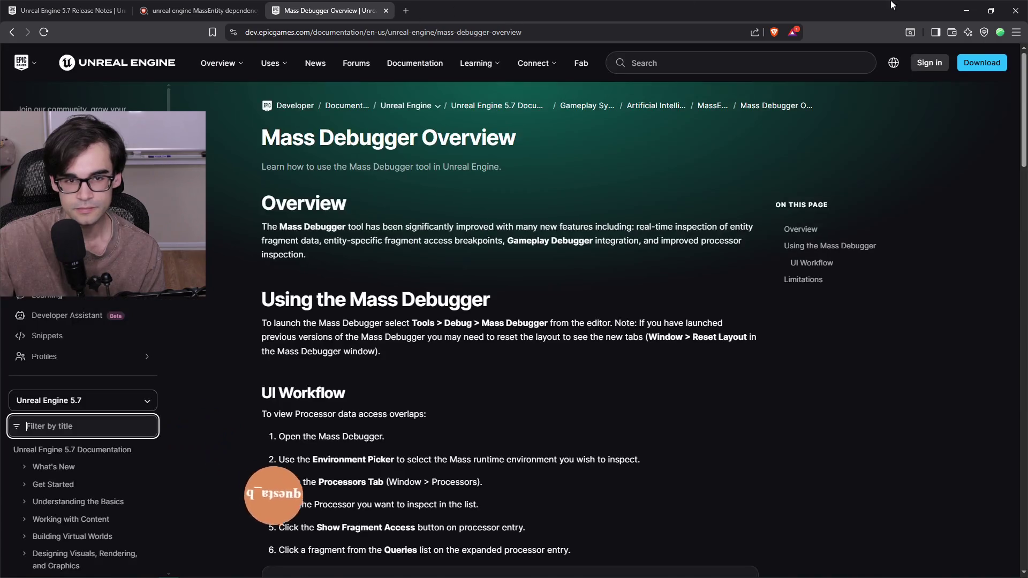
Back in Unreal, move the Print String node beside the Fade Animation node
{"action": "left_click", "coordinate": [965, 11]}
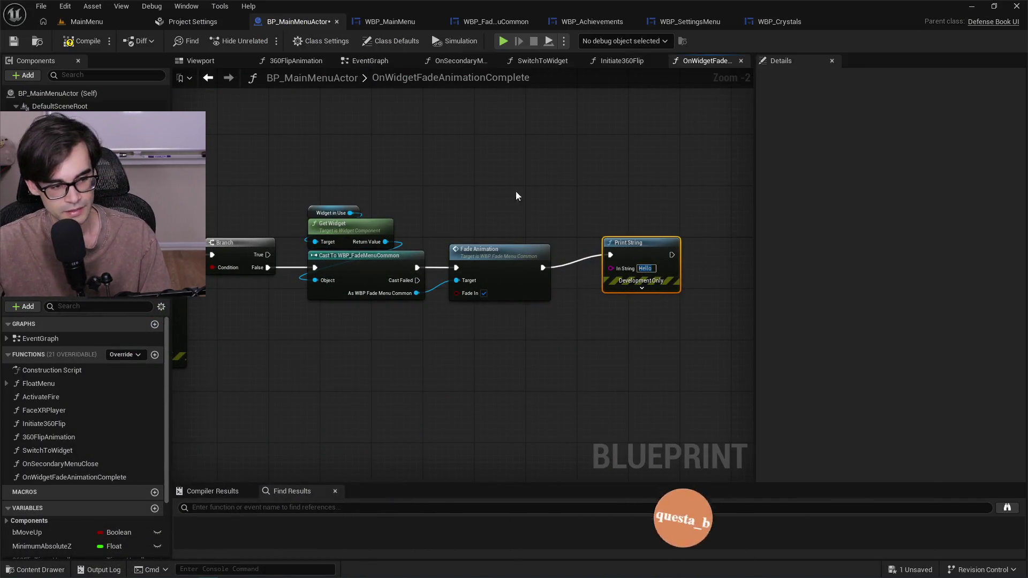
{"action": "left_click_drag", "start_coordinate": [564, 198], "coordinate": [463, 208]}
{"action": "left_click", "coordinate": [522, 211]}
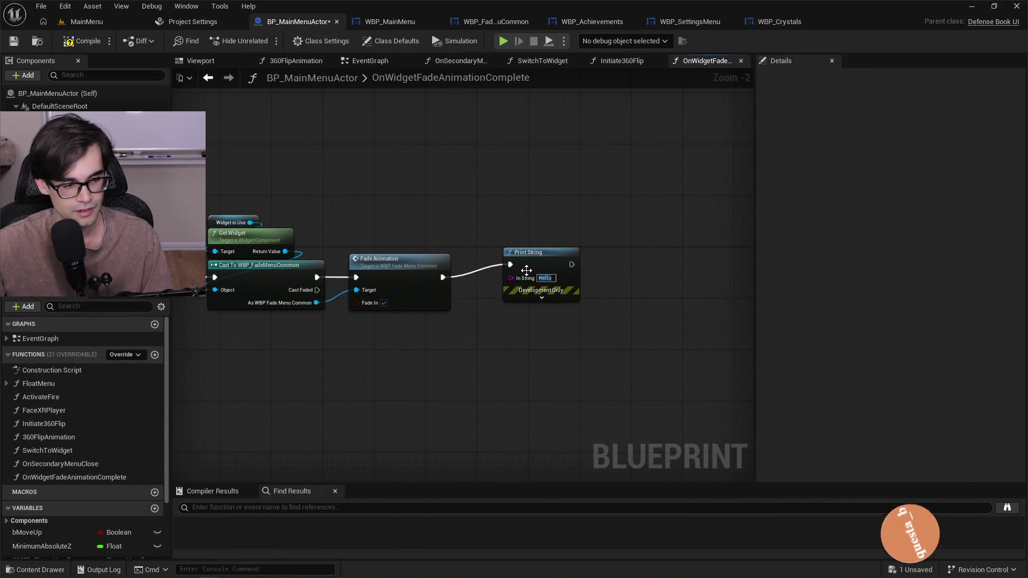
{"action": "left_click_drag", "start_coordinate": [531, 257], "coordinate": [512, 272]}
{"action": "left_click", "coordinate": [513, 237]}
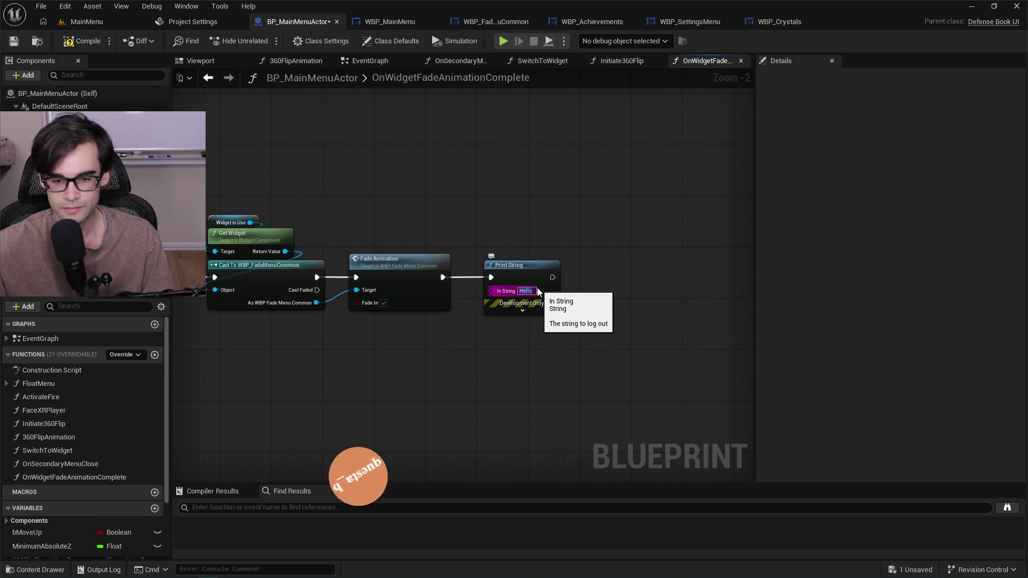
{"action": "scroll", "coordinate": [529, 285], "scroll_direction": "up", "scroll_amount": 2}
{"action": "mouse_move", "coordinate": [449, 235]}
{"action": "left_mouse_down"}
{"action": "mouse_move", "coordinate": [688, 232]}
{"action": "mouse_move", "coordinate": [607, 246]}
{"action": "left_mouse_up"}
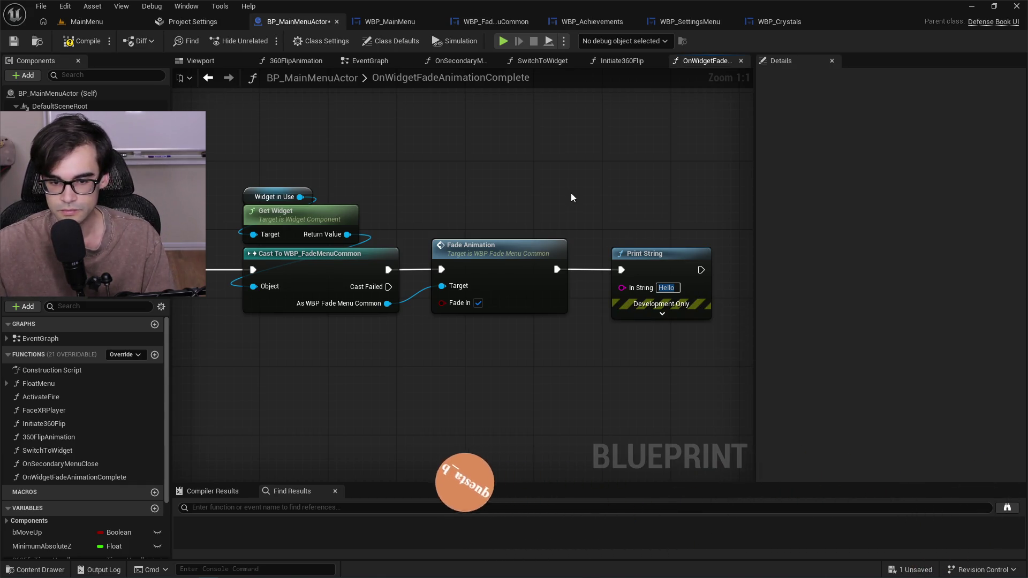
Set the Print String message to 'Calling fade in animation'
{"action": "type", "text": "Calling"}
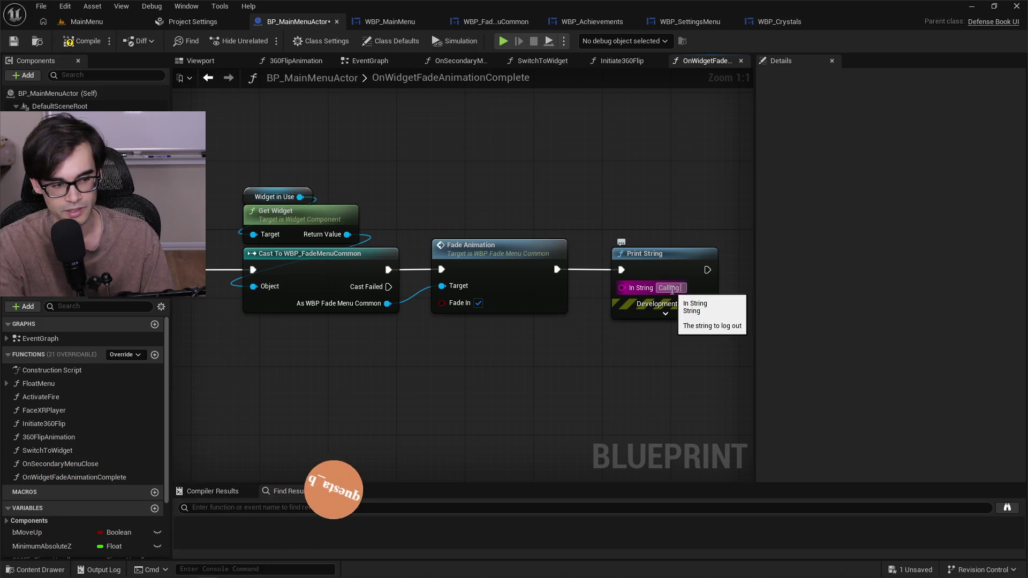
{"action": "type", "text": "a"}
{"action": "key", "text": "BackSpace"}
{"action": "key", "text": "BackSpace"}
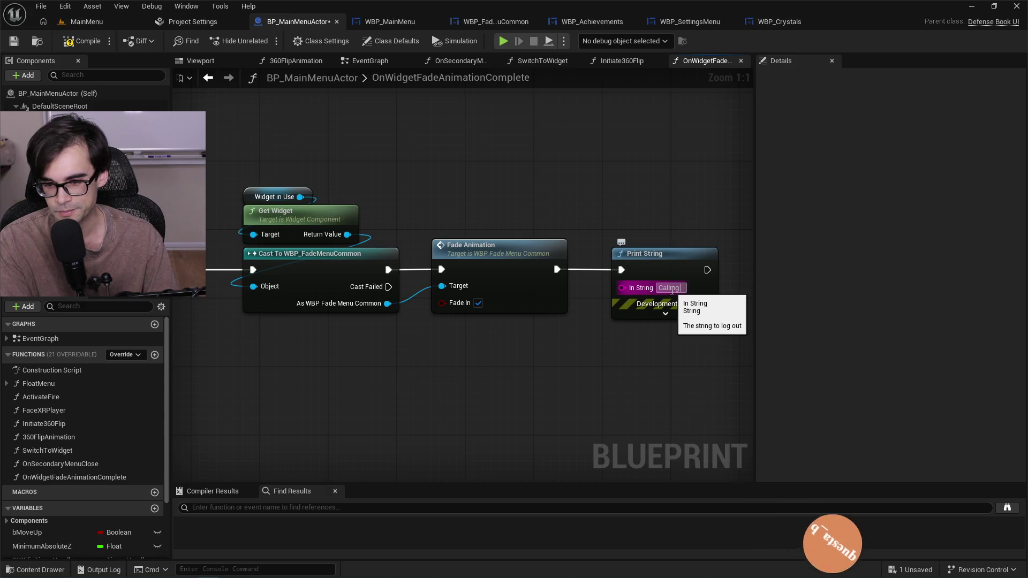
{"action": "type", "text": "fade in animation"}
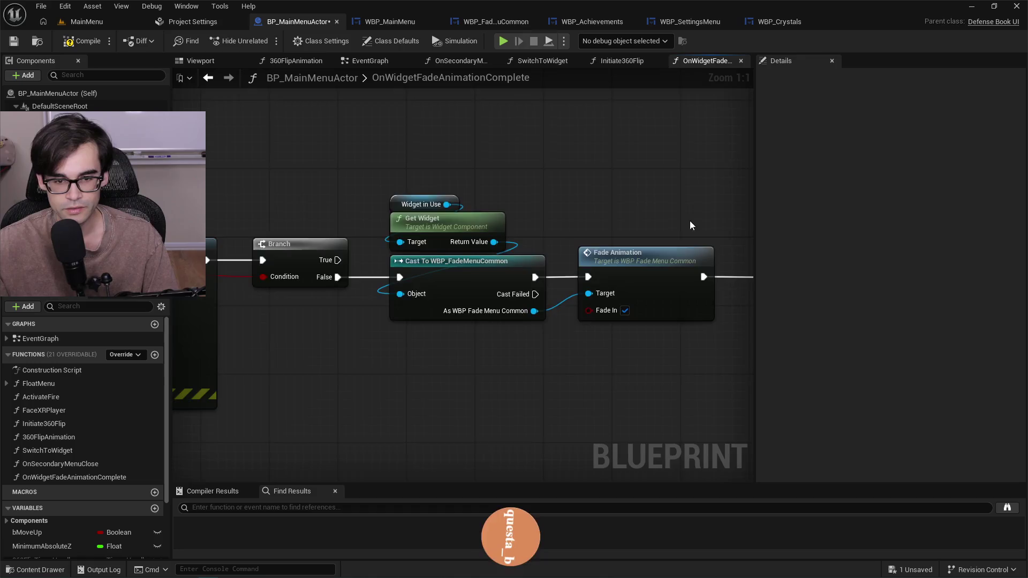
Give it duration 50 and green text, delete the first Print String, and save
{"action": "scroll", "coordinate": [427, 229], "scroll_direction": "down", "scroll_amount": 2}
{"action": "left_click", "coordinate": [566, 294]}
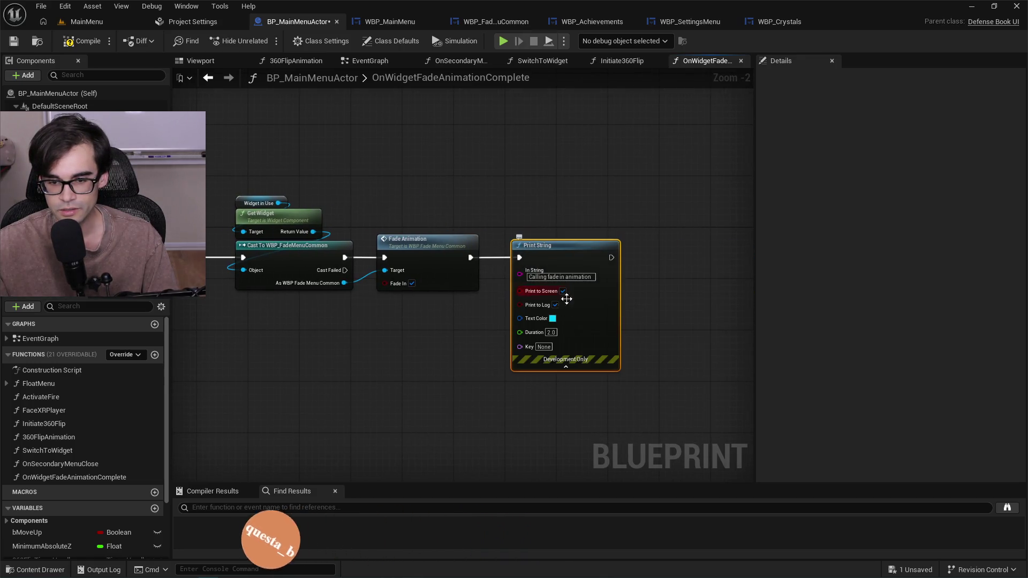
{"action": "left_click", "coordinate": [552, 333]}
{"action": "type", "text": "50"}
{"action": "key", "text": "Return"}
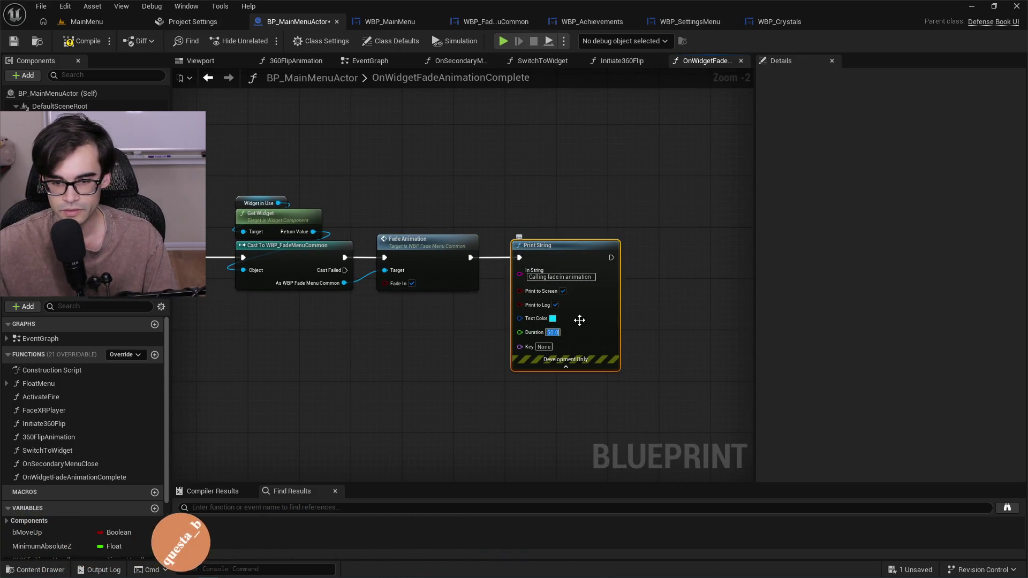
{"action": "left_click", "coordinate": [553, 319]}
{"action": "left_click_drag", "start_coordinate": [591, 375], "coordinate": [593, 399]}
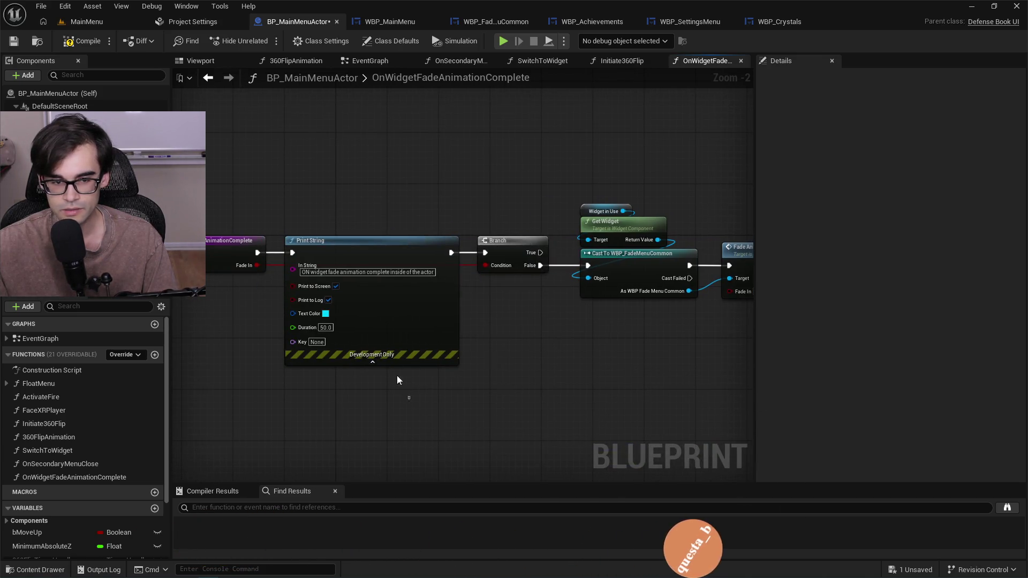
{"action": "left_click", "coordinate": [378, 321]}
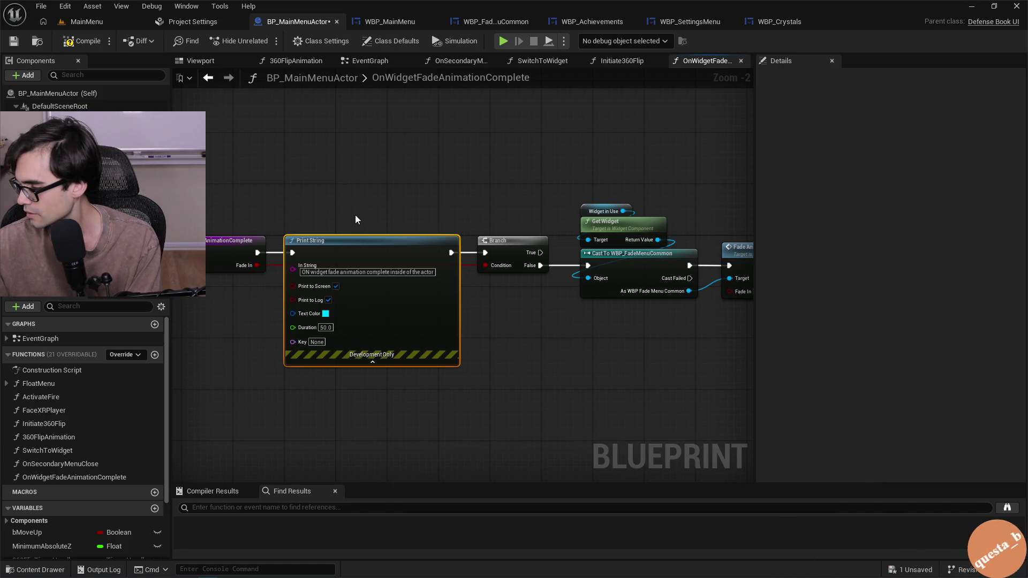
{"action": "key", "text": "Delete"}
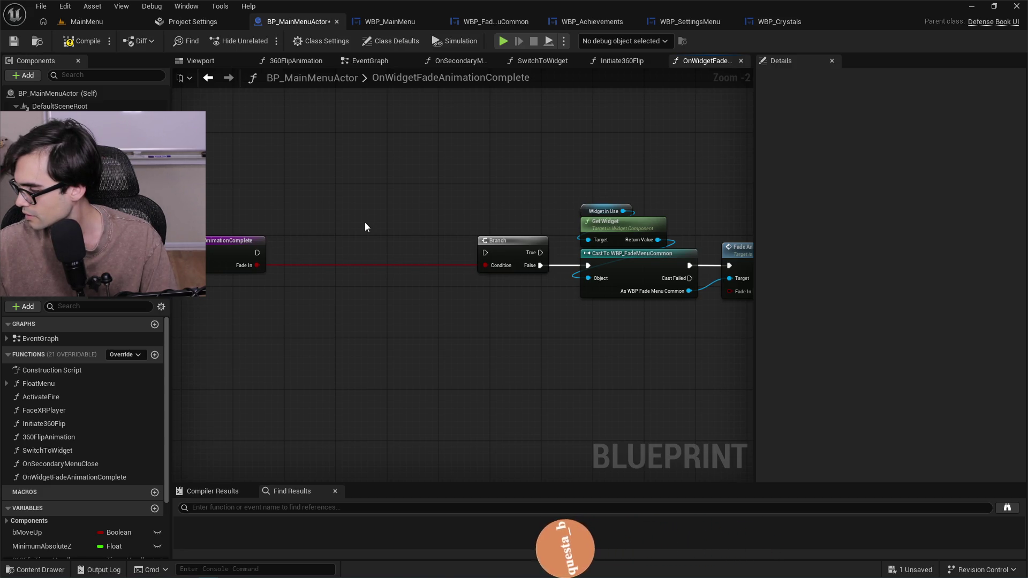
{"action": "key", "text": "ctrl+z"}
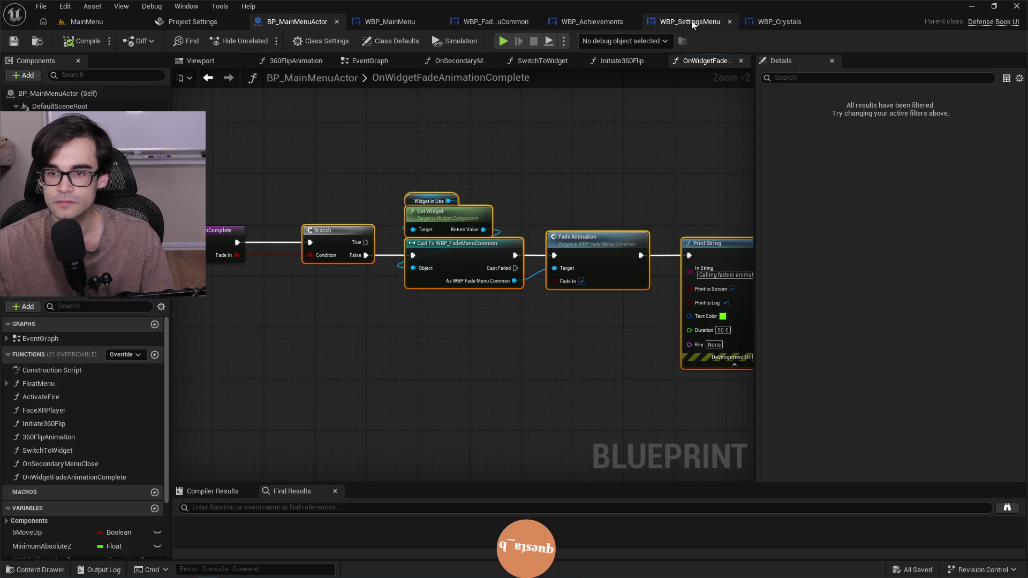
Delete the debug Print String in WBP_FadeMenuCommon's OnFadeOutComplete and save the blueprint
{"action": "left_click", "coordinate": [388, 24]}
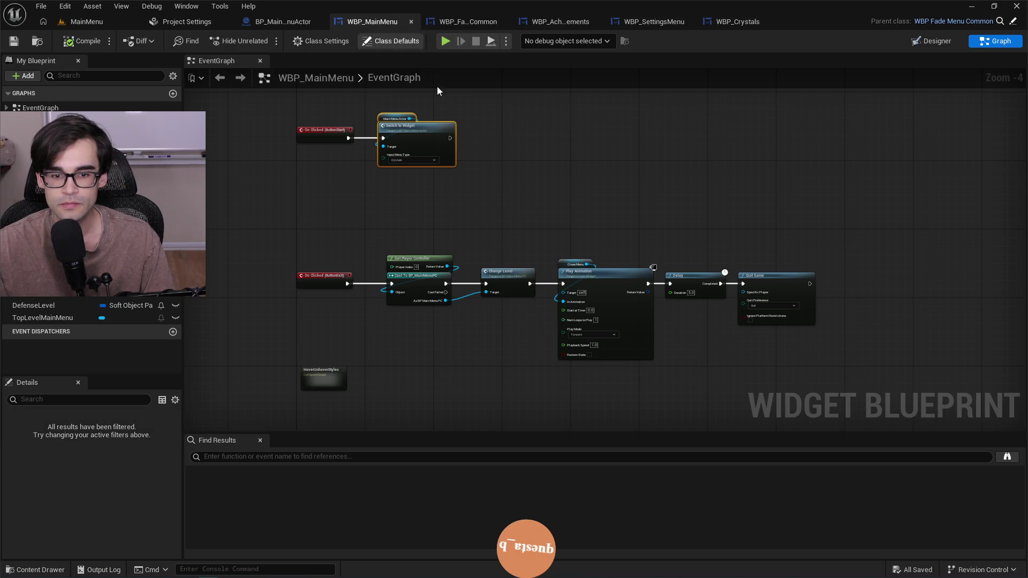
{"action": "scroll", "coordinate": [564, 171], "scroll_direction": "up", "scroll_amount": 1}
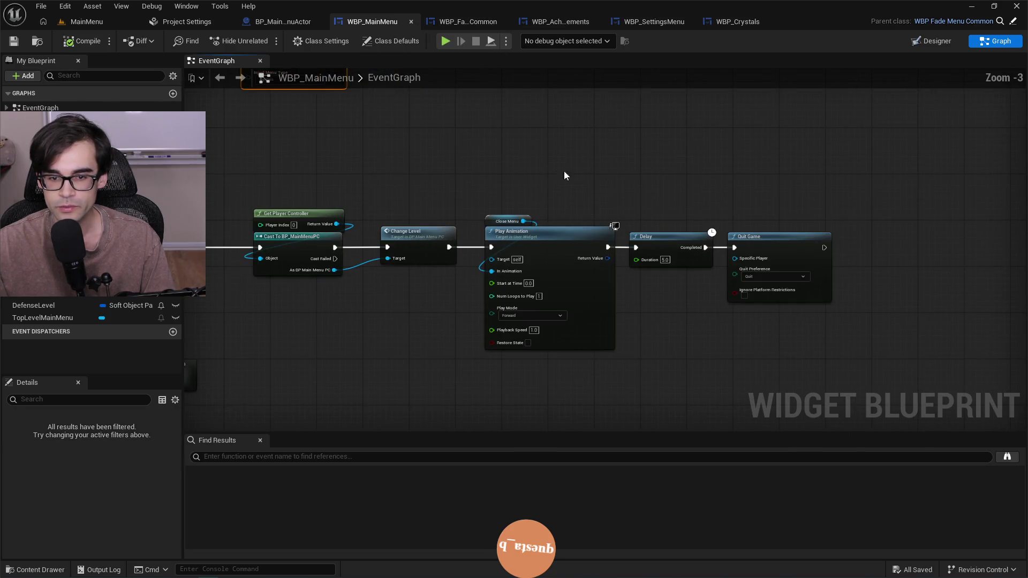
{"action": "left_click", "coordinate": [461, 23]}
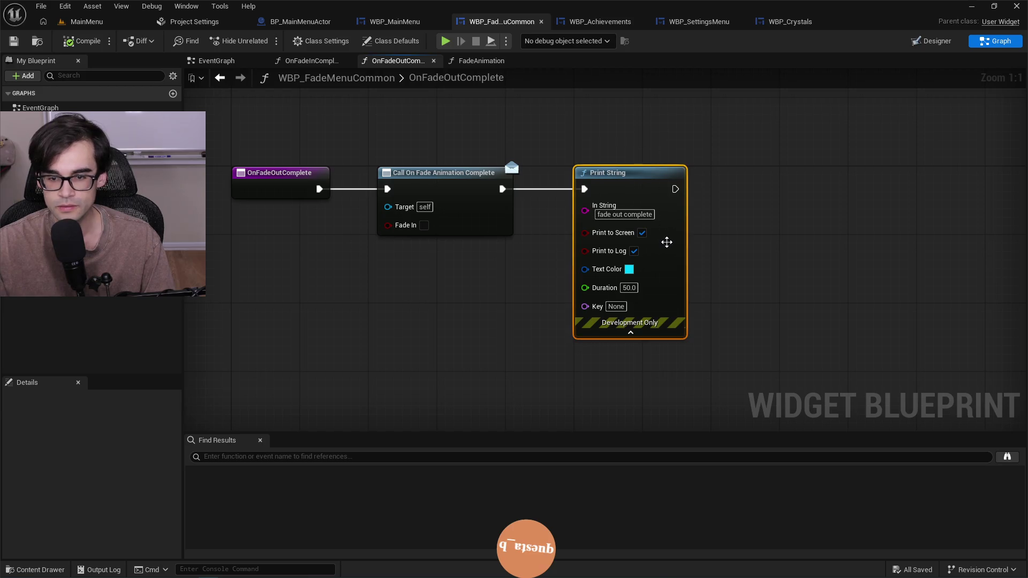
{"action": "key", "text": "Delete"}
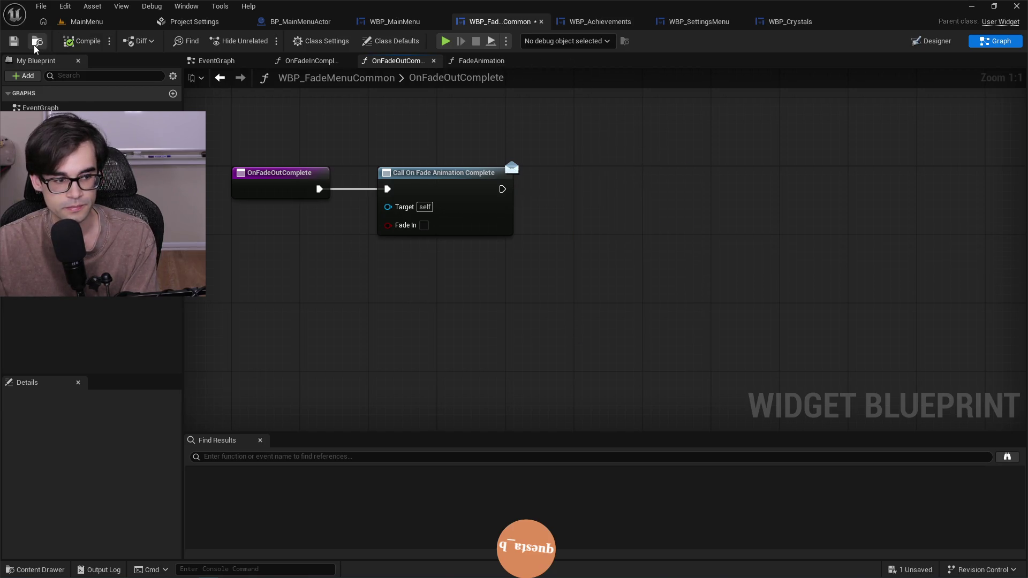
{"action": "left_click", "coordinate": [14, 41]}
Glance over the Achievements, SettingsMenu and Crystals widgets, then return to the MainMenu level
{"action": "left_click", "coordinate": [597, 24]}
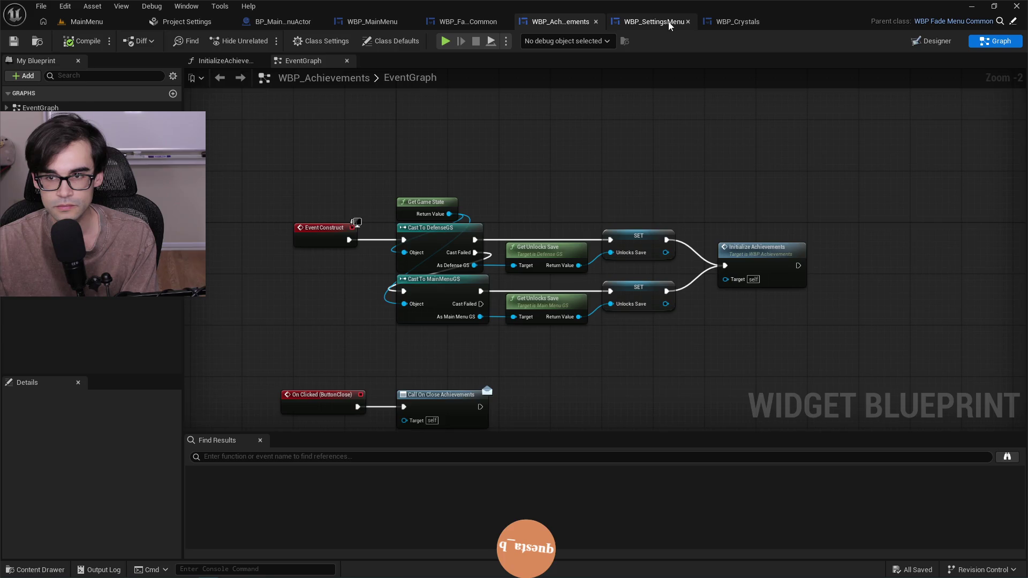
{"action": "left_click", "coordinate": [669, 24]}
{"action": "left_click", "coordinate": [731, 27]}
{"action": "left_click", "coordinate": [86, 27]}
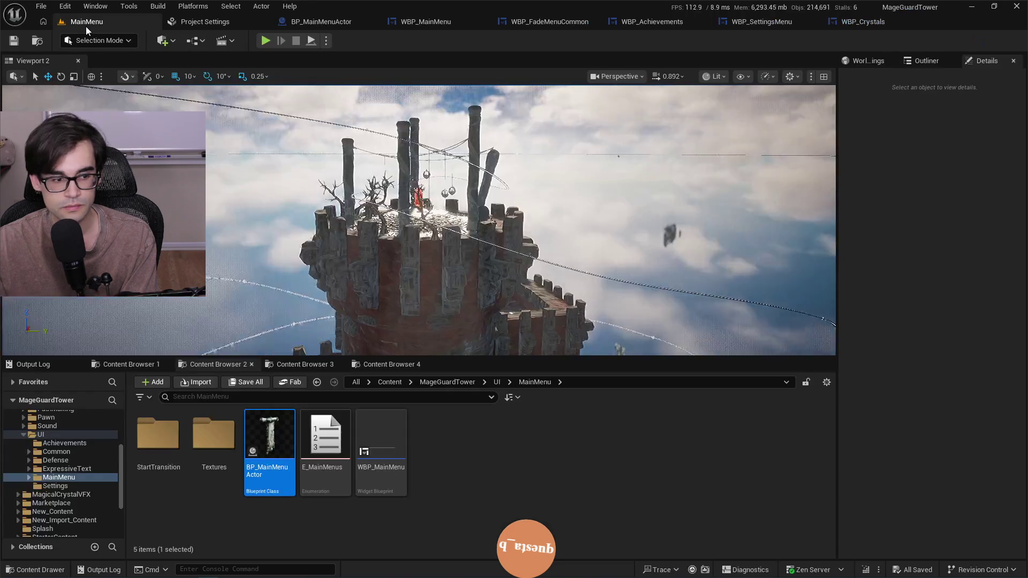
{"action": "left_click", "coordinate": [266, 41]}
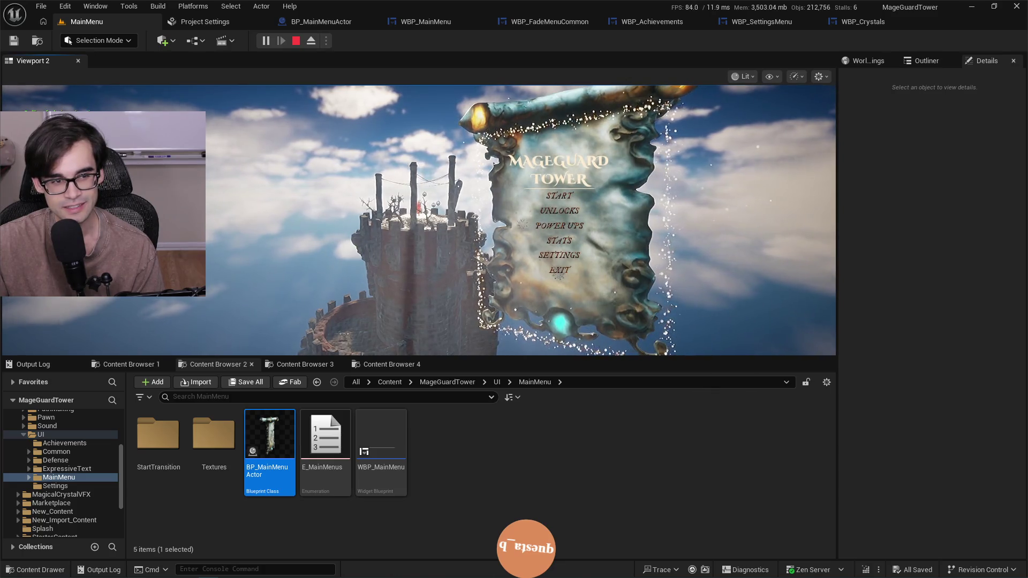
{"action": "left_click", "coordinate": [559, 255]}
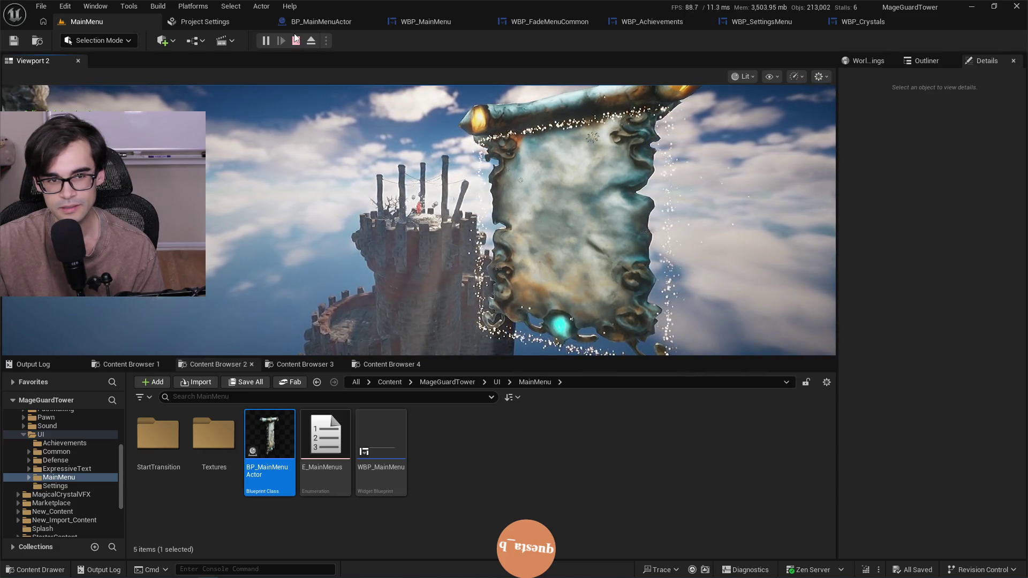
{"action": "left_click", "coordinate": [296, 41]}
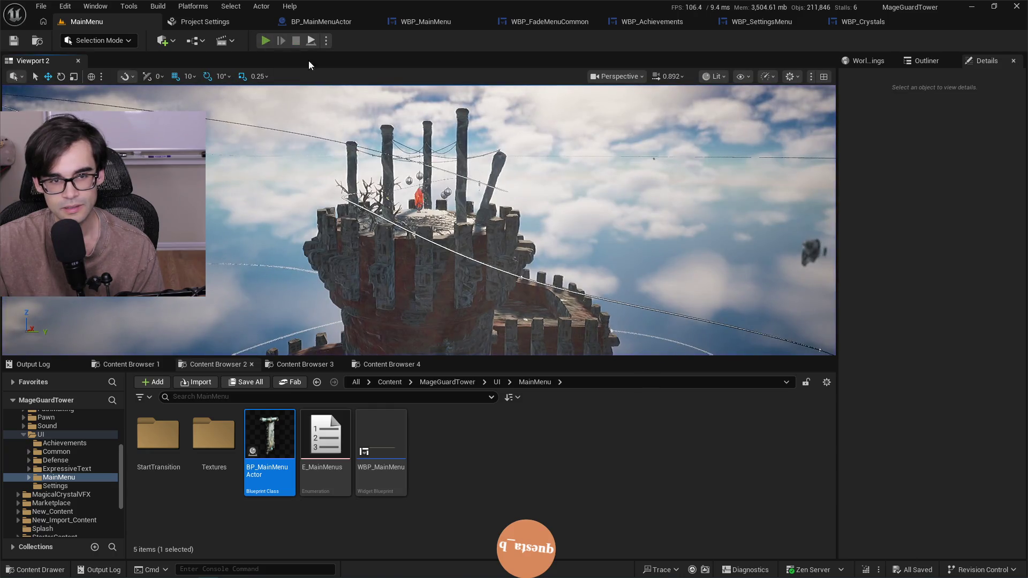
{"action": "left_click", "coordinate": [265, 41]}
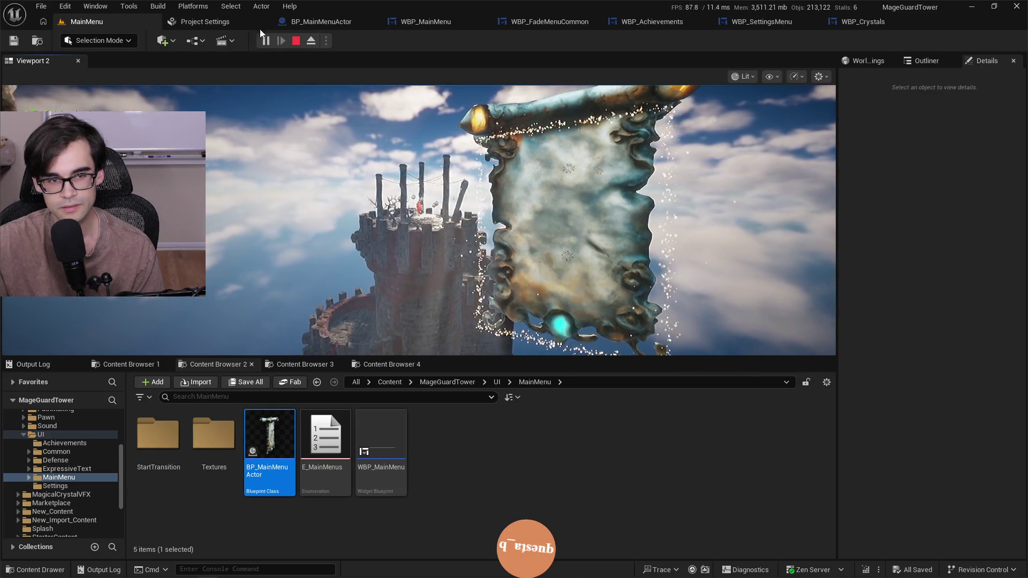
{"action": "left_click", "coordinate": [294, 41]}
{"action": "left_click", "coordinate": [265, 43]}
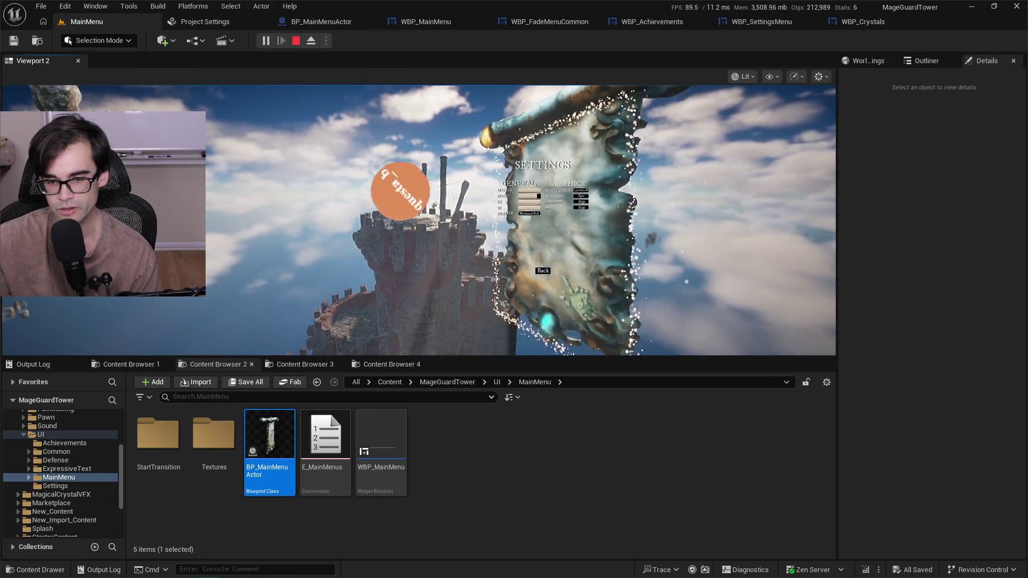
{"action": "left_click", "coordinate": [542, 271]}
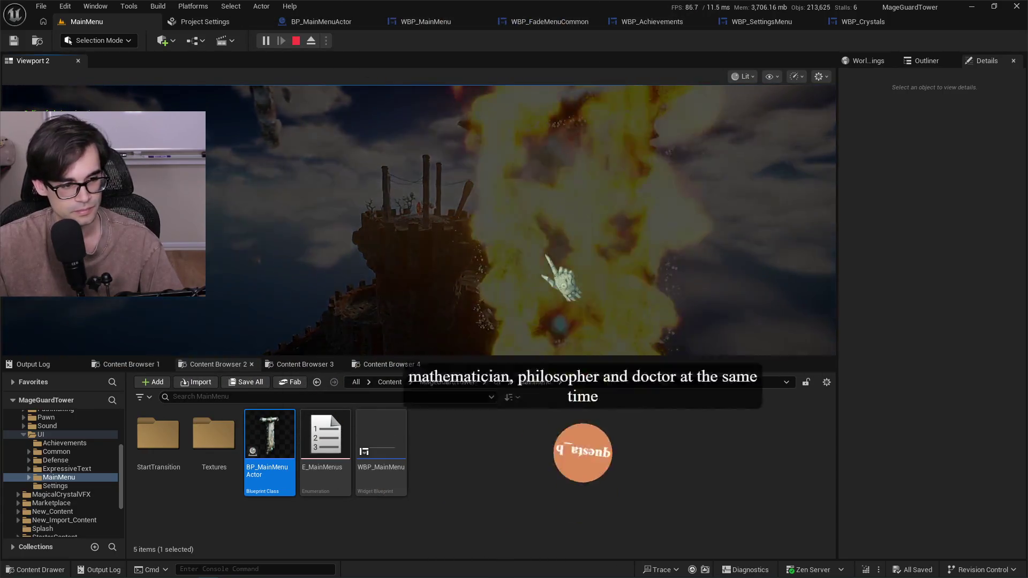
{"action": "key", "text": "Escape"}
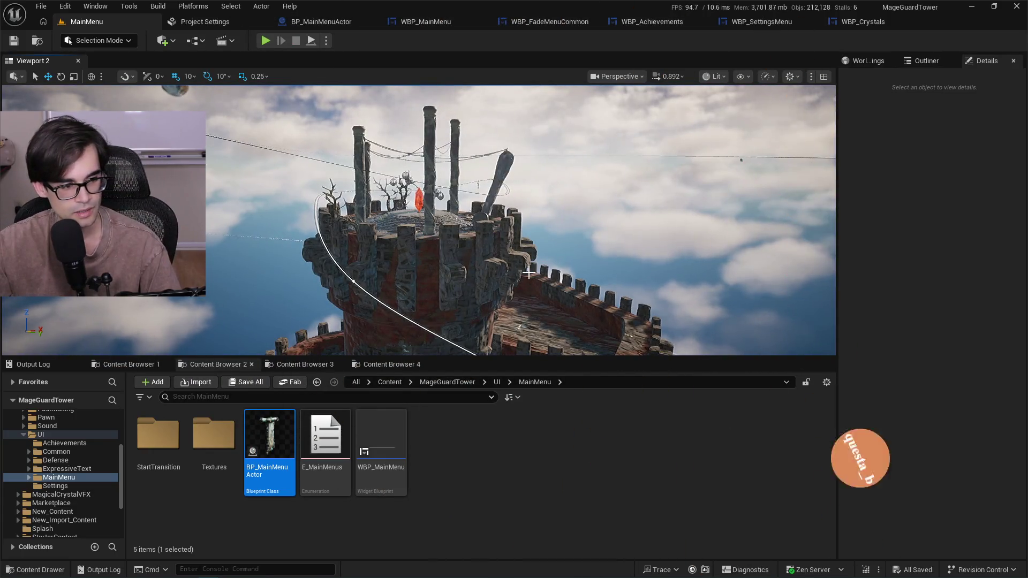
{"action": "left_click", "coordinate": [265, 41]}
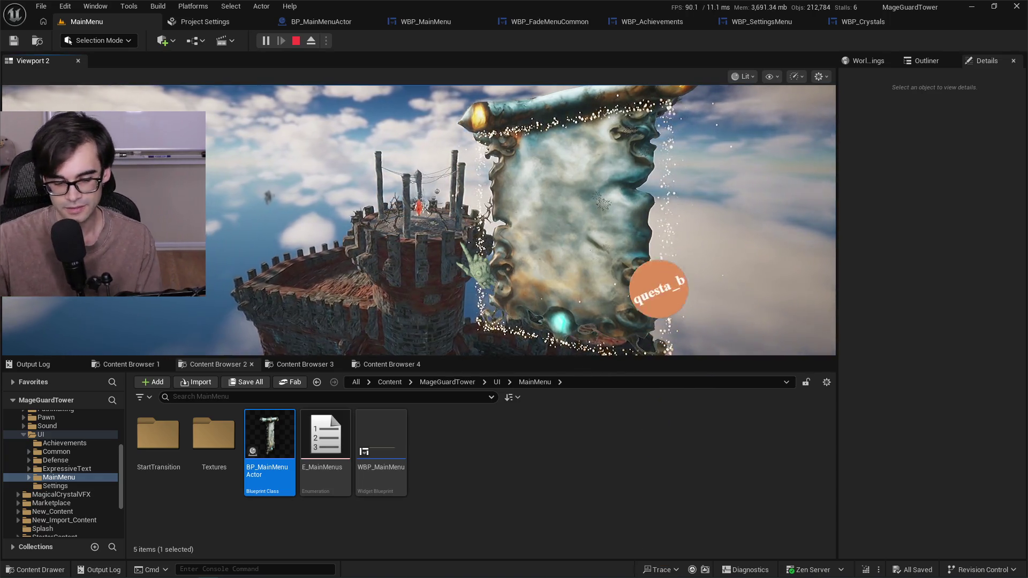
{"action": "key", "text": "Escape"}
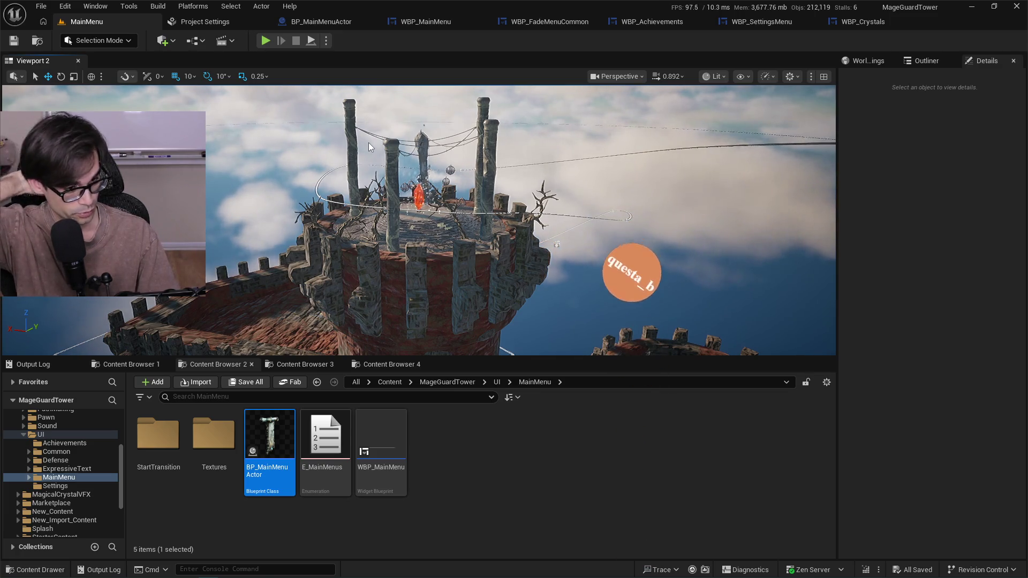
Pan WBP_MainMenu's event graph to center the On Clicked and cast node chains
{"action": "left_click", "coordinate": [434, 24]}
{"action": "left_click_drag", "start_coordinate": [705, 187], "coordinate": [530, 191]}
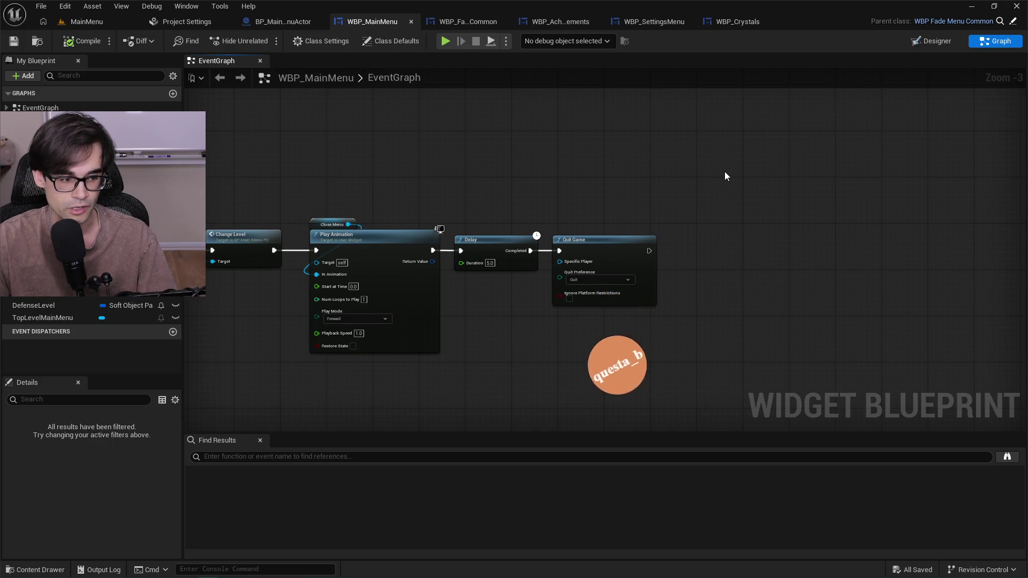
{"action": "left_click_drag", "start_coordinate": [619, 174], "coordinate": [824, 168]}
{"action": "mouse_move", "coordinate": [704, 181]}
{"action": "left_mouse_down"}
{"action": "mouse_move", "coordinate": [815, 175]}
{"action": "mouse_move", "coordinate": [575, 182]}
{"action": "left_mouse_up"}
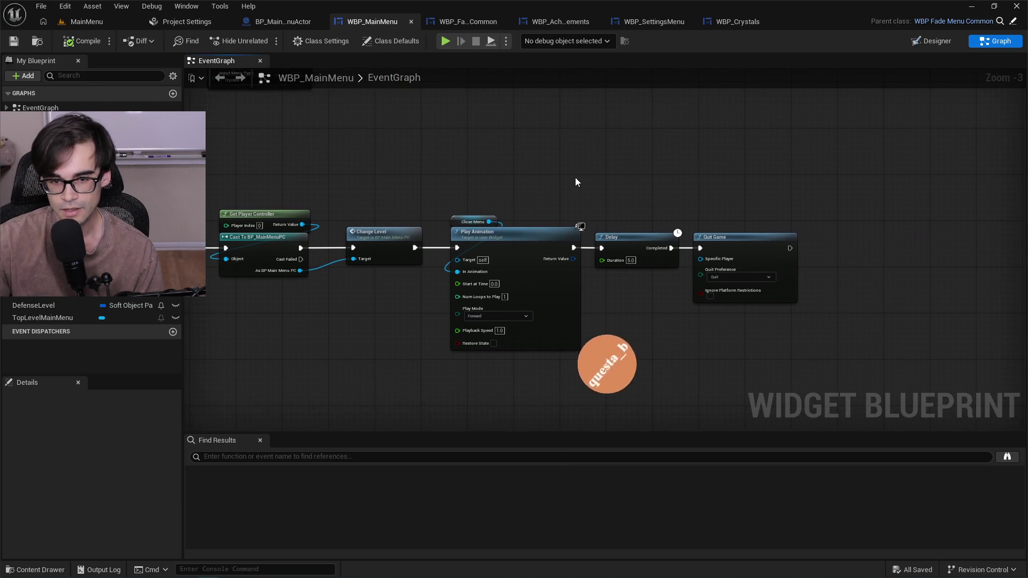
{"action": "mouse_move", "coordinate": [708, 180]}
{"action": "left_mouse_down"}
{"action": "mouse_move", "coordinate": [663, 183]}
{"action": "mouse_move", "coordinate": [696, 184]}
{"action": "left_mouse_up"}
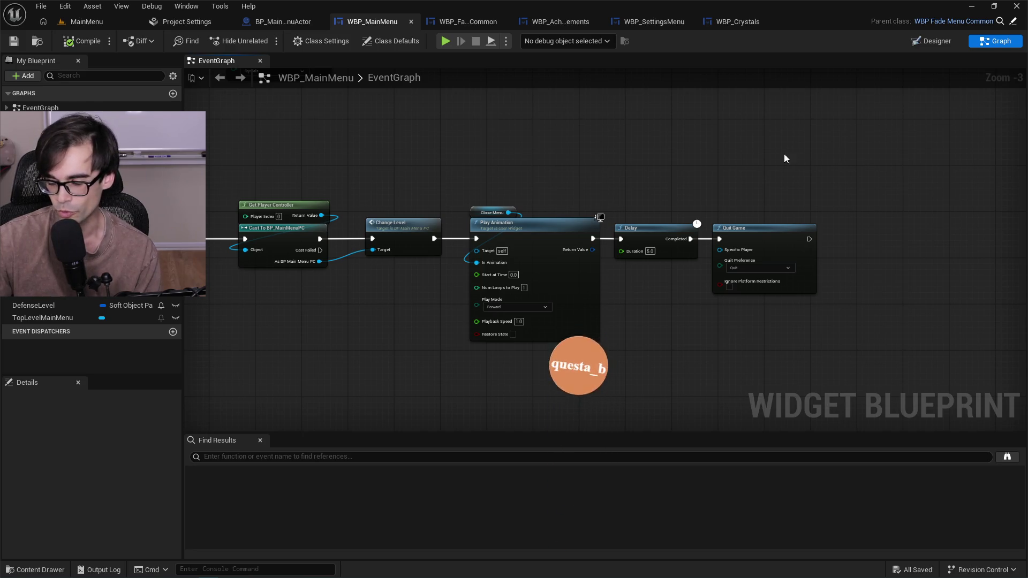
{"action": "scroll", "coordinate": [852, 155], "scroll_direction": "down", "scroll_amount": 1}
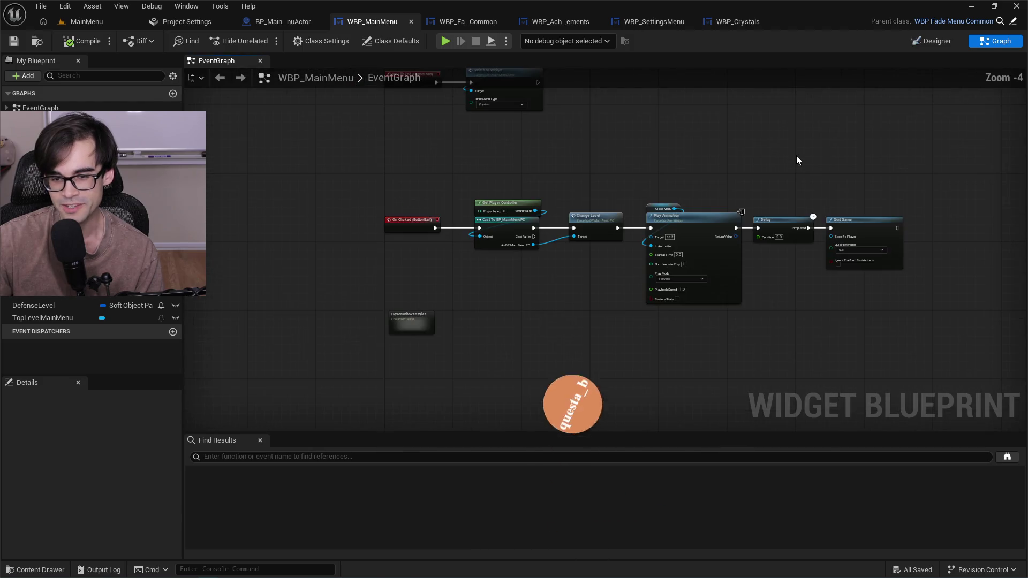
{"action": "left_click_drag", "start_coordinate": [760, 162], "coordinate": [693, 175]}
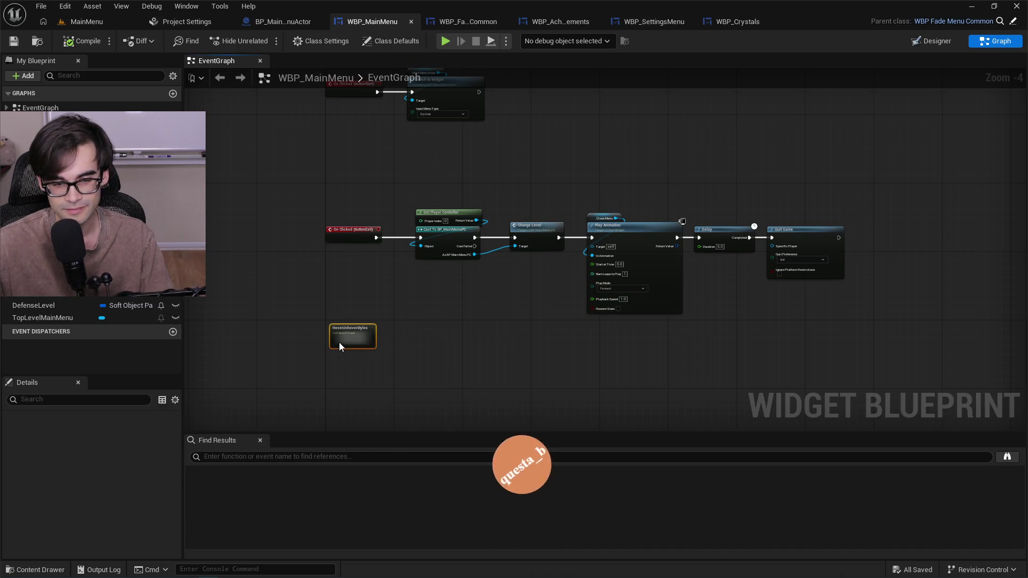
Shift the HoverUnhoverStyles node slightly lower and tidy the selection around the exit chain
{"action": "left_click_drag", "start_coordinate": [339, 343], "coordinate": [335, 356]}
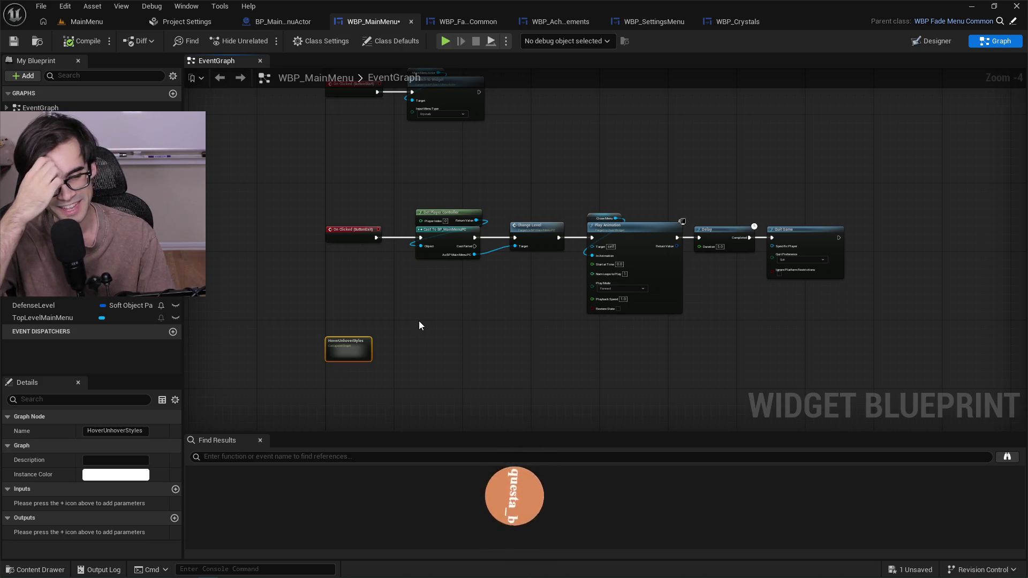
{"action": "scroll", "coordinate": [480, 319], "scroll_direction": "up", "scroll_amount": 2}
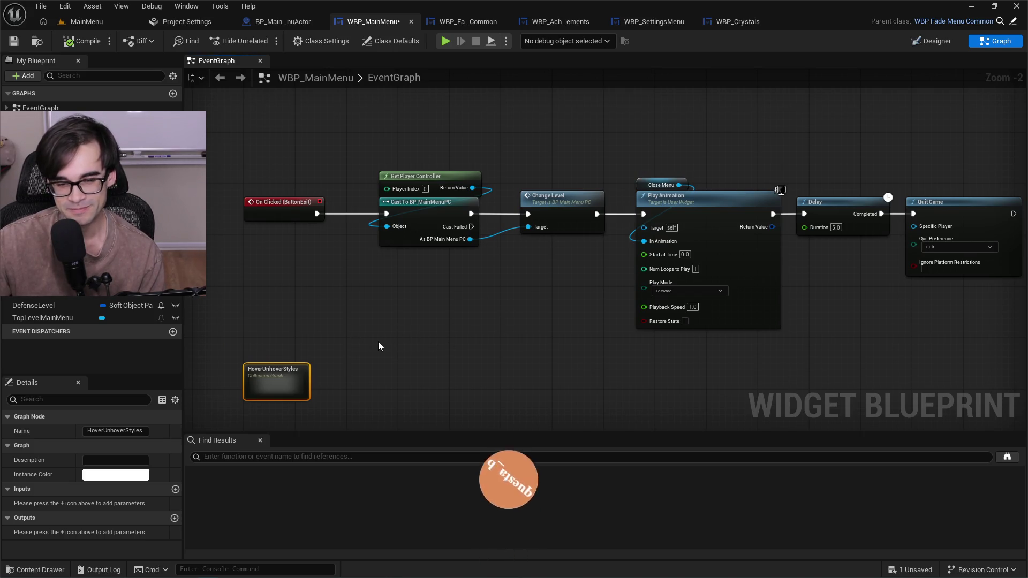
{"action": "left_click", "coordinate": [297, 357]}
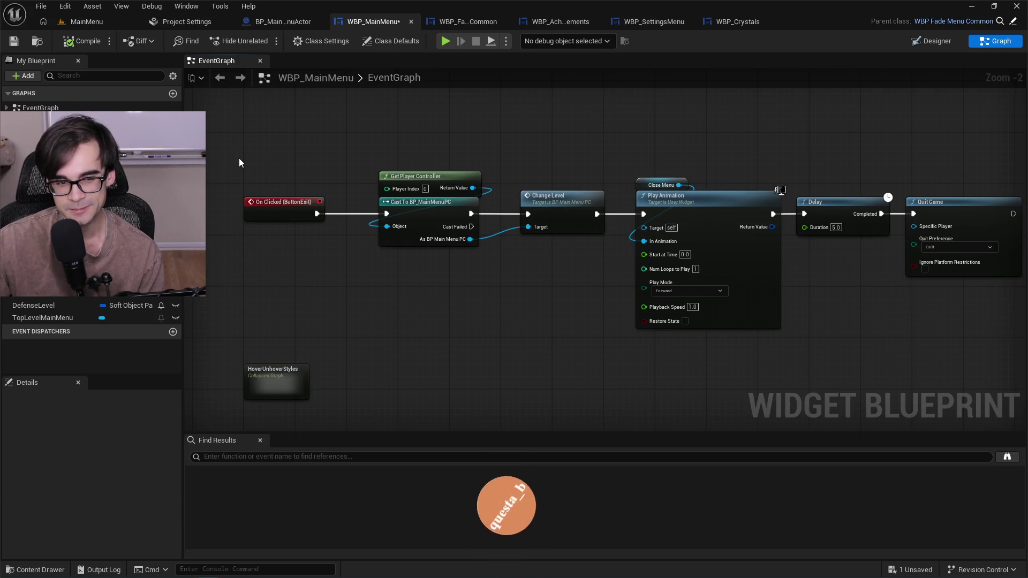
{"action": "mouse_move", "coordinate": [242, 138]}
{"action": "left_mouse_down"}
{"action": "mouse_move", "coordinate": [287, 203]}
{"action": "mouse_move", "coordinate": [298, 256]}
{"action": "mouse_move", "coordinate": [585, 313]}
{"action": "left_mouse_up"}
{"action": "scroll", "coordinate": [292, 230], "scroll_direction": "down", "scroll_amount": 1}
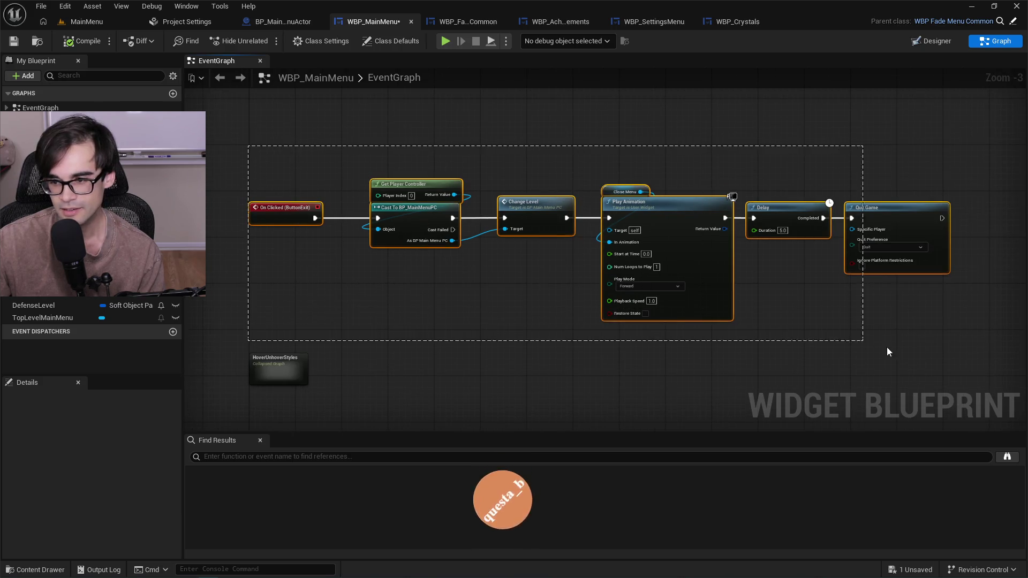
{"action": "left_click", "coordinate": [332, 291]}
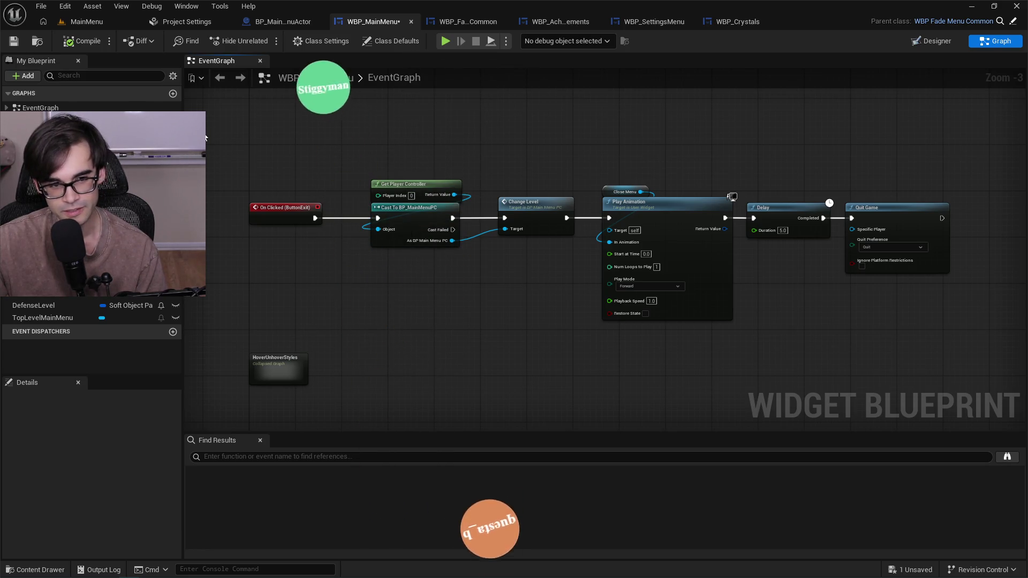
Review the ButtonExit chain (Play Animation, Delay 5.0, Quit Game) and save WBP_MainMenu
{"action": "mouse_move", "coordinate": [202, 97]}
{"action": "left_mouse_down"}
{"action": "mouse_move", "coordinate": [301, 169]}
{"action": "mouse_move", "coordinate": [952, 374]}
{"action": "mouse_move", "coordinate": [992, 374]}
{"action": "mouse_move", "coordinate": [852, 308]}
{"action": "mouse_move", "coordinate": [210, 141]}
{"action": "left_mouse_up"}
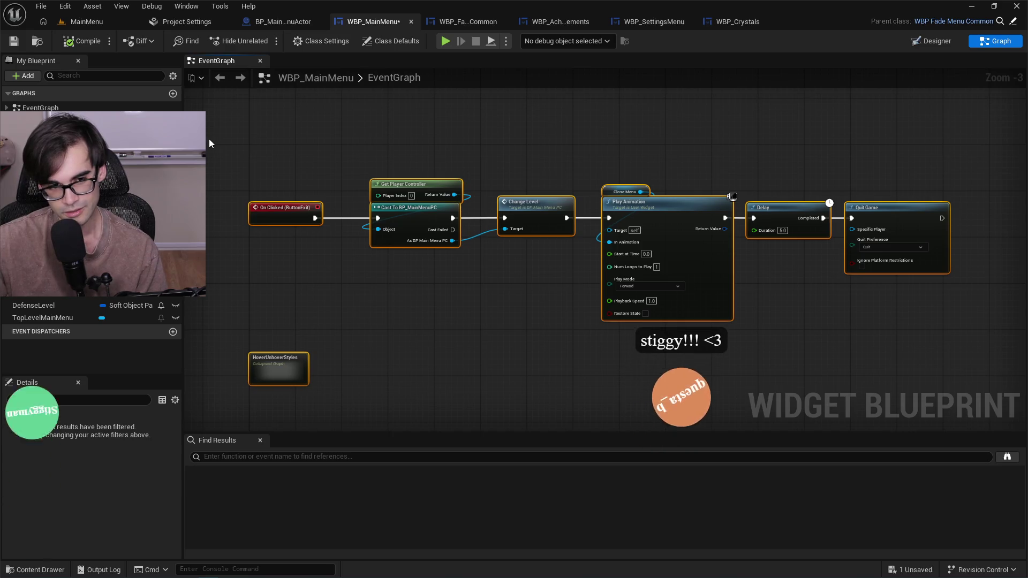
{"action": "left_click_drag", "start_coordinate": [202, 98], "coordinate": [291, 330]}
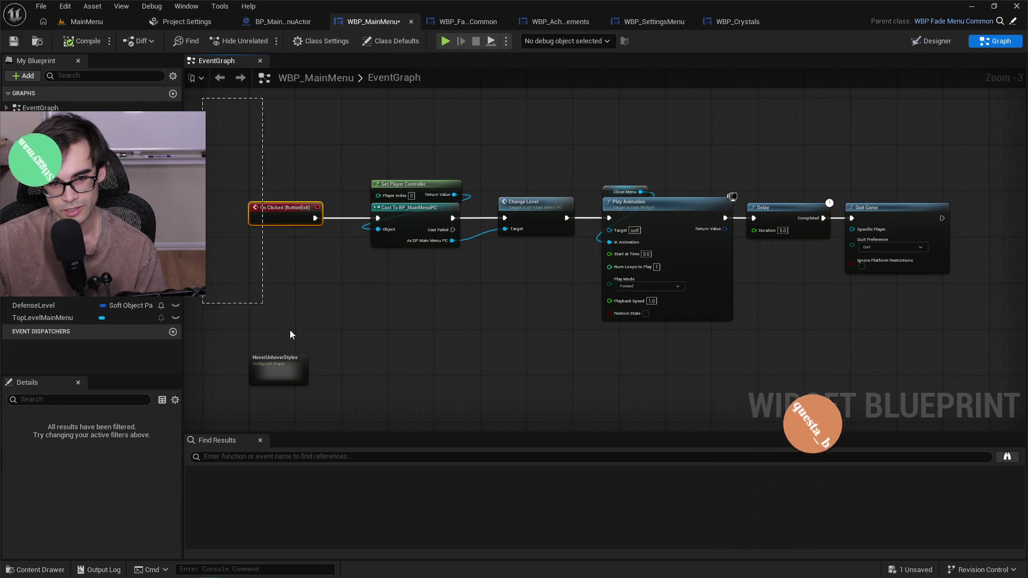
{"action": "mouse_move", "coordinate": [547, 411]}
{"action": "left_mouse_down"}
{"action": "mouse_move", "coordinate": [963, 400]}
{"action": "mouse_move", "coordinate": [994, 323]}
{"action": "mouse_move", "coordinate": [988, 304]}
{"action": "left_mouse_up"}
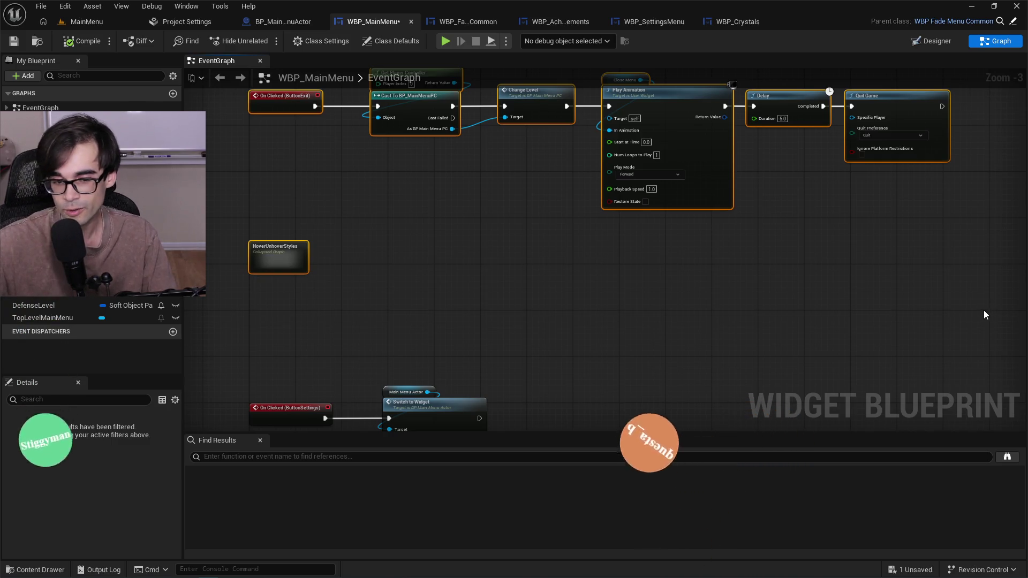
{"action": "mouse_move", "coordinate": [991, 309]}
{"action": "left_mouse_down"}
{"action": "mouse_move", "coordinate": [988, 320]}
{"action": "mouse_move", "coordinate": [935, 324]}
{"action": "mouse_move", "coordinate": [574, 143]}
{"action": "mouse_move", "coordinate": [519, 146]}
{"action": "mouse_move", "coordinate": [455, 114]}
{"action": "mouse_move", "coordinate": [425, 115]}
{"action": "mouse_move", "coordinate": [448, 179]}
{"action": "left_mouse_up"}
{"action": "scroll", "coordinate": [988, 320], "scroll_direction": "down", "scroll_amount": 1}
{"action": "scroll", "coordinate": [569, 143], "scroll_direction": "down", "scroll_amount": 1}
{"action": "scroll", "coordinate": [448, 179], "scroll_direction": "up", "scroll_amount": 4}
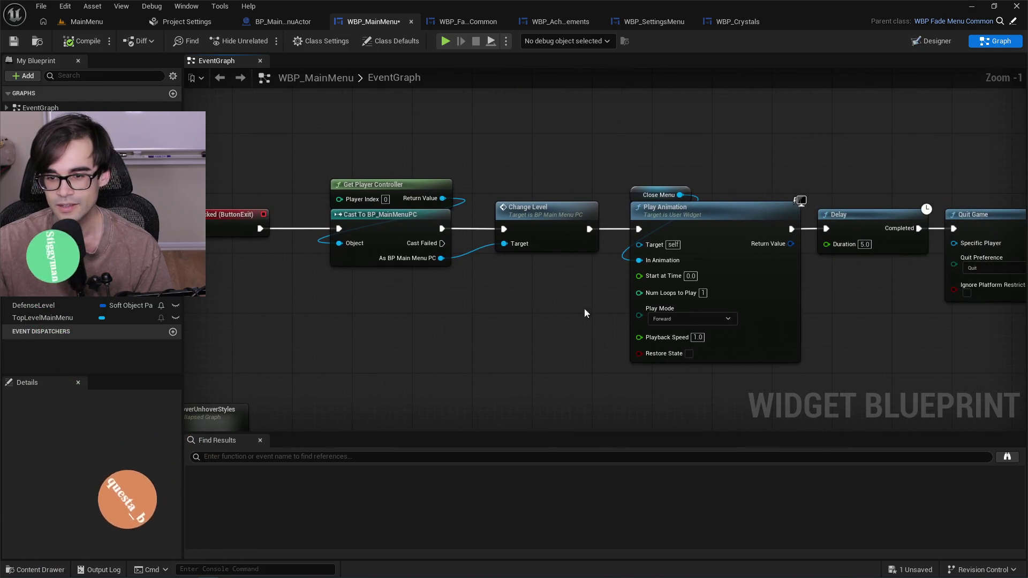
{"action": "left_click_drag", "start_coordinate": [642, 303], "coordinate": [731, 293]}
{"action": "scroll", "coordinate": [732, 294], "scroll_direction": "down", "scroll_amount": 3}
{"action": "left_click_drag", "start_coordinate": [615, 187], "coordinate": [615, 247]}
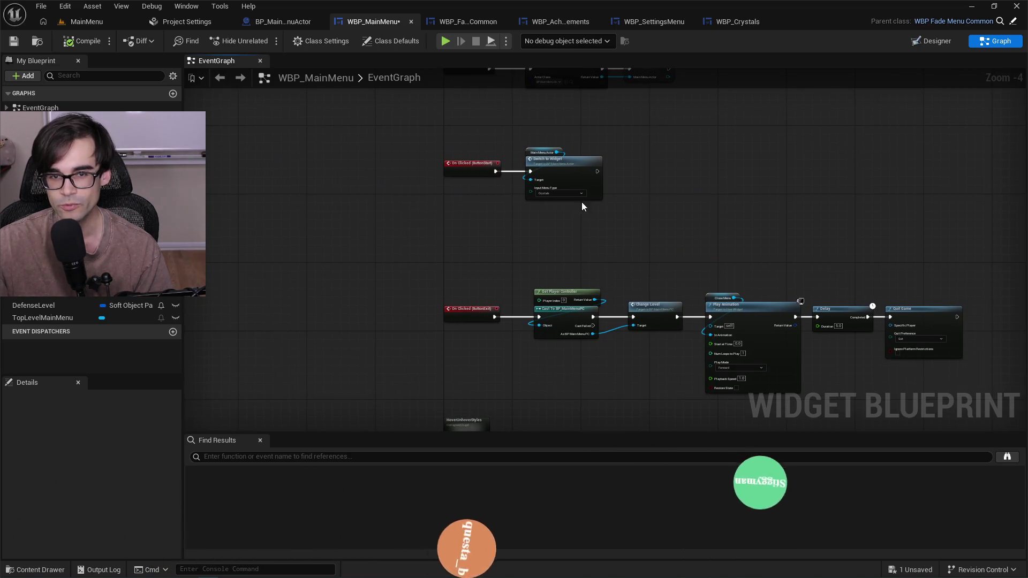
{"action": "left_click", "coordinate": [80, 47]}
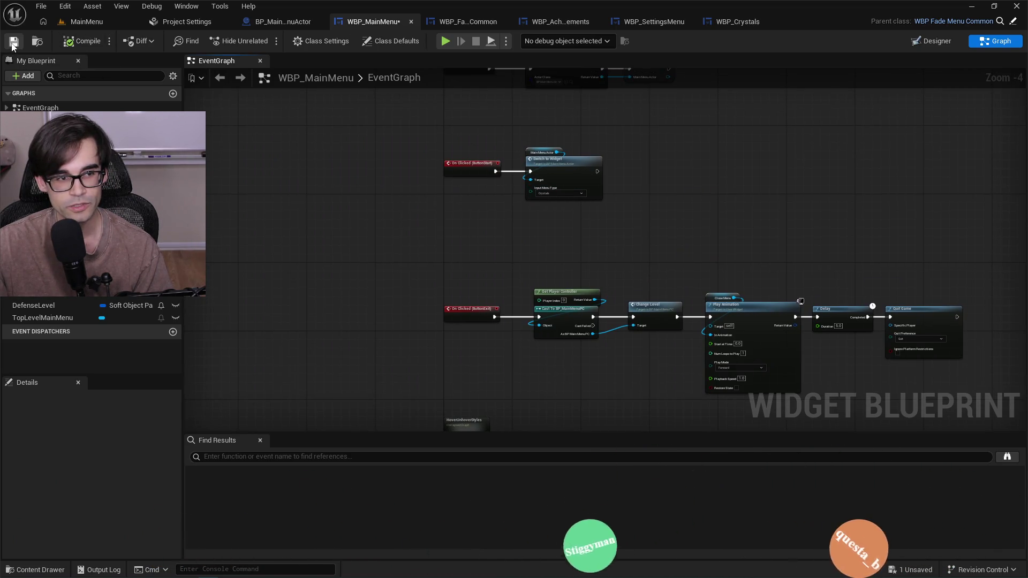
{"action": "left_click_drag", "start_coordinate": [723, 199], "coordinate": [588, 178]}
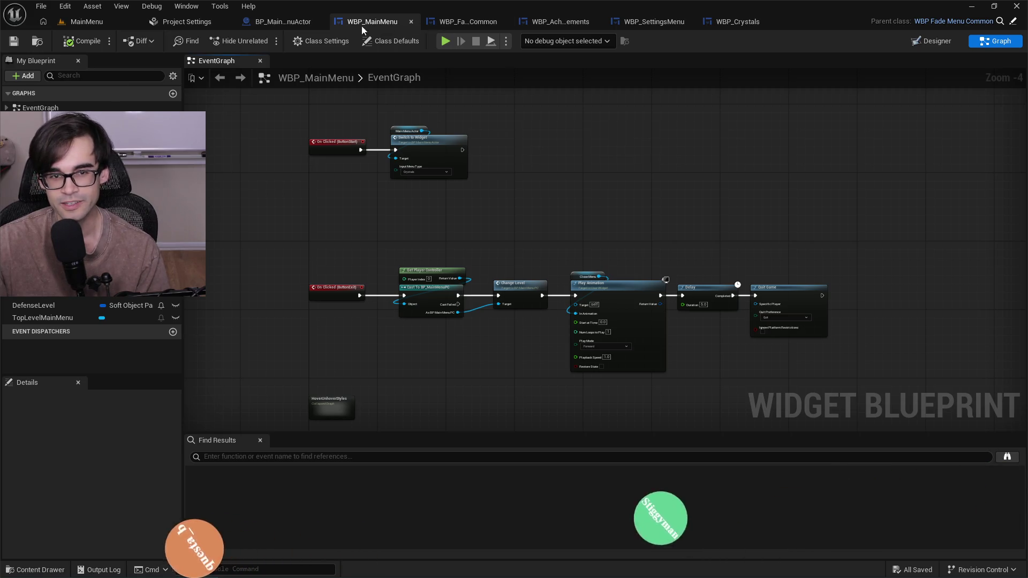
Delete the Print String from BP_MainMenuActor's fade-complete graph and save it
{"action": "left_click", "coordinate": [281, 20]}
{"action": "mouse_move", "coordinate": [615, 172]}
{"action": "left_mouse_down"}
{"action": "mouse_move", "coordinate": [521, 175]}
{"action": "mouse_move", "coordinate": [603, 187]}
{"action": "mouse_move", "coordinate": [519, 169]}
{"action": "mouse_move", "coordinate": [626, 172]}
{"action": "mouse_move", "coordinate": [670, 192]}
{"action": "mouse_move", "coordinate": [532, 209]}
{"action": "mouse_move", "coordinate": [564, 319]}
{"action": "mouse_move", "coordinate": [631, 374]}
{"action": "left_mouse_up"}
{"action": "key", "text": "Delete"}
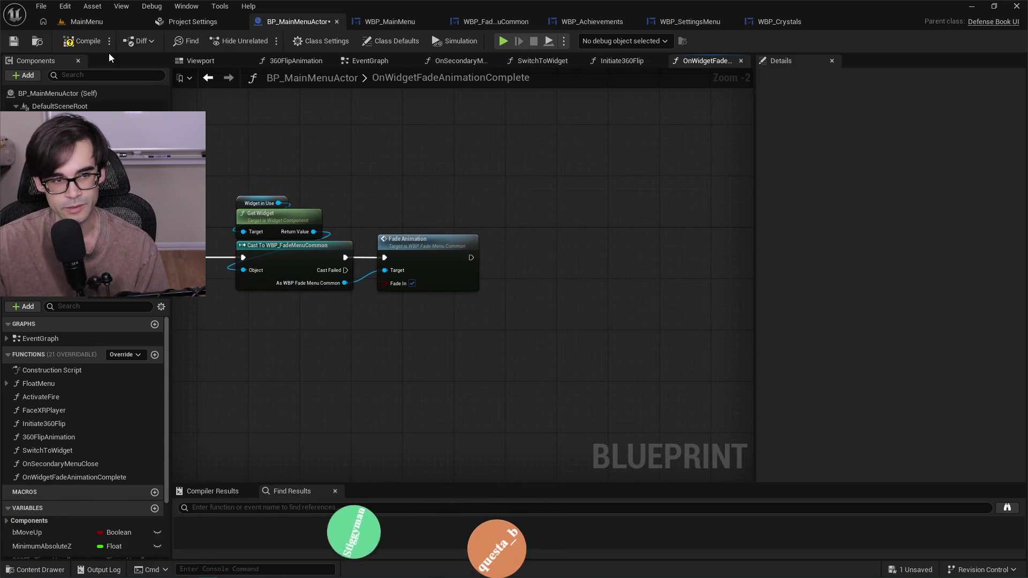
{"action": "left_click", "coordinate": [14, 41]}
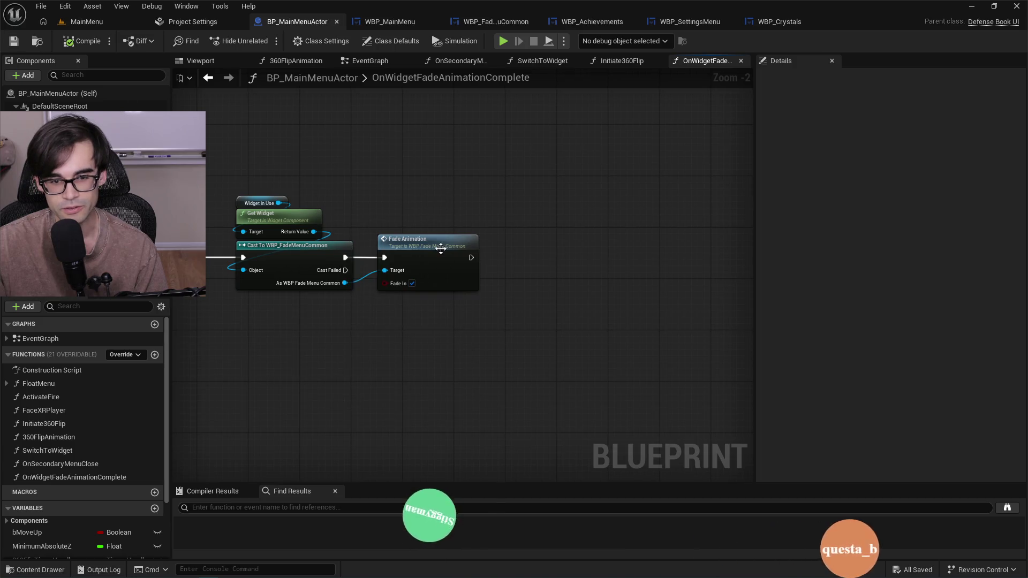
Open WBP_FadeMenuCommon's FadeAnimation function and inspect its Fade In branch nodes
{"action": "double_click", "coordinate": [423, 241]}
{"action": "left_click_drag", "start_coordinate": [522, 168], "coordinate": [537, 237]}
{"action": "scroll", "coordinate": [610, 259], "scroll_direction": "down", "scroll_amount": 2}
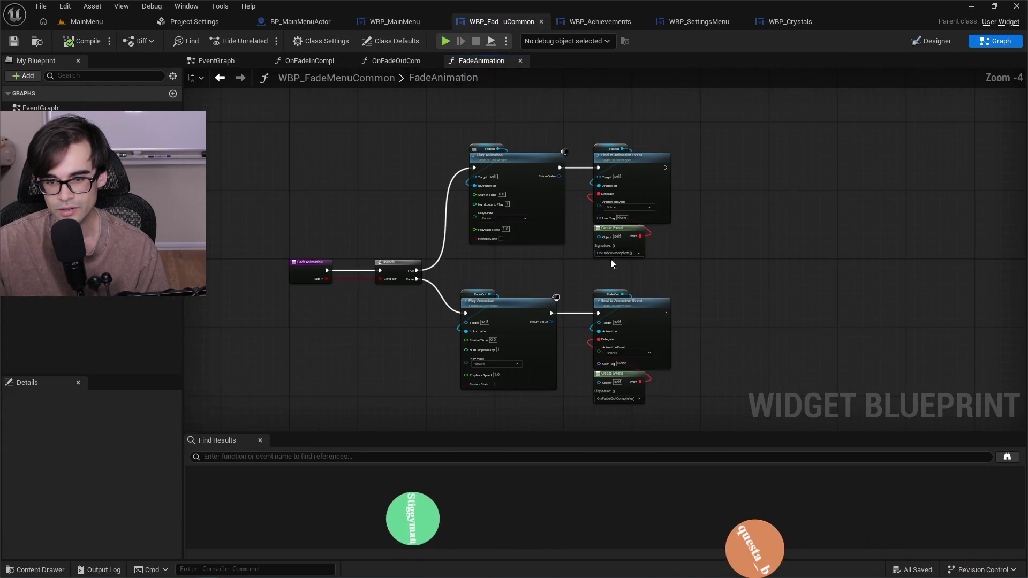
{"action": "mouse_move", "coordinate": [699, 259]}
{"action": "left_mouse_down"}
{"action": "mouse_move", "coordinate": [413, 155]}
{"action": "mouse_move", "coordinate": [425, 120]}
{"action": "mouse_move", "coordinate": [702, 261]}
{"action": "left_mouse_up"}
{"action": "left_click_drag", "start_coordinate": [470, 166], "coordinate": [423, 119]}
{"action": "left_click", "coordinate": [423, 120]}
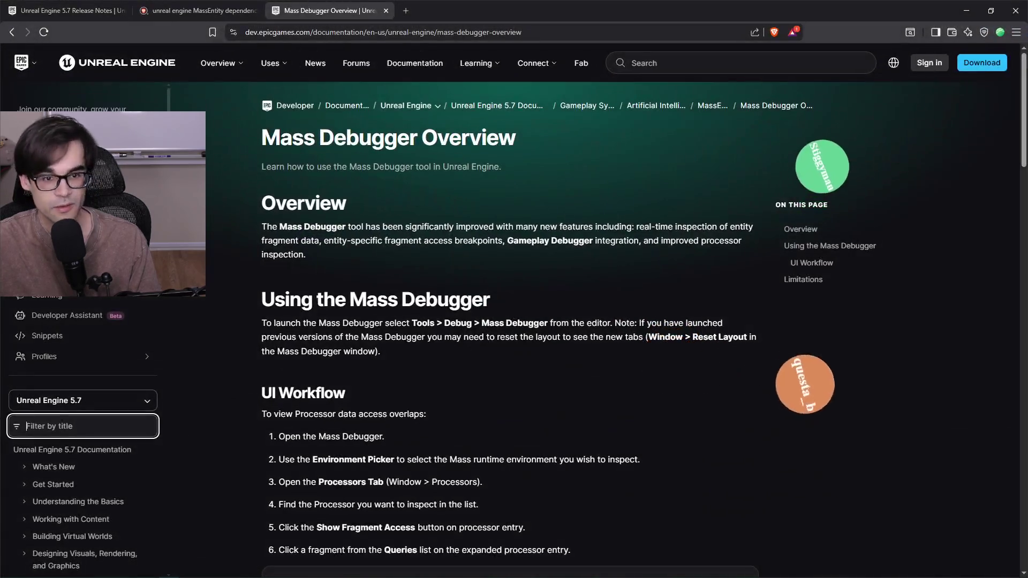
Open a new Brave tab next to the Mass Debugger Overview page
{"action": "left_click", "coordinate": [406, 11]}
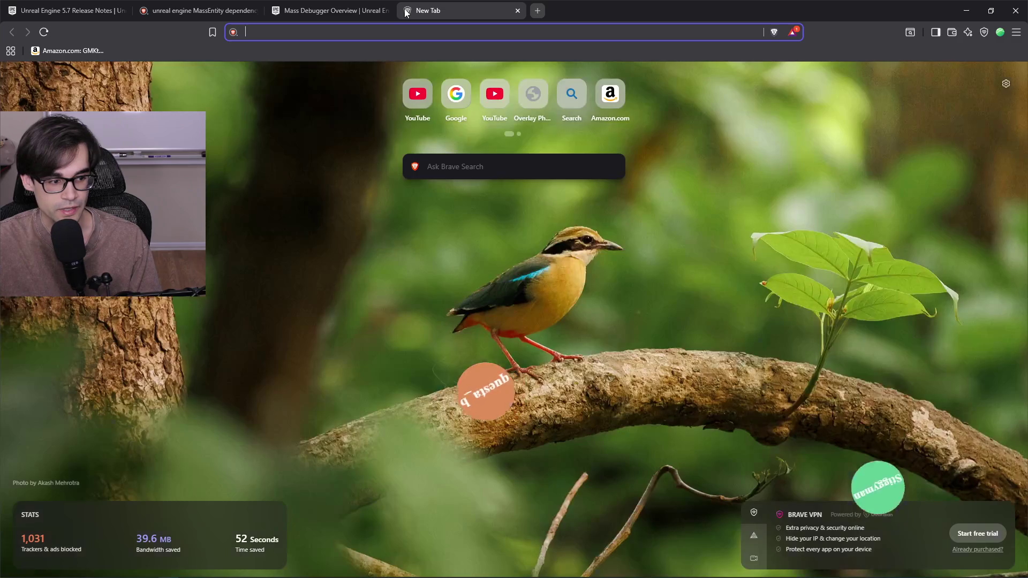
{"action": "type", "text": "wacom"}
{"action": "type", "text": " device"}
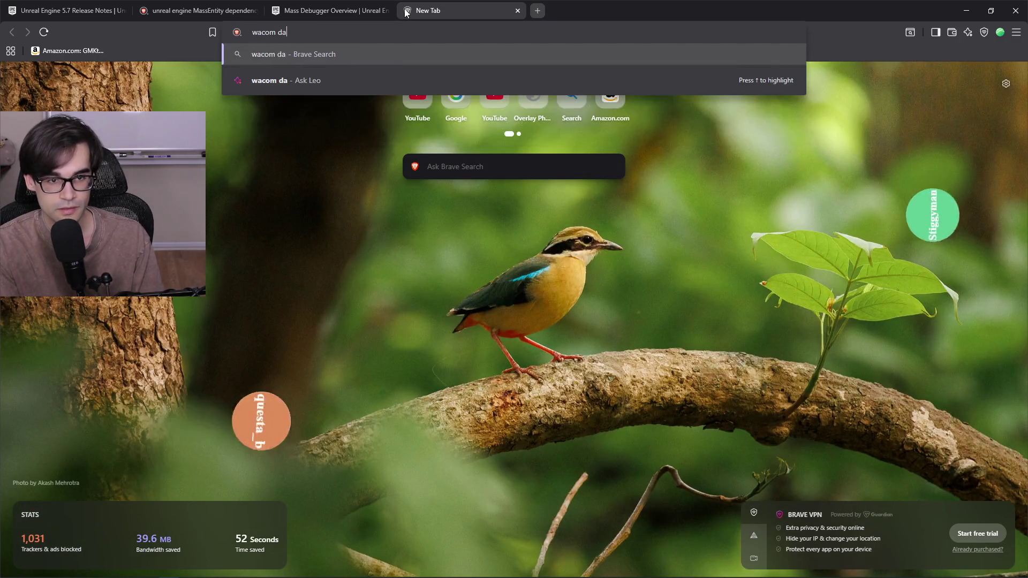
{"action": "key", "text": "Return"}
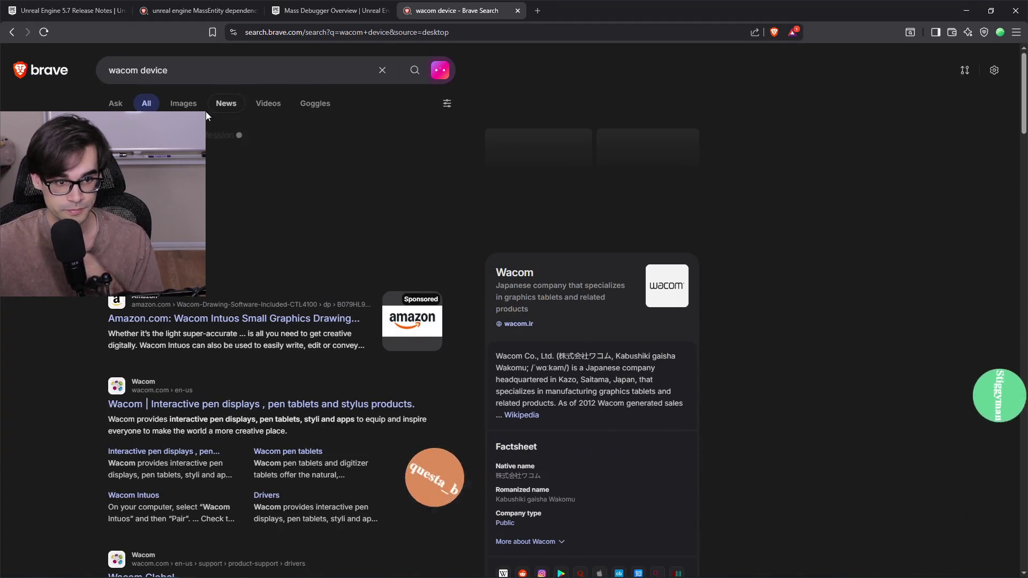
{"action": "left_click", "coordinate": [203, 320]}
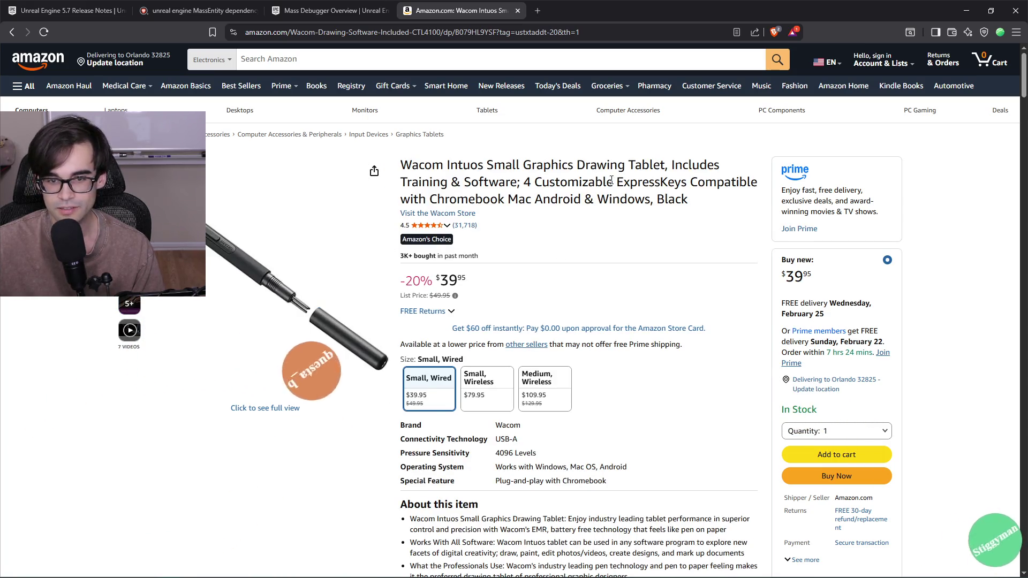
{"action": "left_click", "coordinate": [518, 11]}
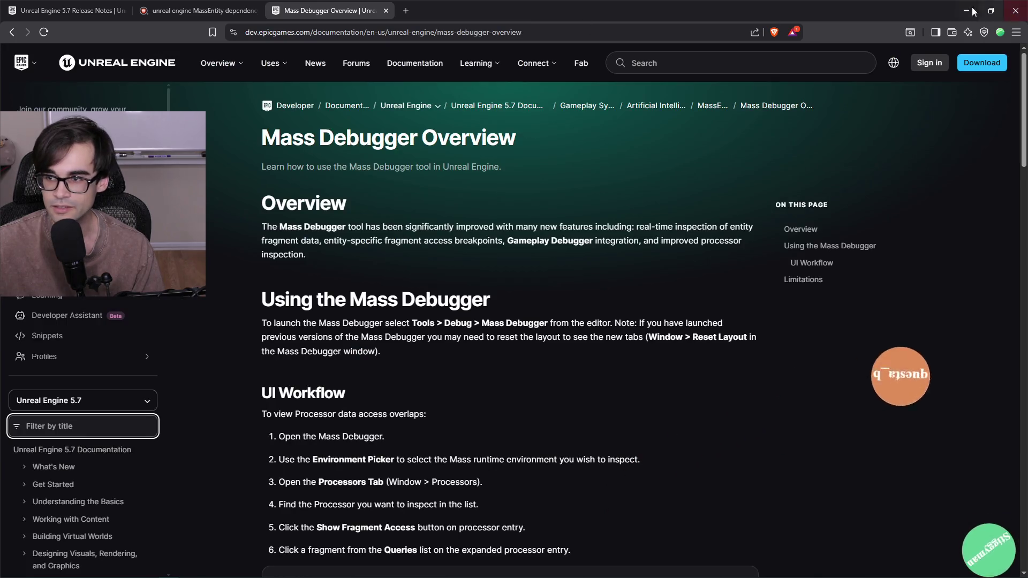
Back in Unreal, step through the OnFadeOutComplete, FadeAnimation and OnFadeInComplete function graphs
{"action": "key", "text": "alt+Tab"}
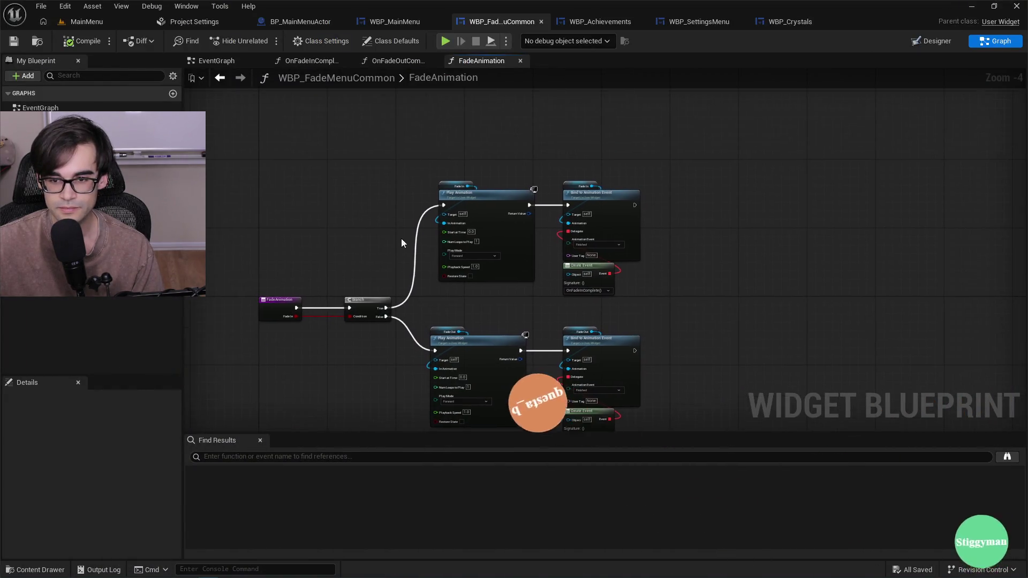
{"action": "scroll", "coordinate": [661, 224], "scroll_direction": "up", "scroll_amount": 3}
{"action": "scroll", "coordinate": [472, 270], "scroll_direction": "down", "scroll_amount": 2}
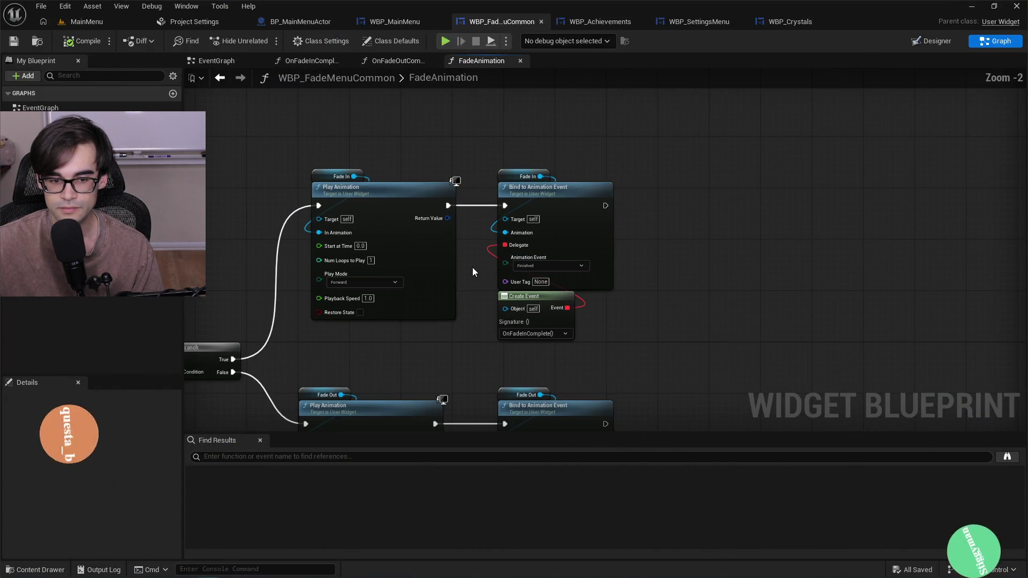
{"action": "scroll", "coordinate": [524, 172], "scroll_direction": "down", "scroll_amount": 1}
{"action": "scroll", "coordinate": [525, 172], "scroll_direction": "up", "scroll_amount": 1}
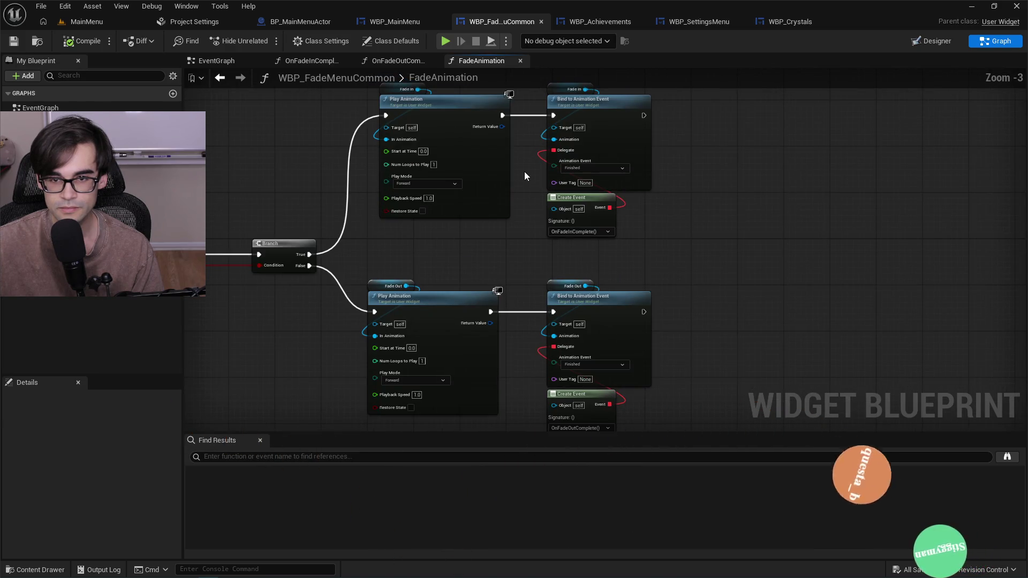
{"action": "left_click", "coordinate": [404, 64]}
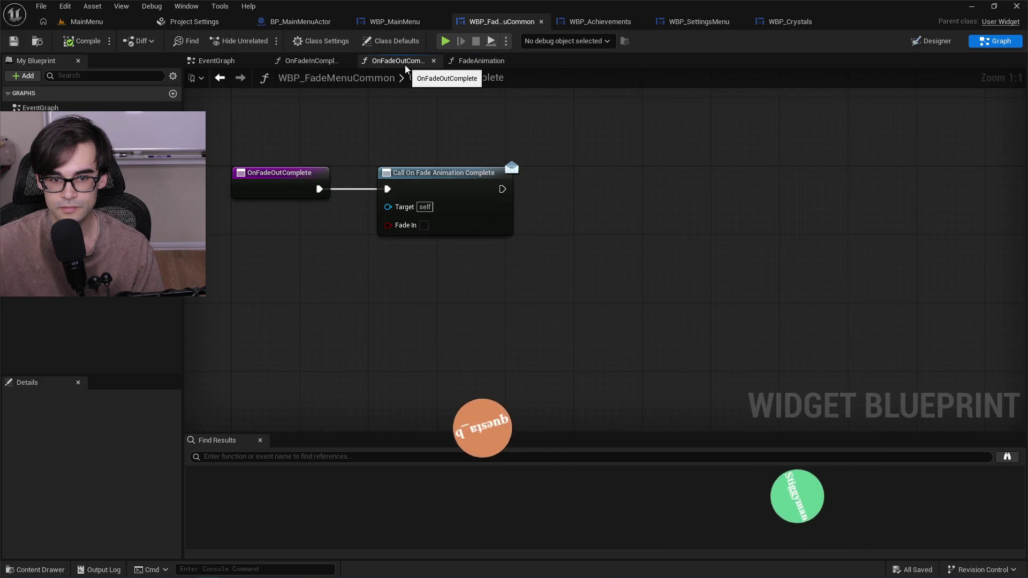
{"action": "left_click", "coordinate": [442, 63]}
{"action": "left_click", "coordinate": [332, 61]}
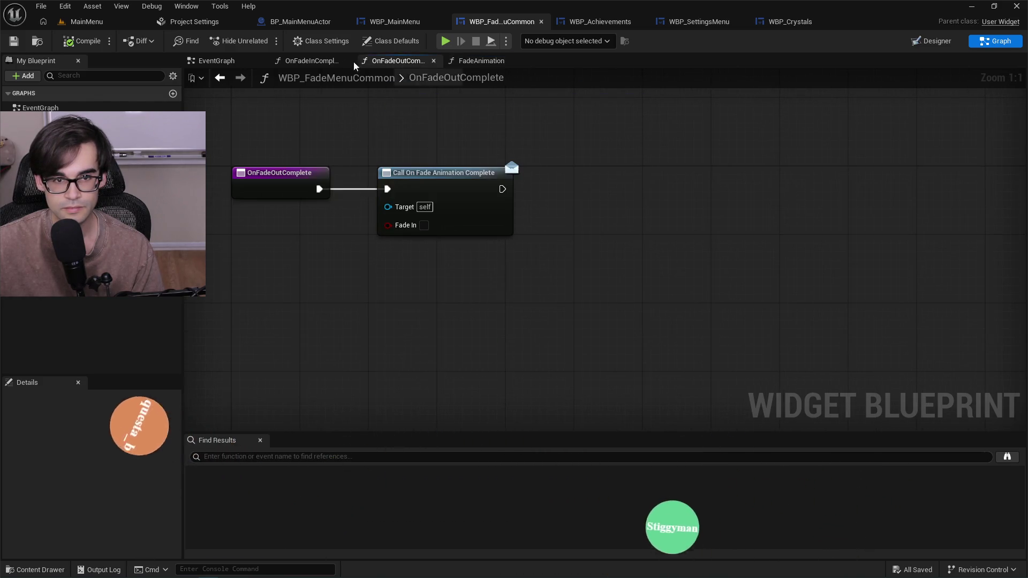
Browse the Achievements, SettingsMenu, Crystals, FadeMenuCommon and MainMenu widget graphs, ending on BP_MainMenuActor
{"action": "left_click", "coordinate": [597, 21]}
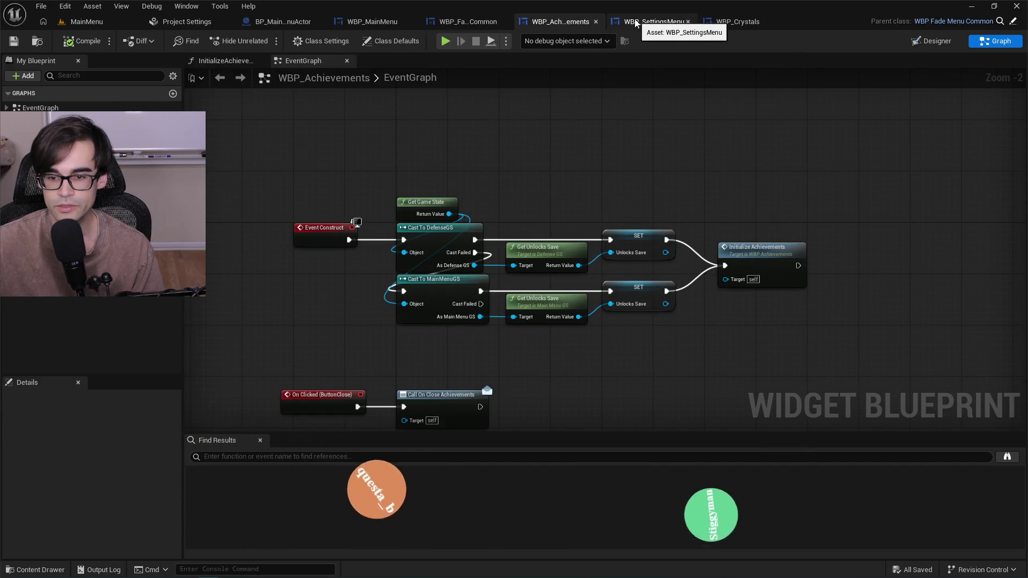
{"action": "left_click", "coordinate": [660, 22]}
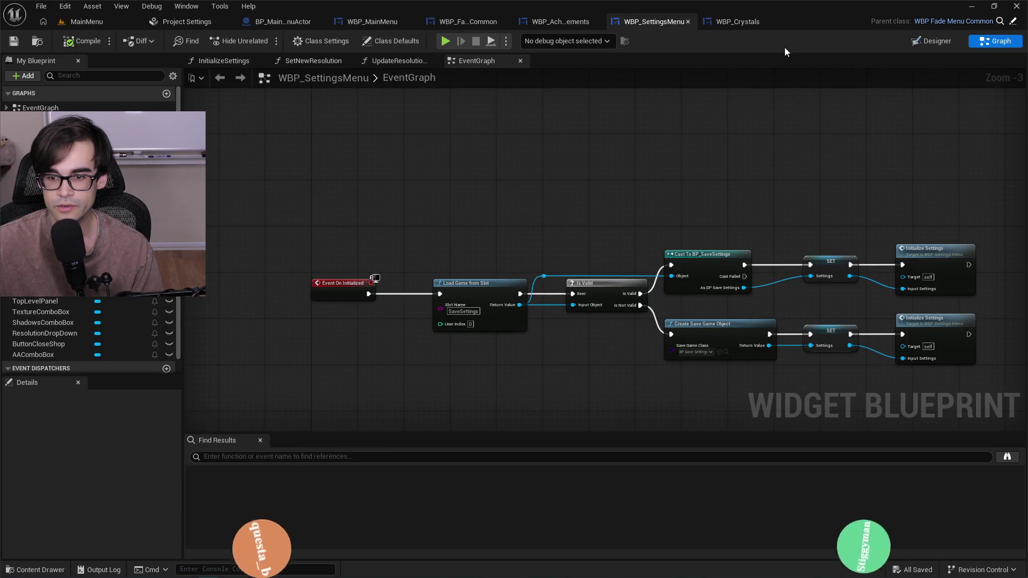
{"action": "left_click", "coordinate": [737, 21]}
{"action": "left_click", "coordinate": [653, 21]}
{"action": "left_click", "coordinate": [471, 22]}
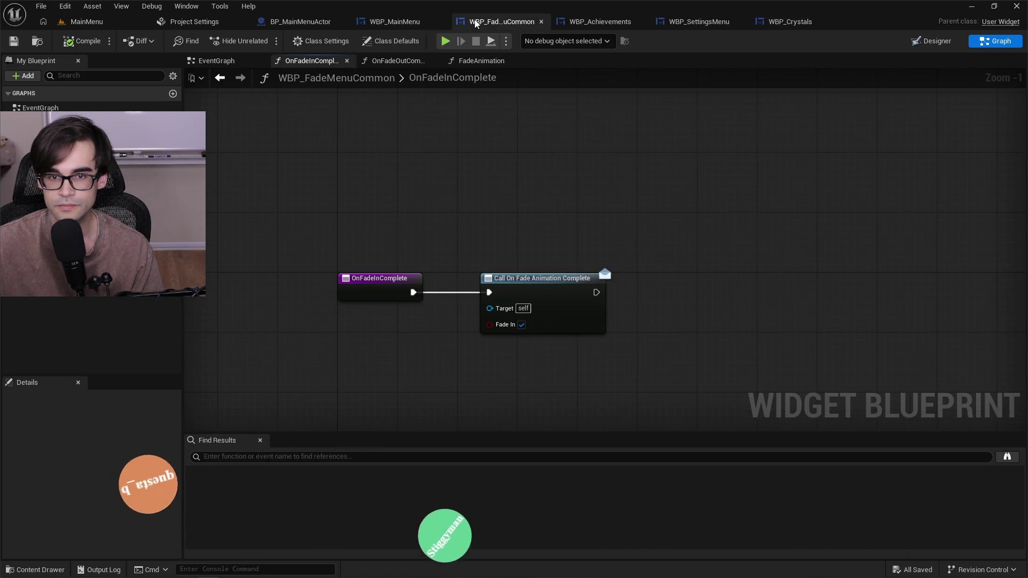
{"action": "left_click", "coordinate": [406, 23]}
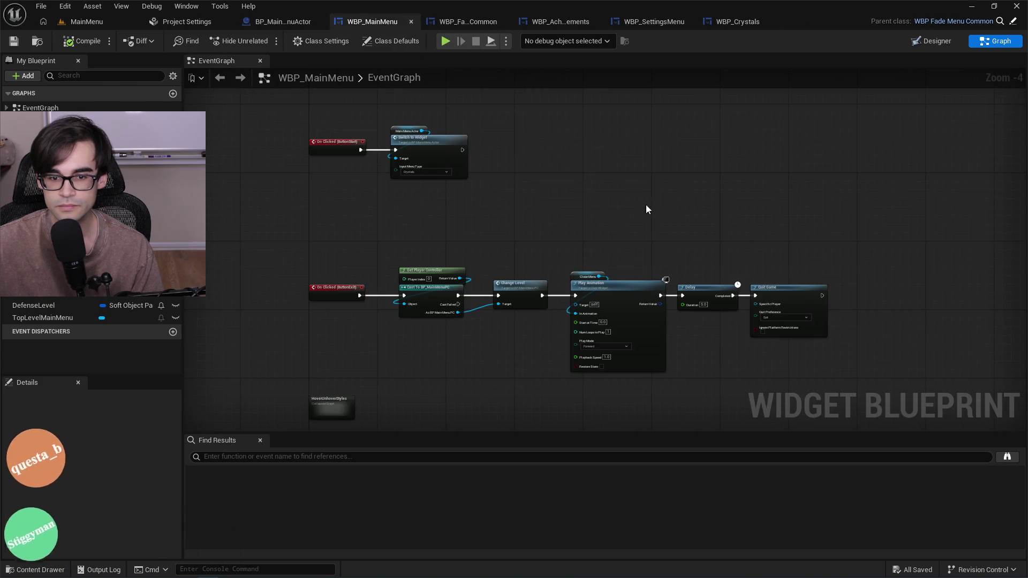
{"action": "scroll", "coordinate": [631, 334], "scroll_direction": "up", "scroll_amount": 2}
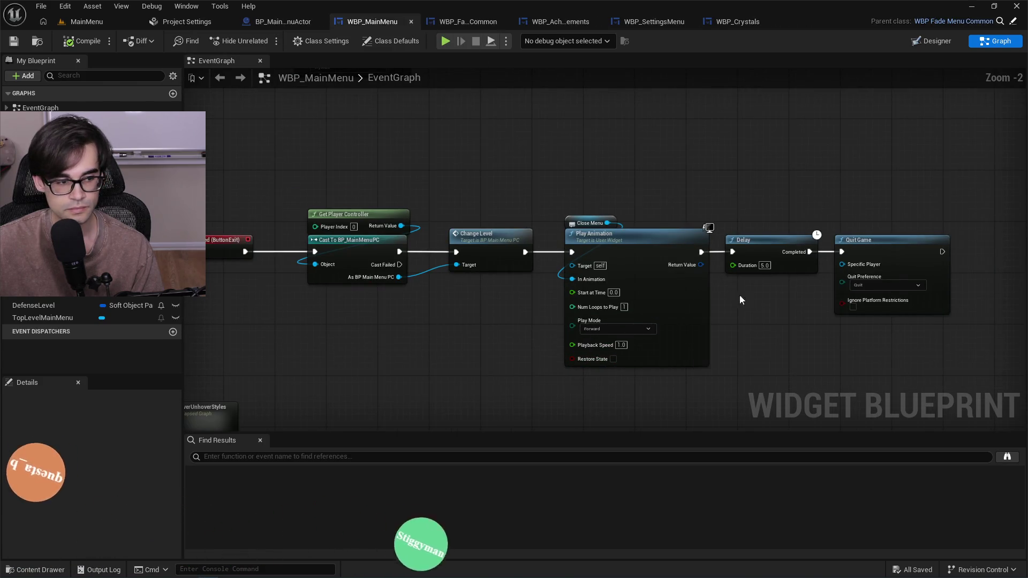
{"action": "mouse_move", "coordinate": [767, 326]}
{"action": "left_mouse_down"}
{"action": "mouse_move", "coordinate": [1023, 342]}
{"action": "mouse_move", "coordinate": [897, 342]}
{"action": "left_mouse_up"}
{"action": "left_click", "coordinate": [303, 21]}
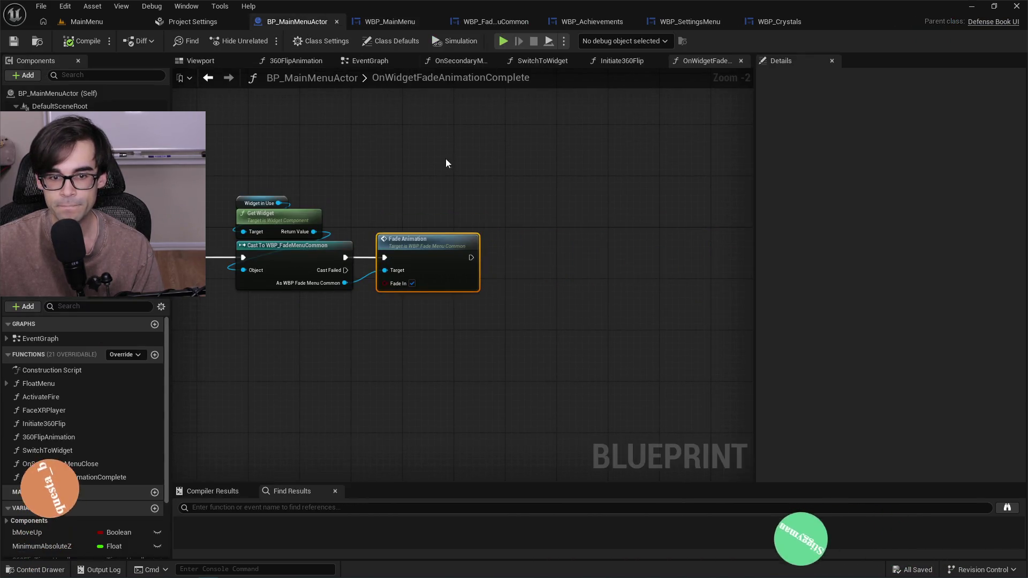
Delete Initiate360Flip's debug Print String and wire Bind Event directly into the rotation SET node
{"action": "left_click", "coordinate": [607, 62]}
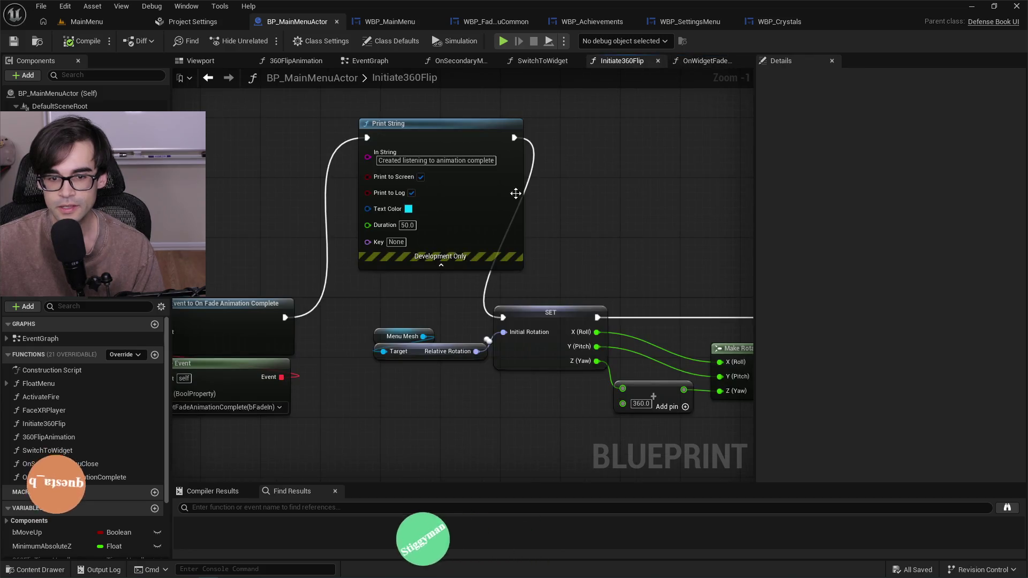
{"action": "left_click", "coordinate": [495, 200]}
{"action": "key", "text": "Delete"}
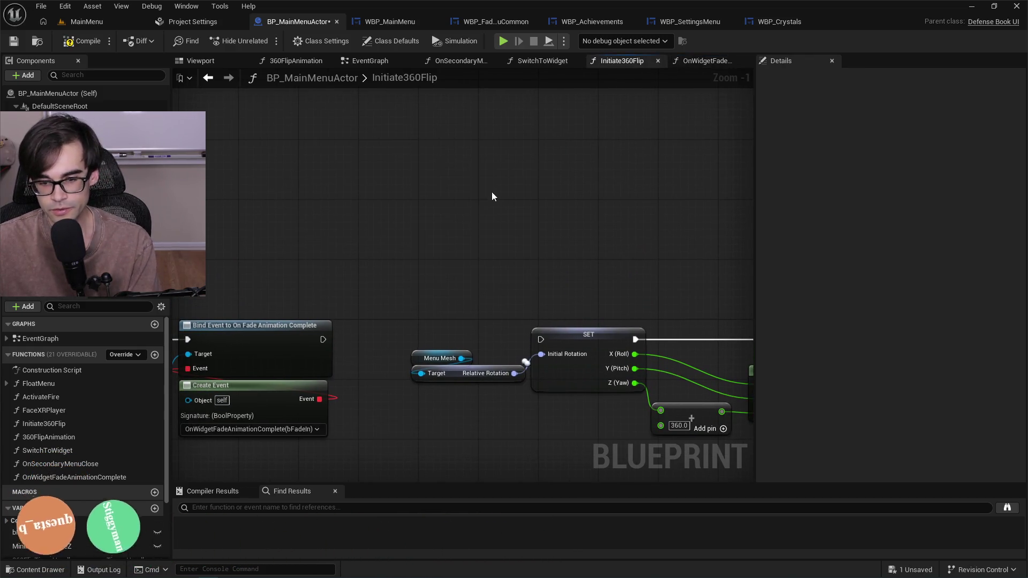
{"action": "left_click_drag", "start_coordinate": [325, 338], "coordinate": [541, 339]}
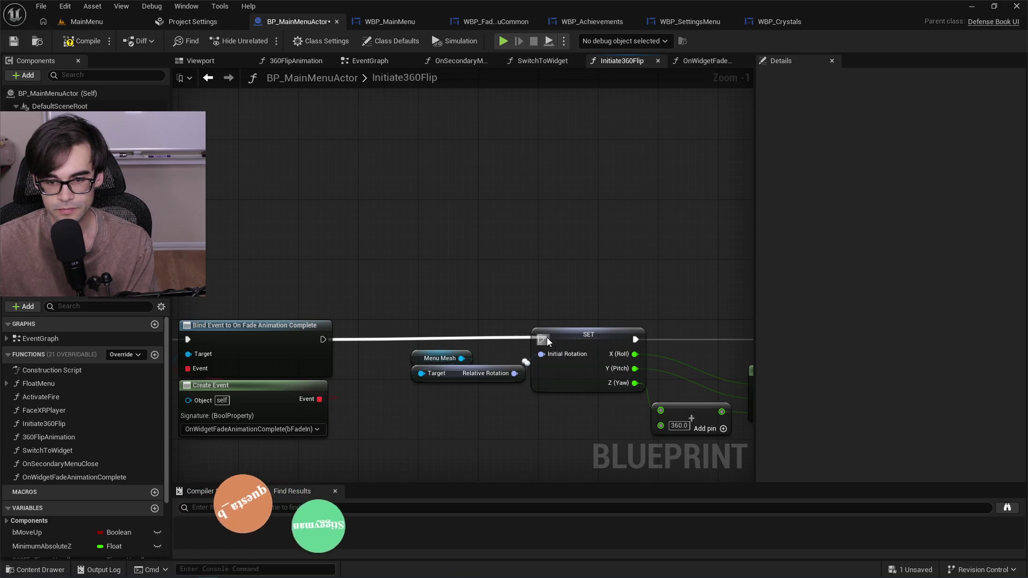
{"action": "mouse_move", "coordinate": [479, 258]}
{"action": "left_mouse_down"}
{"action": "mouse_move", "coordinate": [657, 275]}
{"action": "mouse_move", "coordinate": [691, 259]}
{"action": "mouse_move", "coordinate": [662, 173]}
{"action": "left_mouse_up"}
{"action": "scroll", "coordinate": [656, 275], "scroll_direction": "down", "scroll_amount": 1}
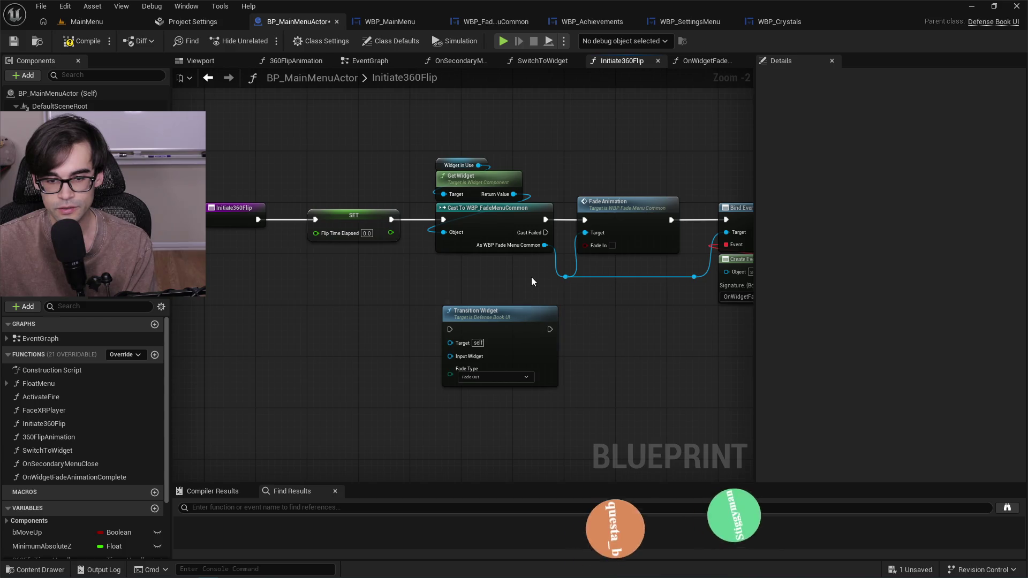
{"action": "left_click_drag", "start_coordinate": [518, 281], "coordinate": [480, 289]}
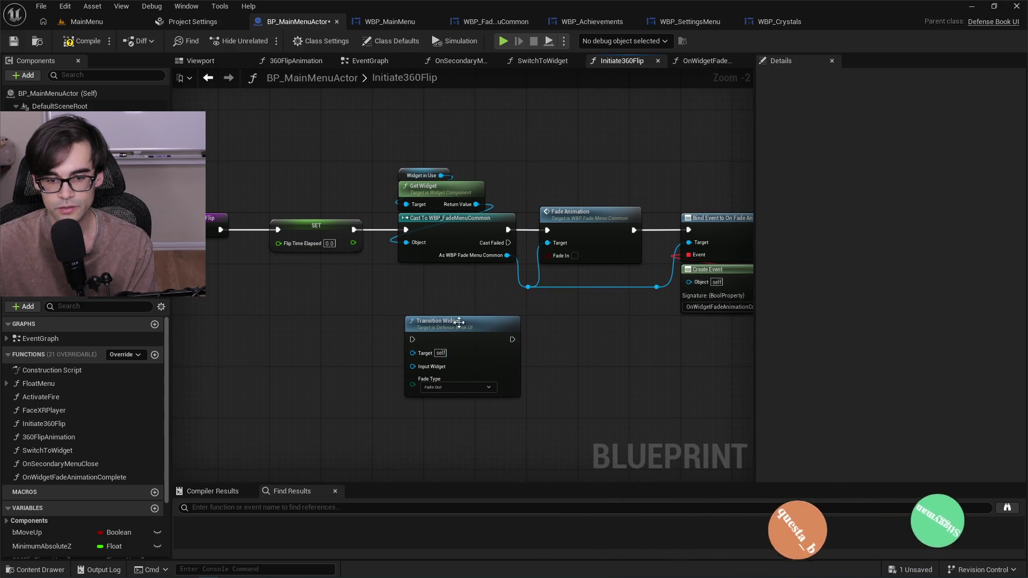
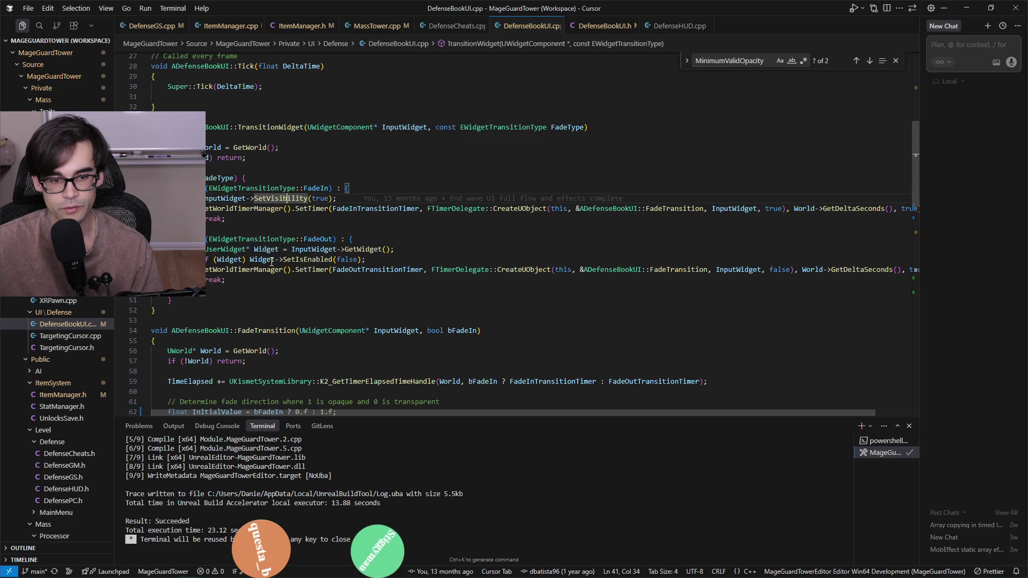
Read through TransitionWidget and FadeTransition in DefenseBookUI.cpp, then go back to Unreal's Initiate360Flip graph
{"action": "scroll", "coordinate": [339, 259], "scroll_direction": "down", "scroll_amount": 10}
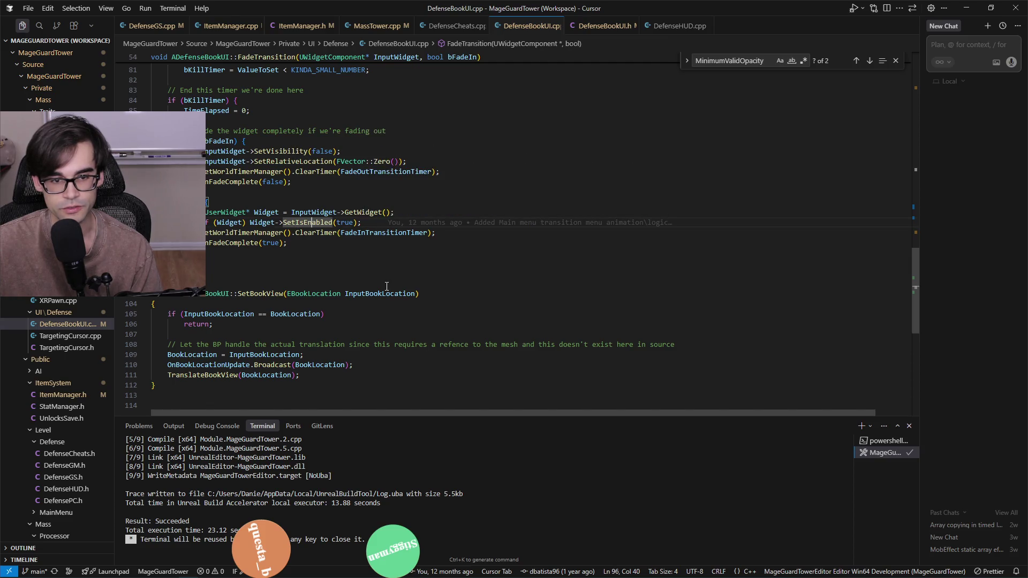
{"action": "scroll", "coordinate": [386, 286], "scroll_direction": "up", "scroll_amount": 10}
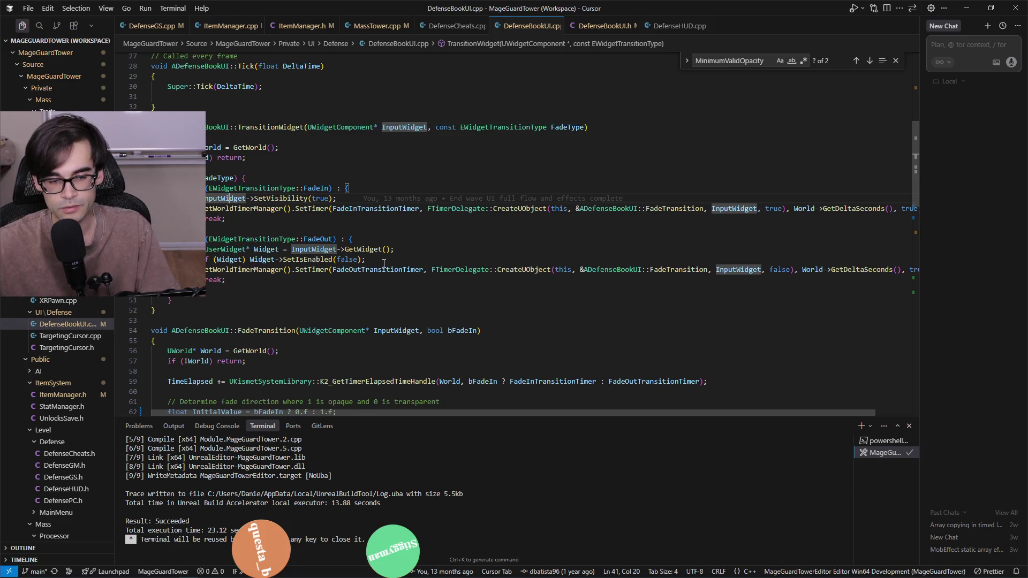
{"action": "key", "text": "alt+Tab"}
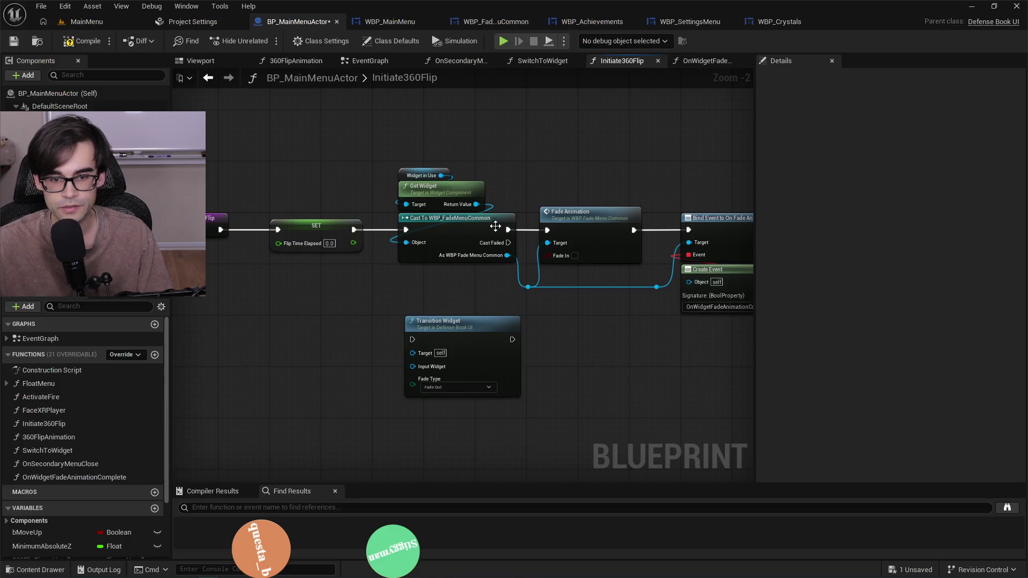
Marquee-select the flip nodes and move the bind-event nodes further right in Initiate360Flip
{"action": "scroll", "coordinate": [418, 163], "scroll_direction": "up", "scroll_amount": 1}
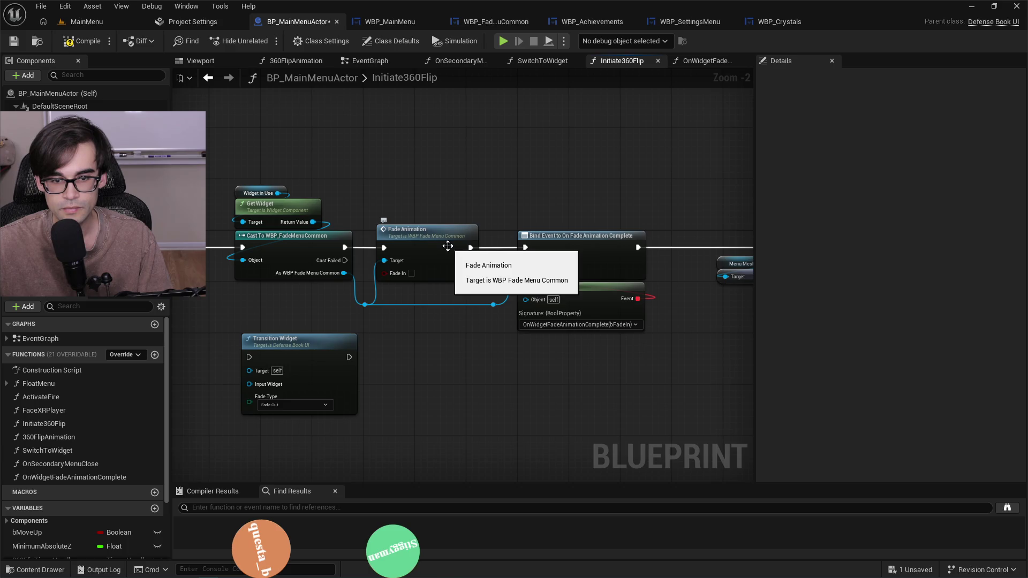
{"action": "scroll", "coordinate": [482, 235], "scroll_direction": "up", "scroll_amount": 1}
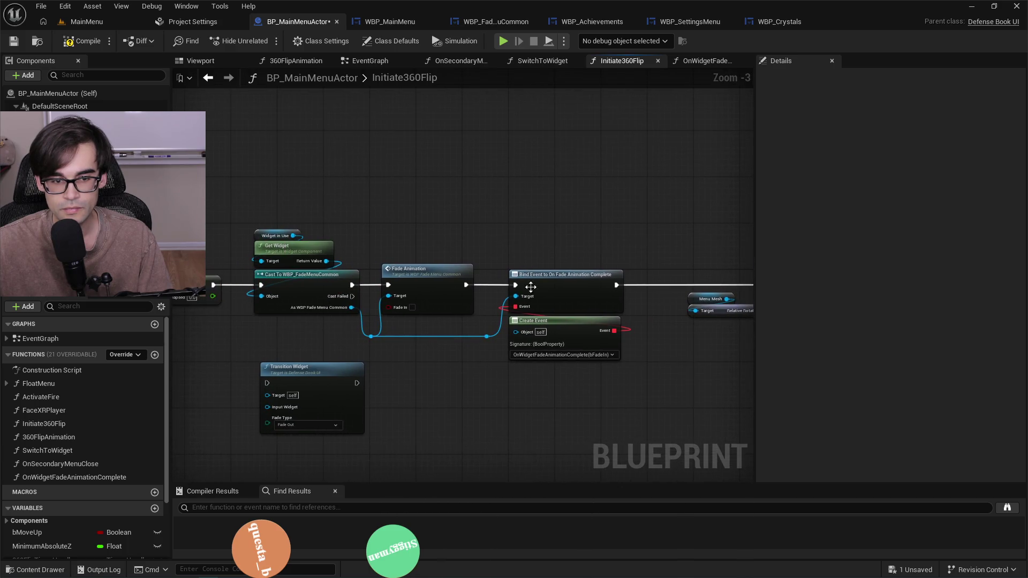
{"action": "scroll", "coordinate": [604, 250], "scroll_direction": "down", "scroll_amount": 1}
{"action": "scroll", "coordinate": [487, 257], "scroll_direction": "down", "scroll_amount": 2}
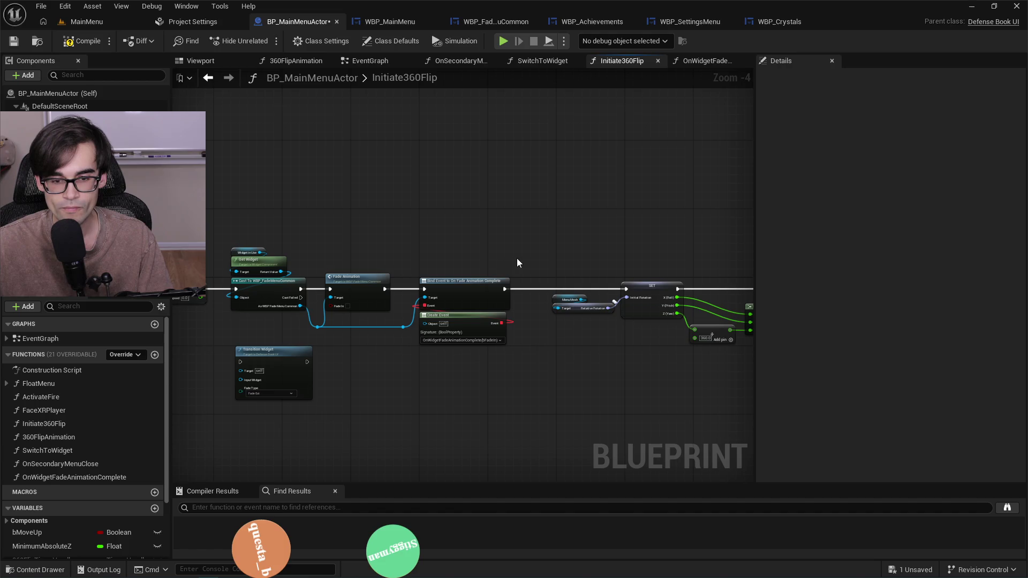
{"action": "scroll", "coordinate": [477, 288], "scroll_direction": "up", "scroll_amount": 2}
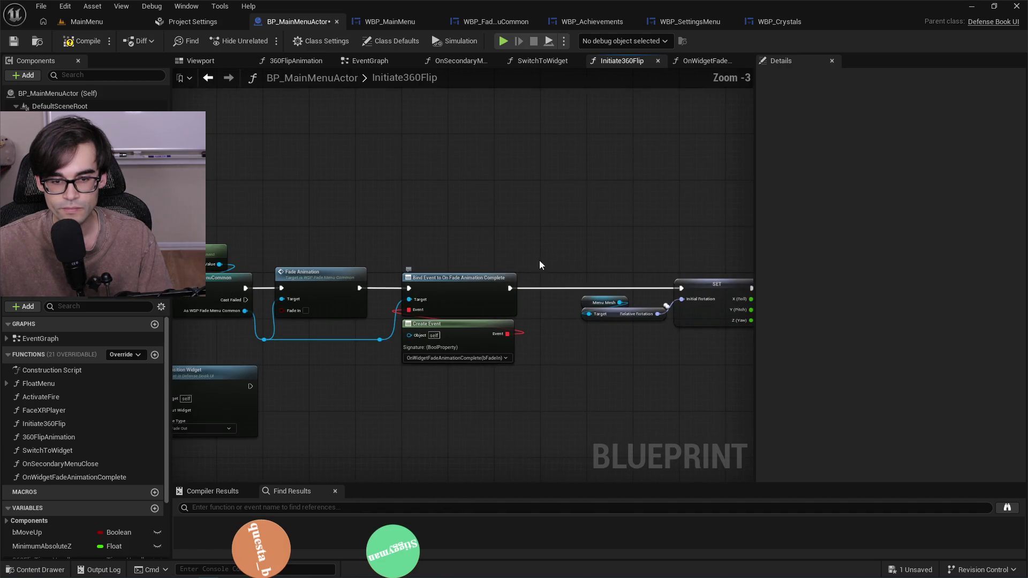
{"action": "scroll", "coordinate": [375, 262], "scroll_direction": "down", "scroll_amount": 1}
{"action": "scroll", "coordinate": [289, 257], "scroll_direction": "down", "scroll_amount": 4}
{"action": "left_click_drag", "start_coordinate": [307, 264], "coordinate": [531, 308]}
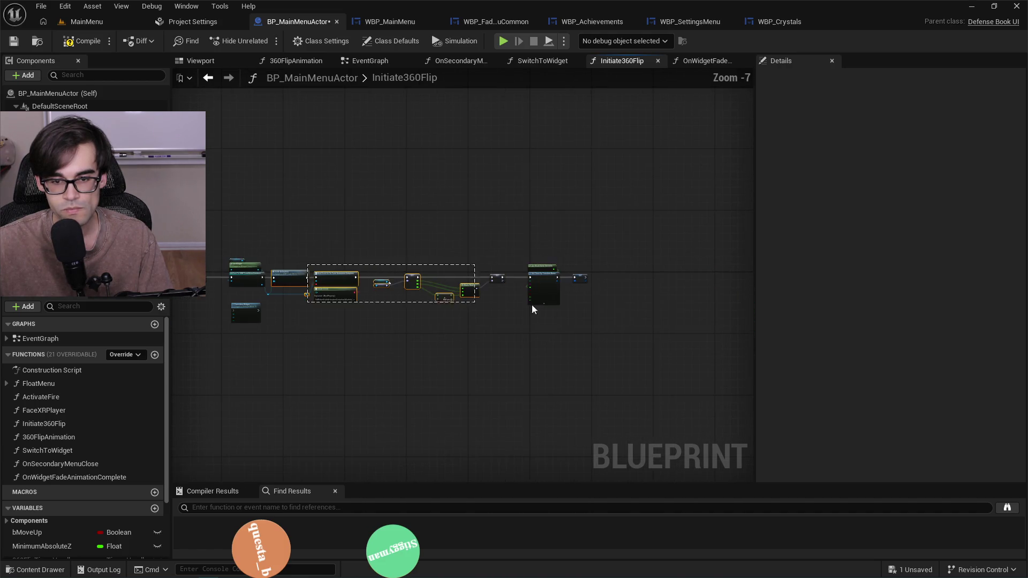
{"action": "left_click_drag", "start_coordinate": [615, 324], "coordinate": [615, 324]}
{"action": "scroll", "coordinate": [390, 288], "scroll_direction": "up", "scroll_amount": 7}
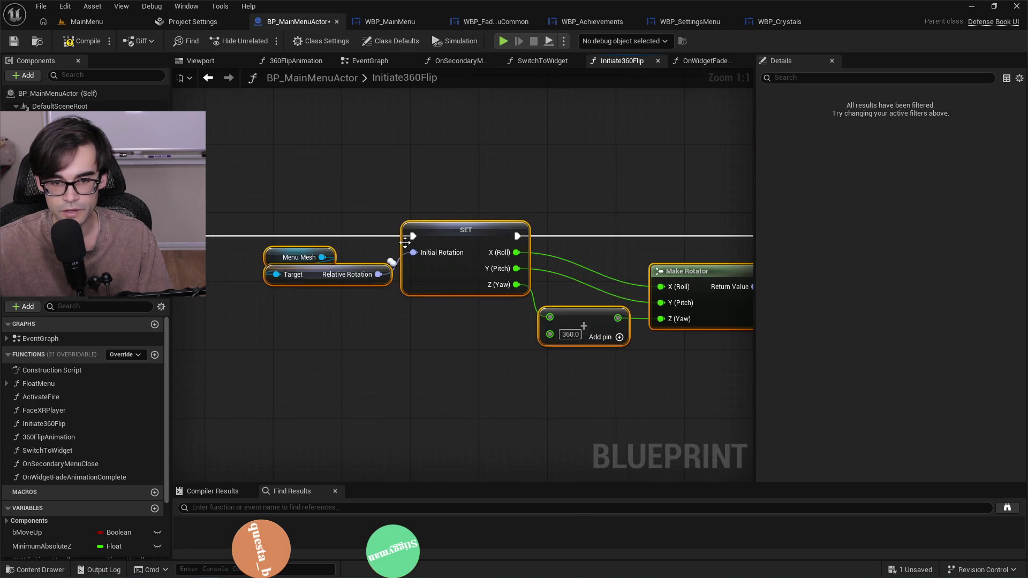
{"action": "left_click_drag", "start_coordinate": [481, 255], "coordinate": [670, 253]}
{"action": "left_click", "coordinate": [356, 237], "text": "ctrl"}
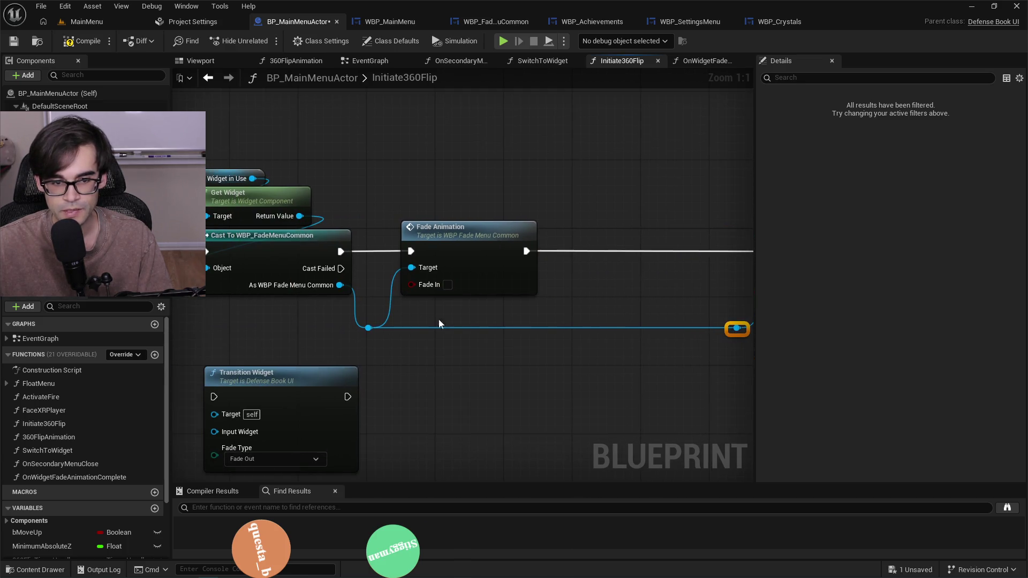
{"action": "left_click_drag", "start_coordinate": [636, 299], "coordinate": [715, 298]}
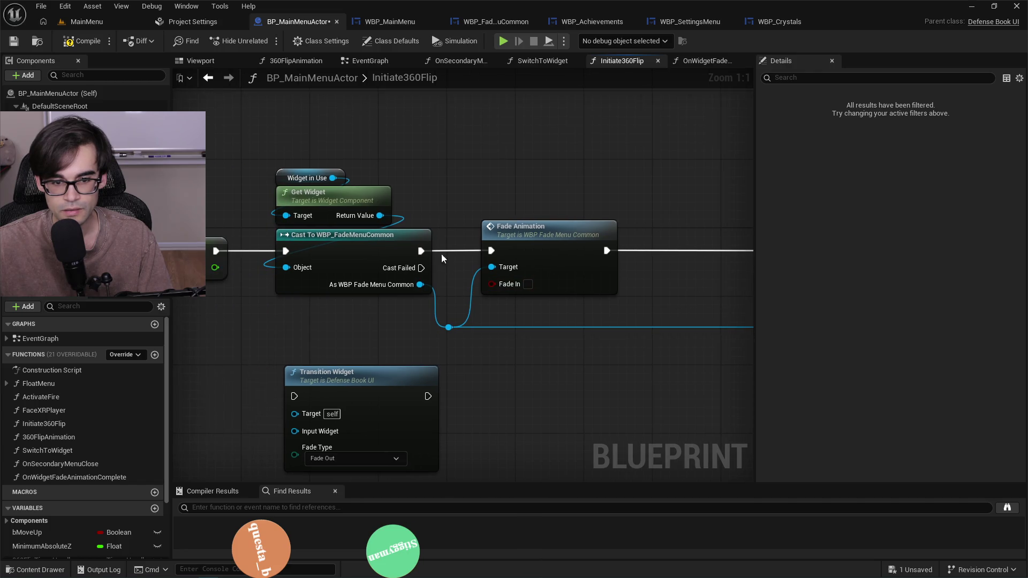
Search for a Set Is Enabled node from Widget in Use, then dismiss without adding it
{"action": "left_click_drag", "start_coordinate": [533, 187], "coordinate": [533, 186]}
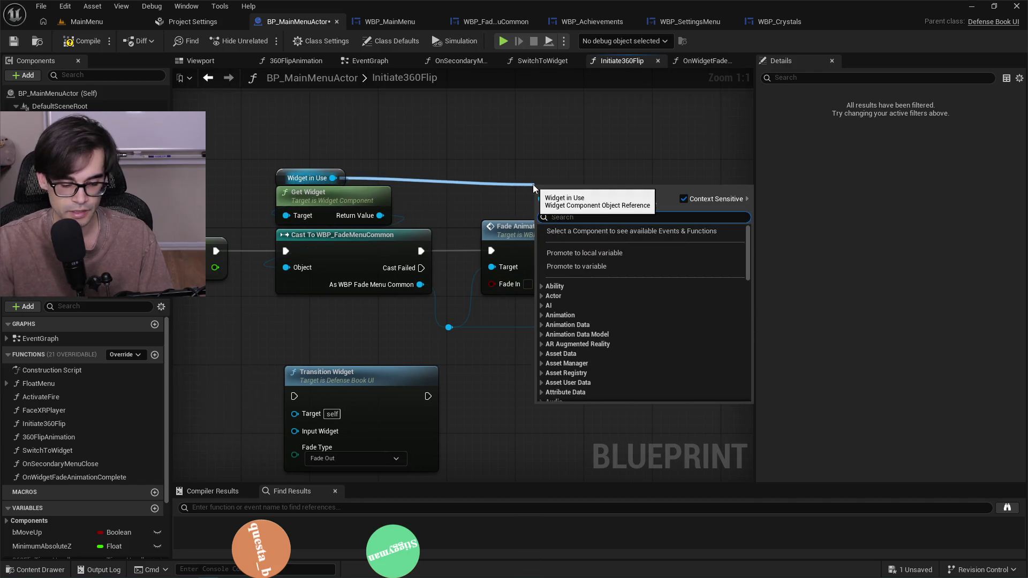
{"action": "type", "text": "set"}
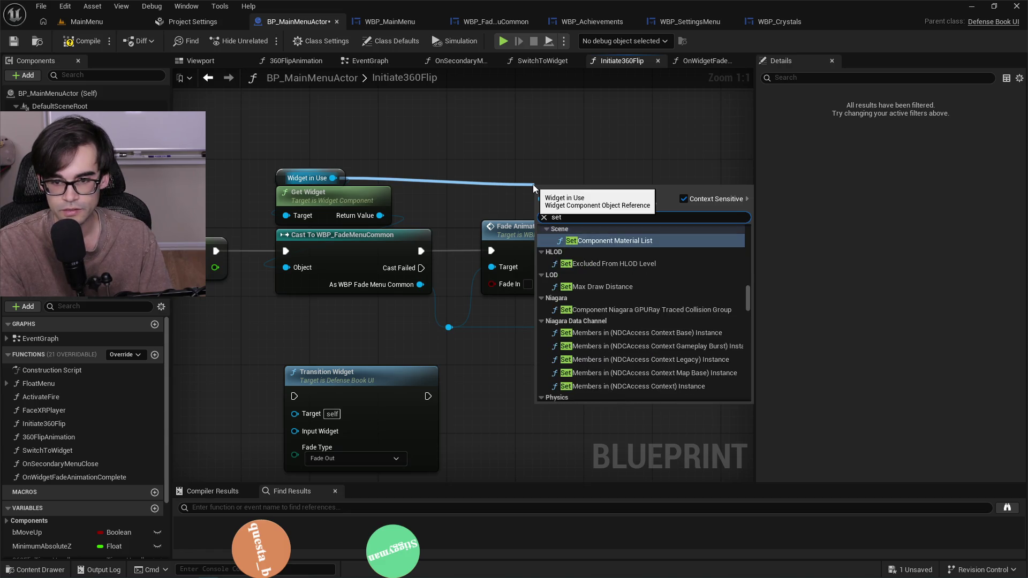
{"action": "type", "text": " enable"}
{"action": "key", "text": "BackSpace"}
{"action": "key", "text": "BackSpace"}
{"action": "key", "text": "BackSpace"}
{"action": "type", "text": "dis"}
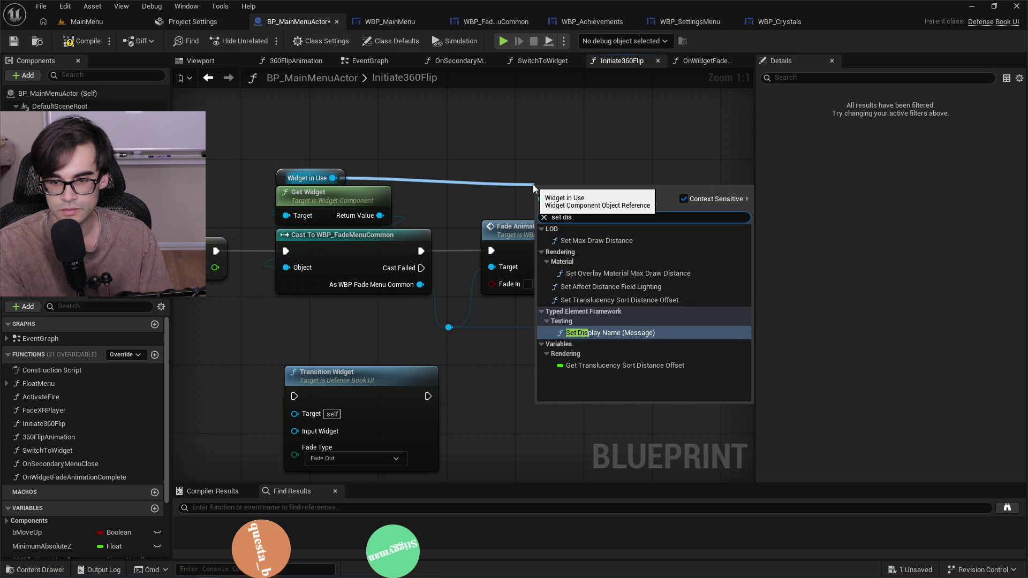
{"action": "key", "text": "alt+Tab"}
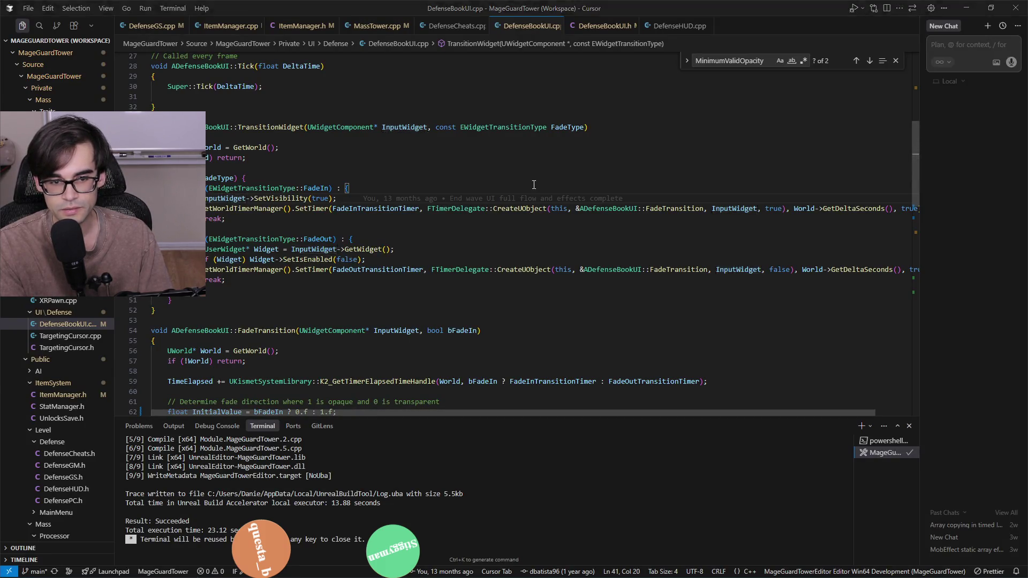
{"action": "key", "text": "alt+Tab"}
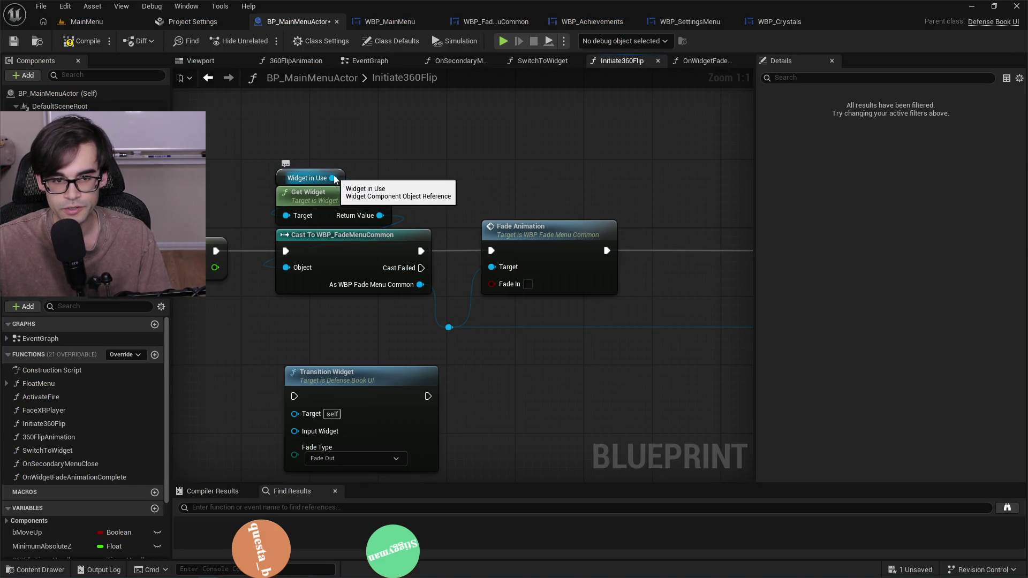
{"action": "left_click_drag", "start_coordinate": [333, 177], "coordinate": [418, 174]}
{"action": "type", "text": "set is enable"}
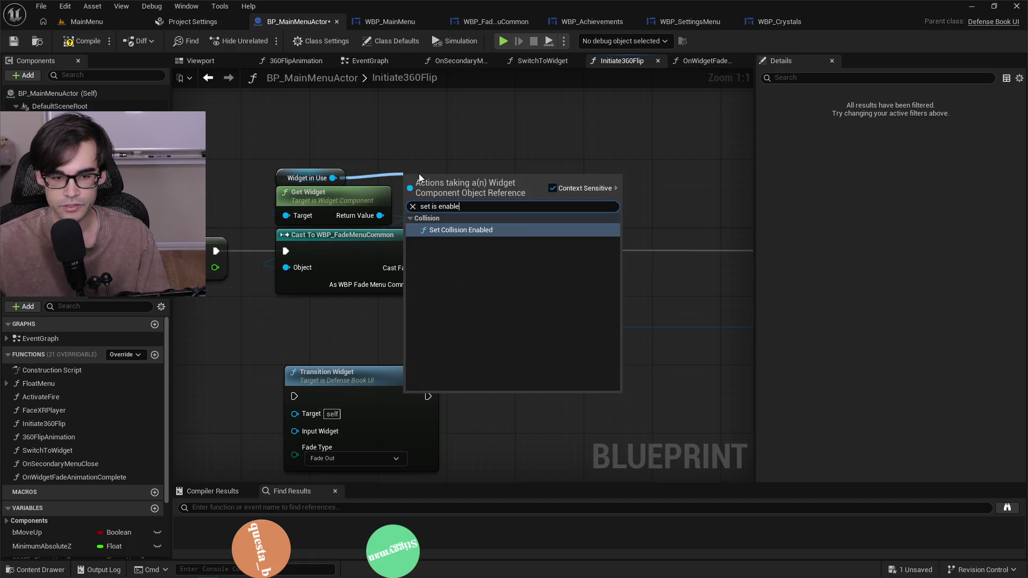
{"action": "left_click", "coordinate": [516, 156]}
Try Set Is Enabled off a widget-wire reroute, delete the reroute, then open Fade Animation
{"action": "left_click_drag", "start_coordinate": [703, 305], "coordinate": [507, 305]}
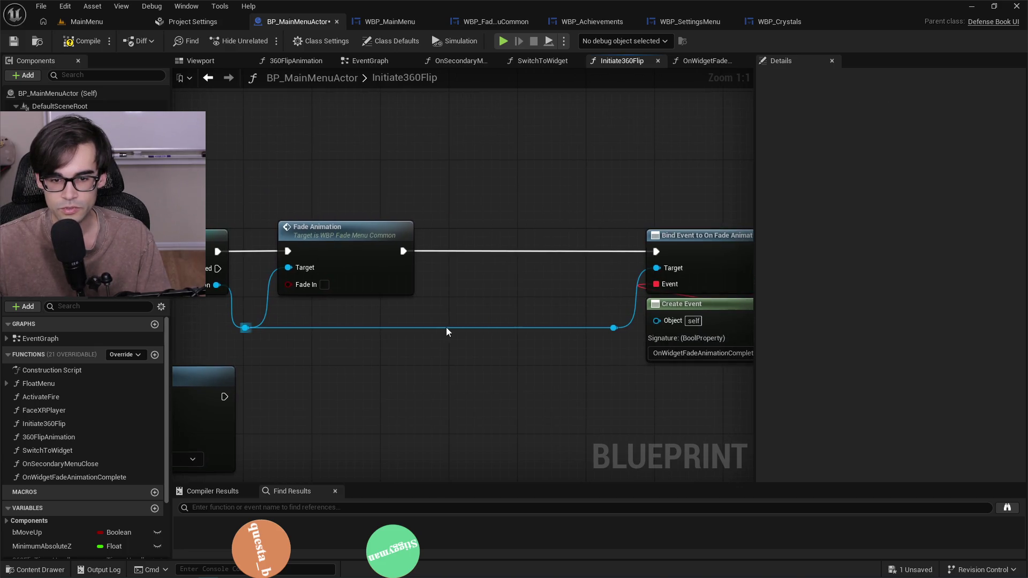
{"action": "double_click", "coordinate": [429, 327]}
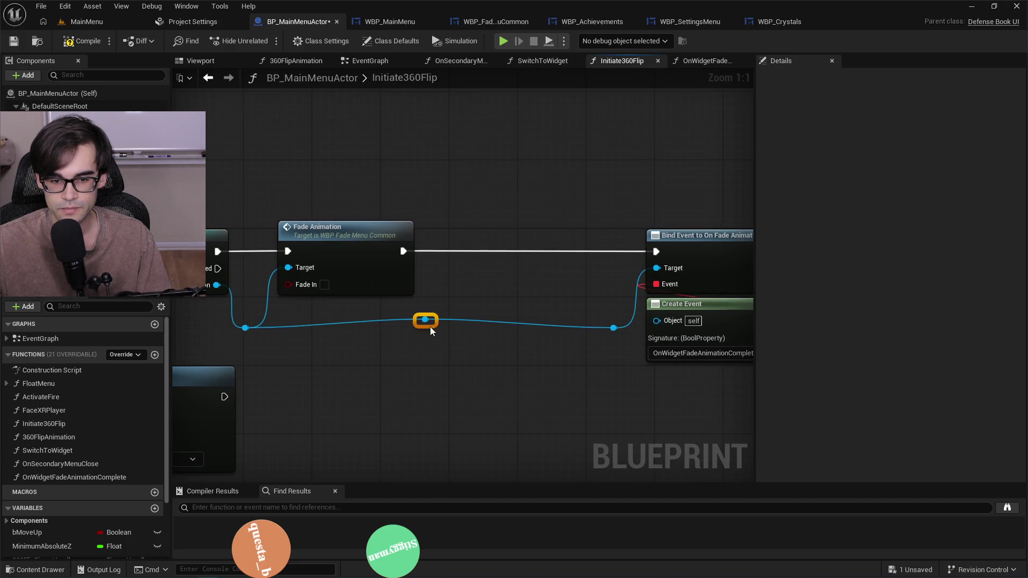
{"action": "left_click_drag", "start_coordinate": [428, 331], "coordinate": [462, 288]}
{"action": "type", "text": "set is enabl"}
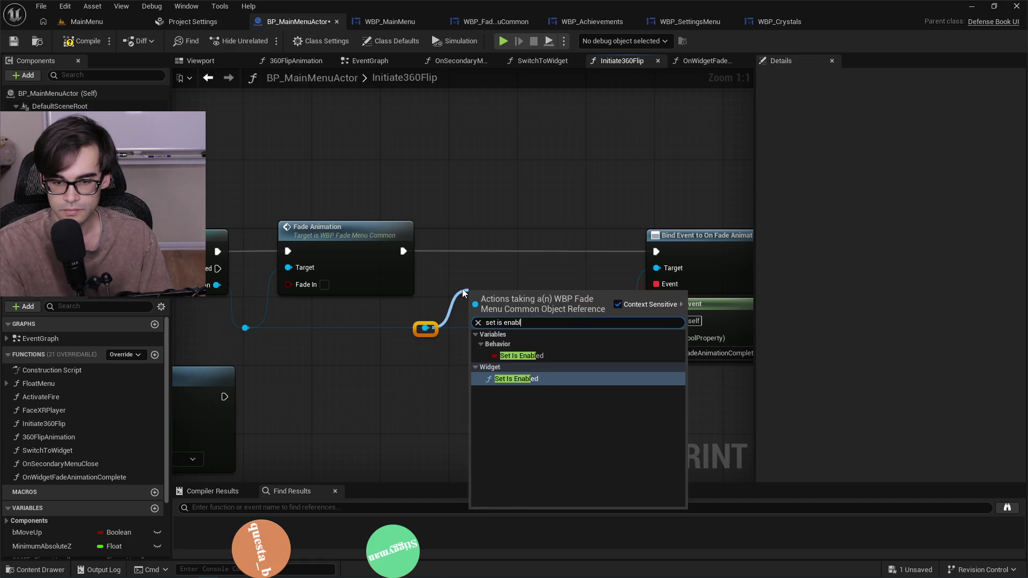
{"action": "left_click", "coordinate": [538, 271]}
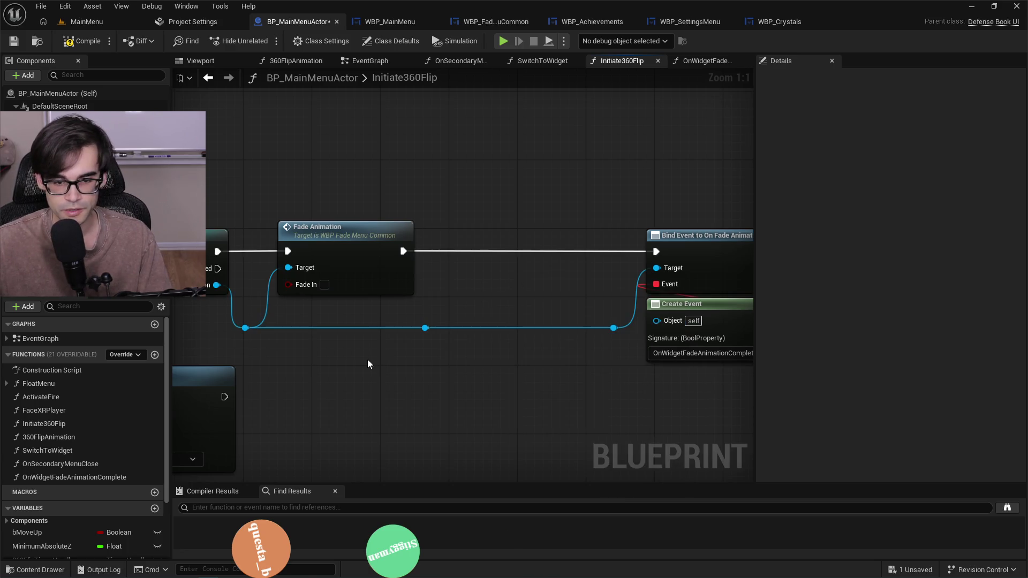
{"action": "key", "text": "Delete"}
{"action": "left_click_drag", "start_coordinate": [602, 330], "coordinate": [609, 328]}
{"action": "double_click", "coordinate": [345, 227]}
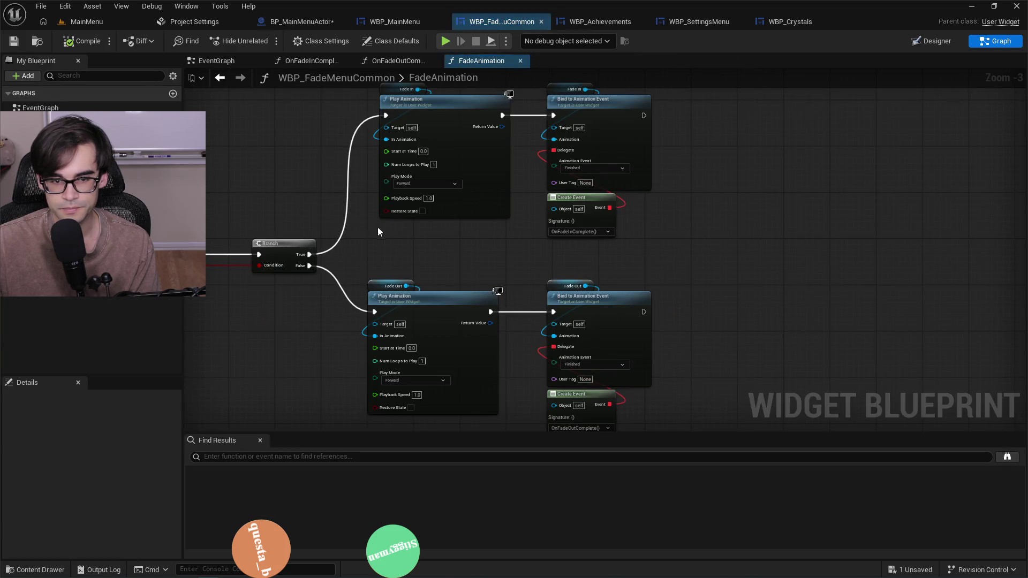
Add the widget Set Is Enabled node after the animation bind in FadeAnimation
{"action": "scroll", "coordinate": [378, 231], "scroll_direction": "up", "scroll_amount": 2}
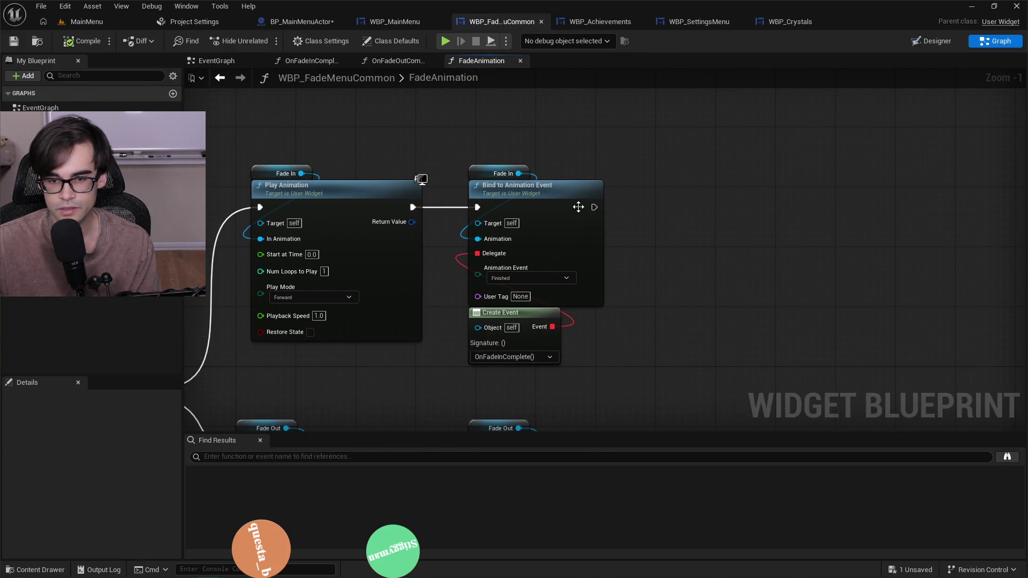
{"action": "right_click", "coordinate": [657, 204]}
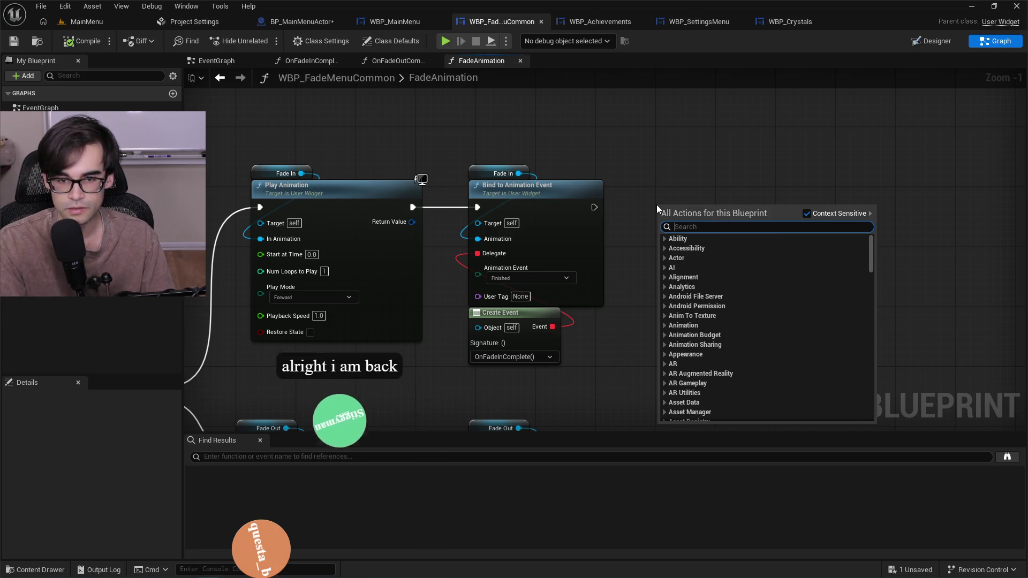
{"action": "type", "text": "set is ena"}
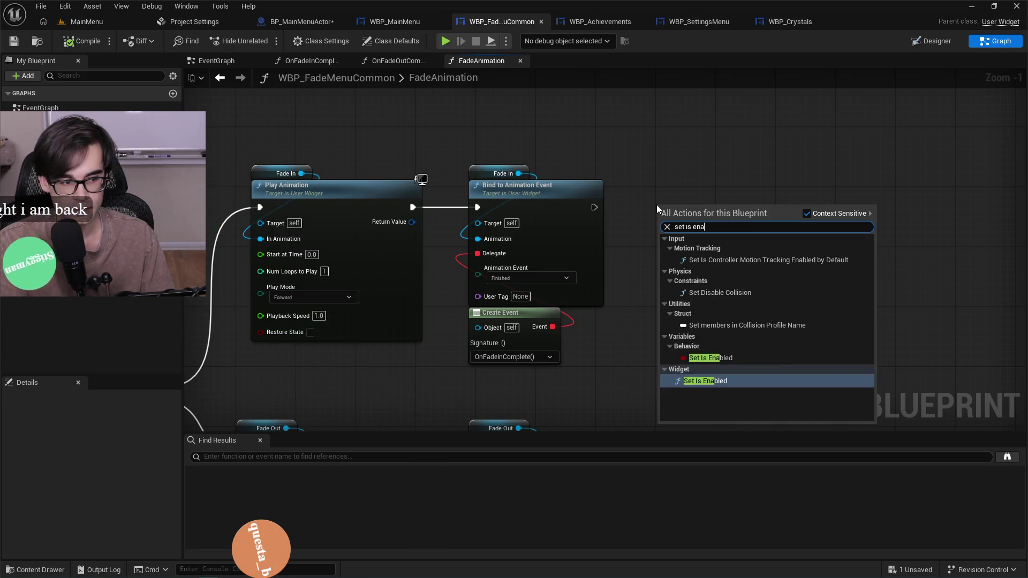
{"action": "type", "text": "bled"}
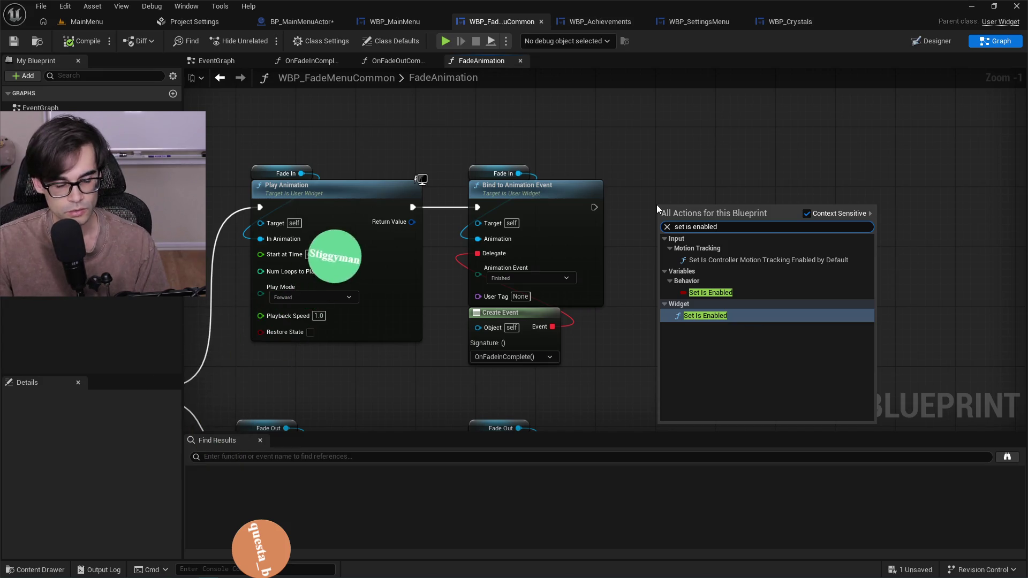
{"action": "key", "text": "Up"}
{"action": "key", "text": "Down"}
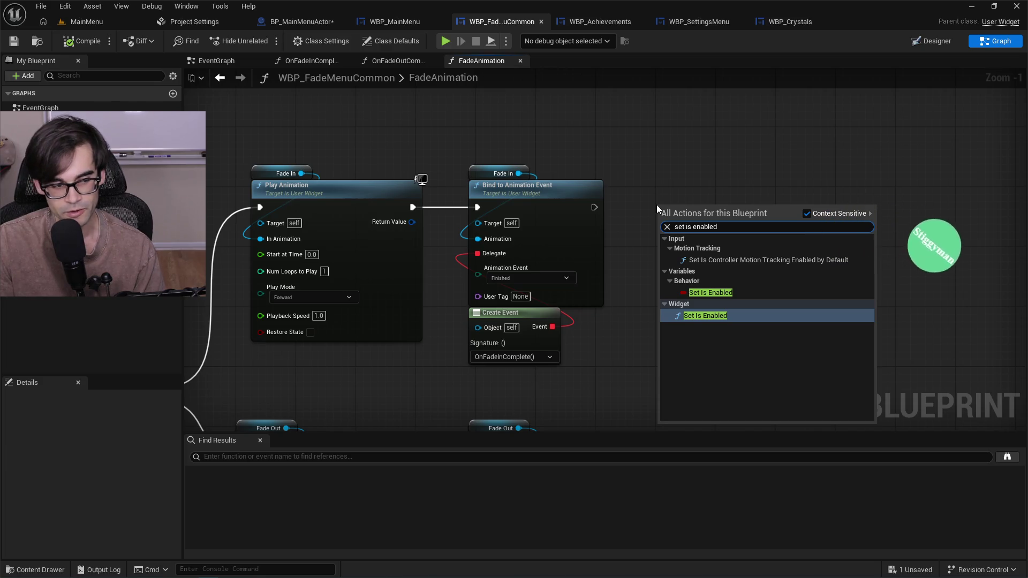
{"action": "key", "text": "Up"}
{"action": "key", "text": "Down"}
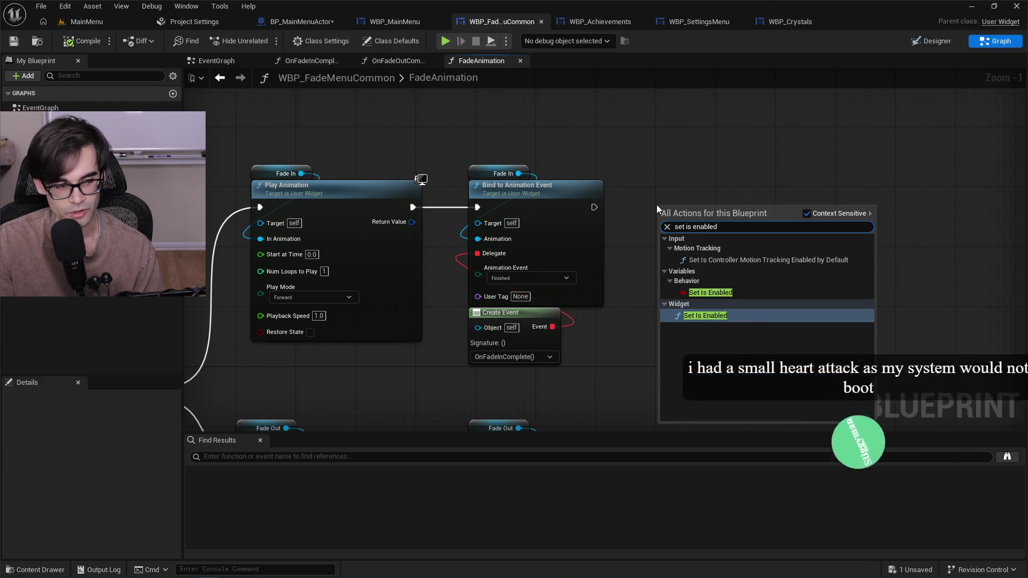
{"action": "key", "text": "Up"}
{"action": "key", "text": "Down"}
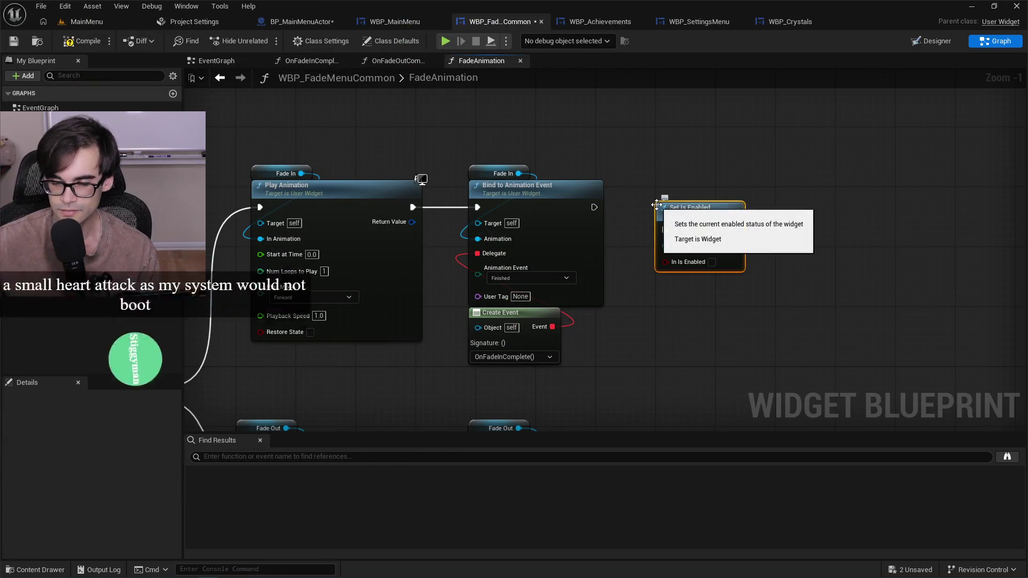
{"action": "mouse_move", "coordinate": [594, 208]}
{"action": "left_mouse_down"}
{"action": "mouse_move", "coordinate": [673, 230]}
{"action": "mouse_move", "coordinate": [704, 190]}
{"action": "left_mouse_up"}
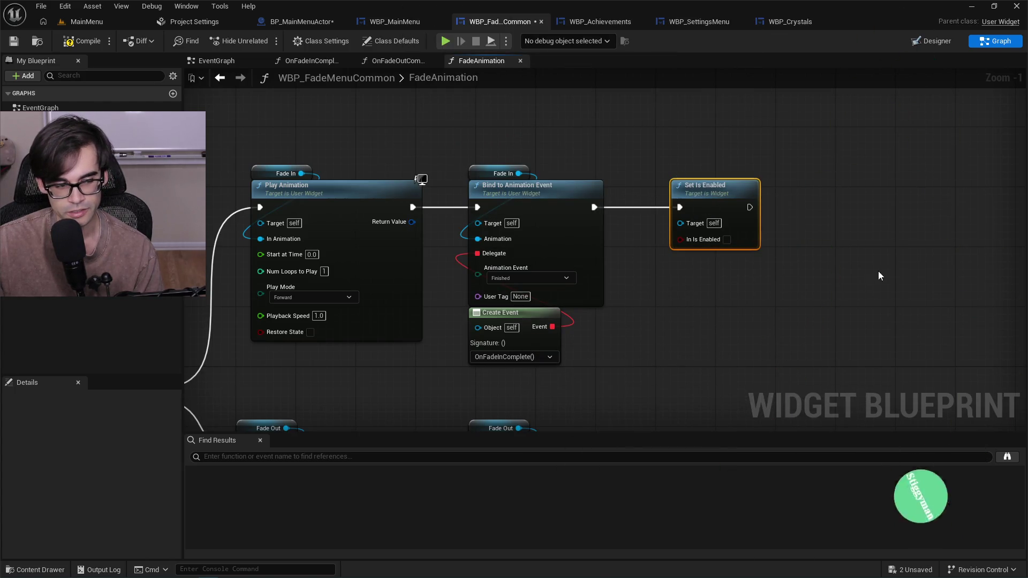
{"action": "left_click_drag", "start_coordinate": [695, 192], "coordinate": [680, 189]}
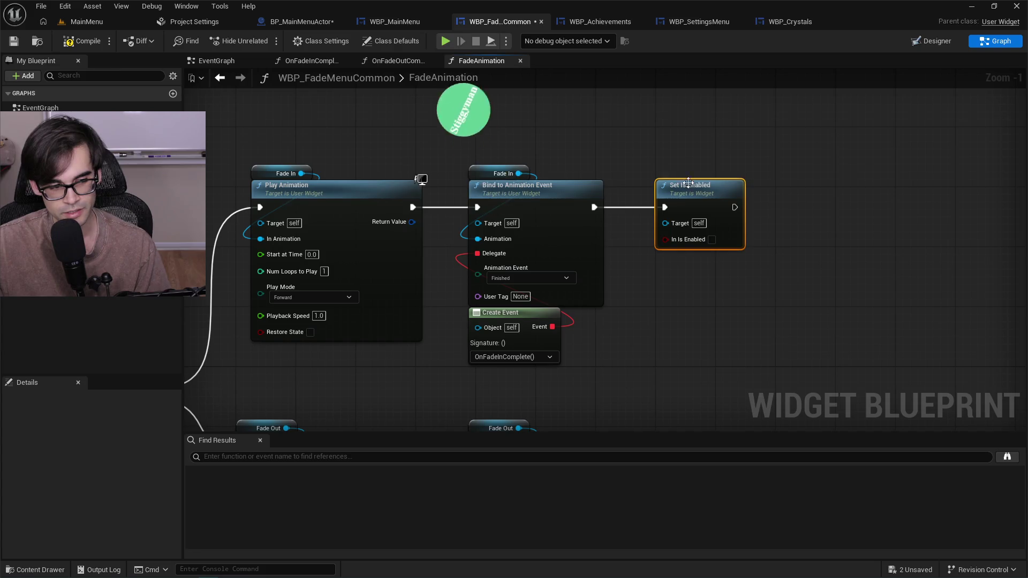
Paste a Set Is Enabled beside the Fade Out bind and wire its execution in
{"action": "key", "text": "ctrl+v"}
{"action": "left_click_drag", "start_coordinate": [717, 260], "coordinate": [763, 269]}
{"action": "left_click_drag", "start_coordinate": [607, 282], "coordinate": [710, 282]}
{"action": "mouse_move", "coordinate": [721, 241]}
{"action": "left_mouse_down"}
{"action": "mouse_move", "coordinate": [769, 193]}
{"action": "mouse_move", "coordinate": [723, 274]}
{"action": "left_mouse_up"}
{"action": "scroll", "coordinate": [766, 205], "scroll_direction": "down", "scroll_amount": 2}
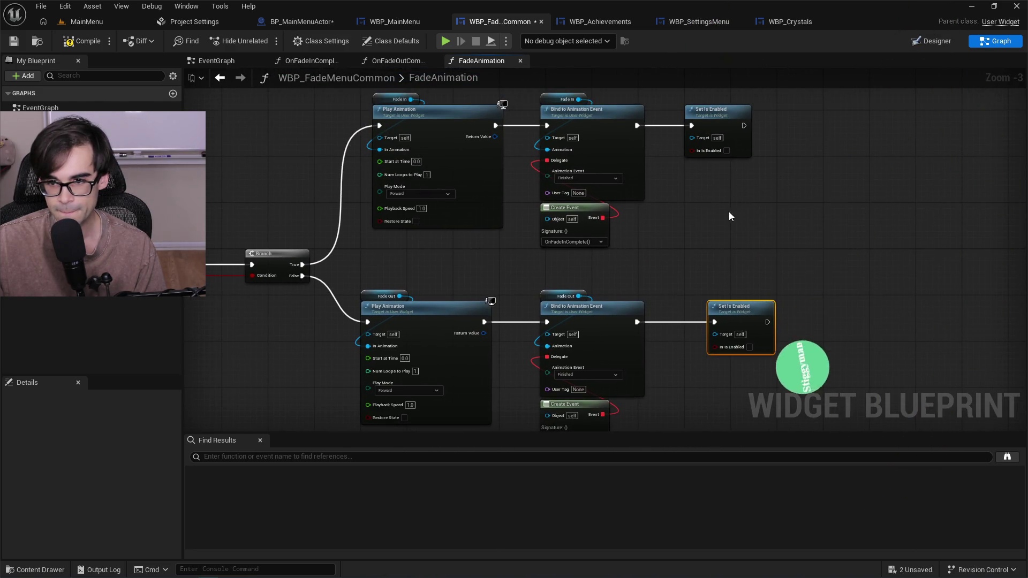
{"action": "mouse_move", "coordinate": [663, 224]}
{"action": "left_mouse_down"}
{"action": "mouse_move", "coordinate": [669, 283]}
{"action": "mouse_move", "coordinate": [686, 262]}
{"action": "left_mouse_up"}
{"action": "scroll", "coordinate": [685, 267], "scroll_direction": "up", "scroll_amount": 1}
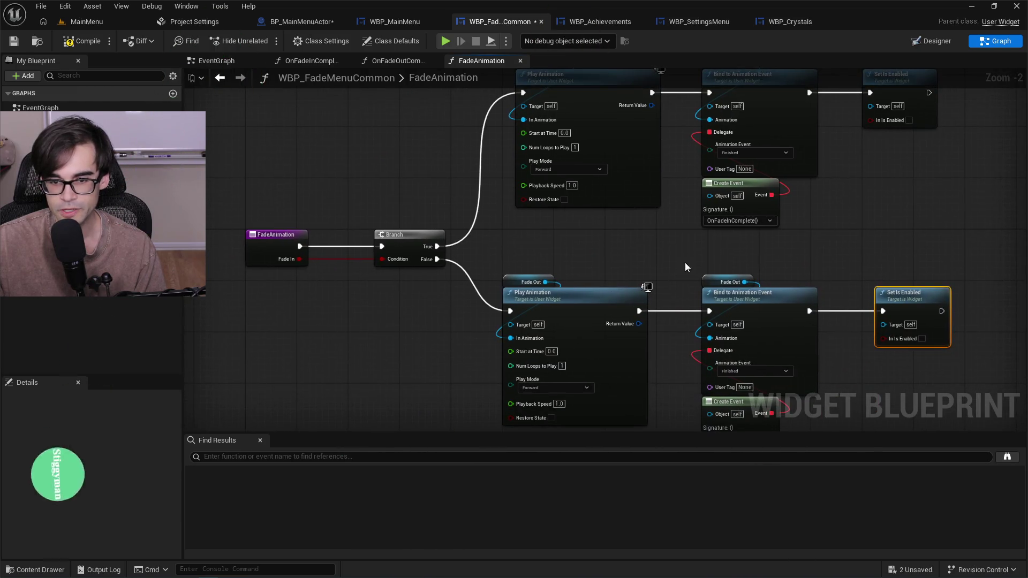
{"action": "left_click_drag", "start_coordinate": [791, 292], "coordinate": [777, 292]}
Delete the Set Is Enabled from the Fade In path and review the branch layout
{"action": "mouse_move", "coordinate": [757, 238]}
{"action": "left_mouse_down"}
{"action": "mouse_move", "coordinate": [738, 265]}
{"action": "mouse_move", "coordinate": [770, 136]}
{"action": "left_mouse_up"}
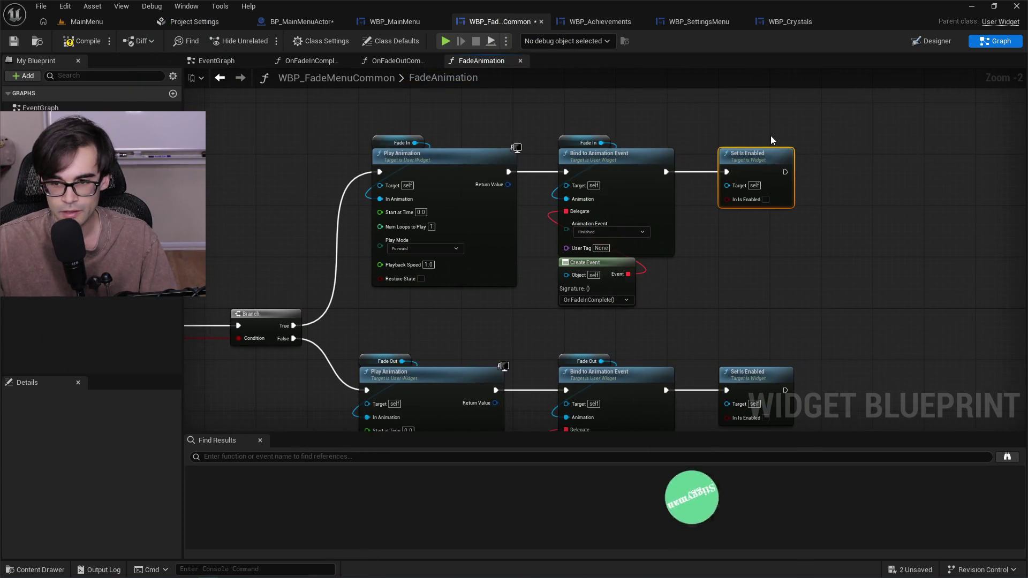
{"action": "key", "text": "Delete"}
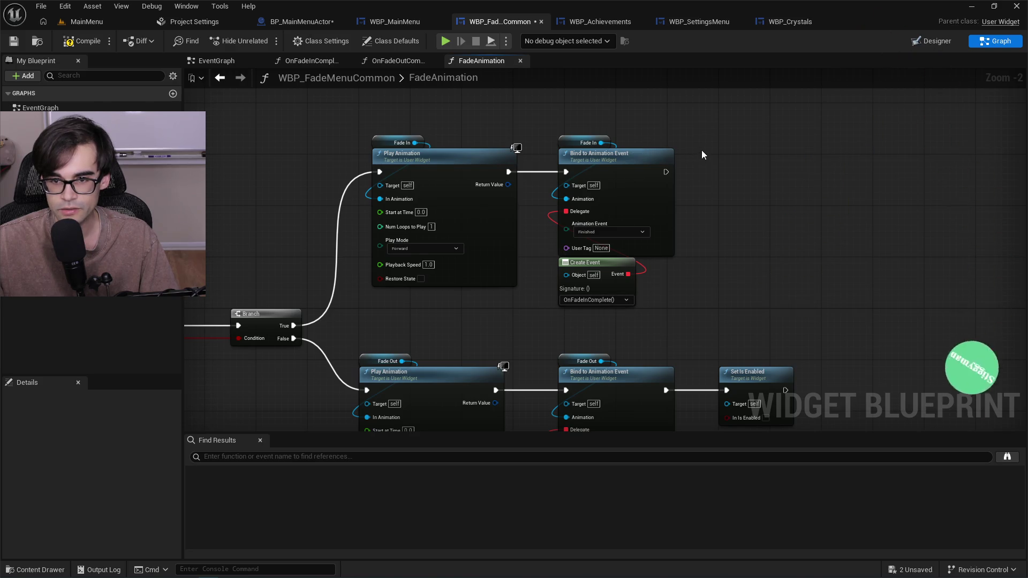
{"action": "left_click_drag", "start_coordinate": [703, 152], "coordinate": [749, 109]}
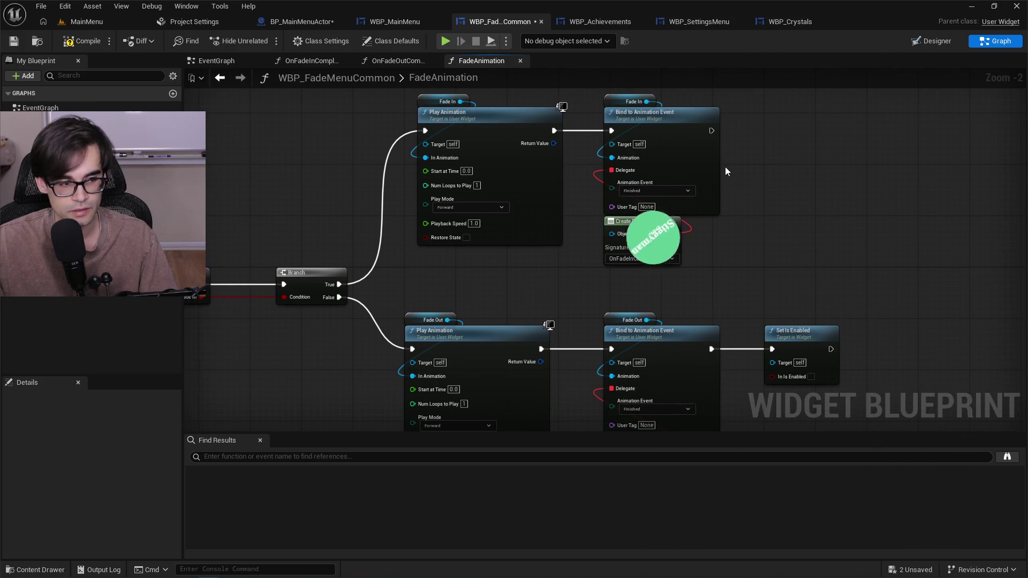
{"action": "left_click_drag", "start_coordinate": [755, 176], "coordinate": [757, 198]}
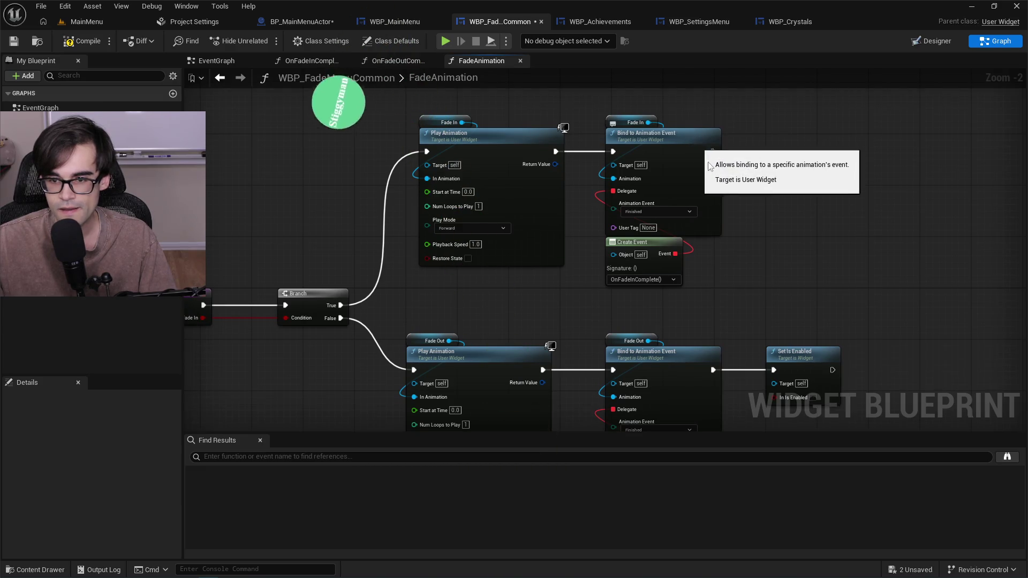
{"action": "mouse_move", "coordinate": [811, 197]}
{"action": "left_mouse_down"}
{"action": "mouse_move", "coordinate": [888, 211]}
{"action": "mouse_move", "coordinate": [837, 240]}
{"action": "left_mouse_up"}
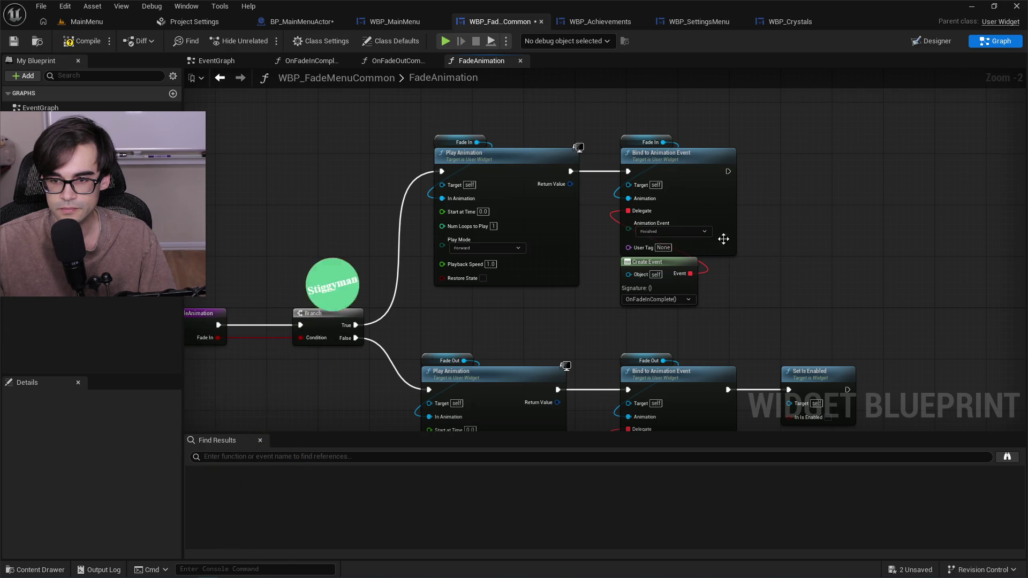
{"action": "left_click_drag", "start_coordinate": [697, 177], "coordinate": [767, 165]}
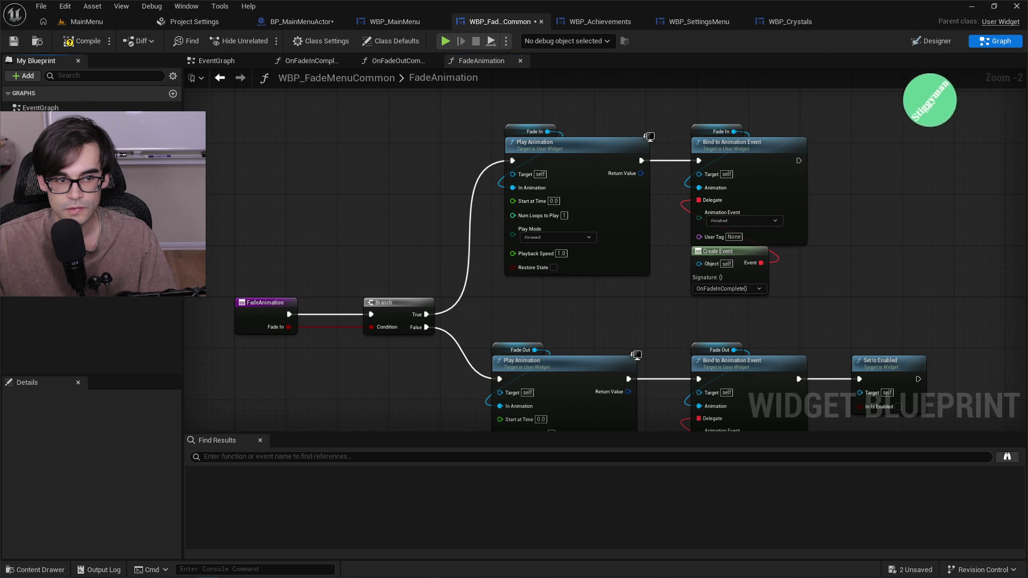
In OnFadeInComplete, paste Set Is Enabled with In Is Enabled checked after the completion call
{"action": "left_click", "coordinate": [312, 61]}
{"action": "key", "text": "ctrl+v"}
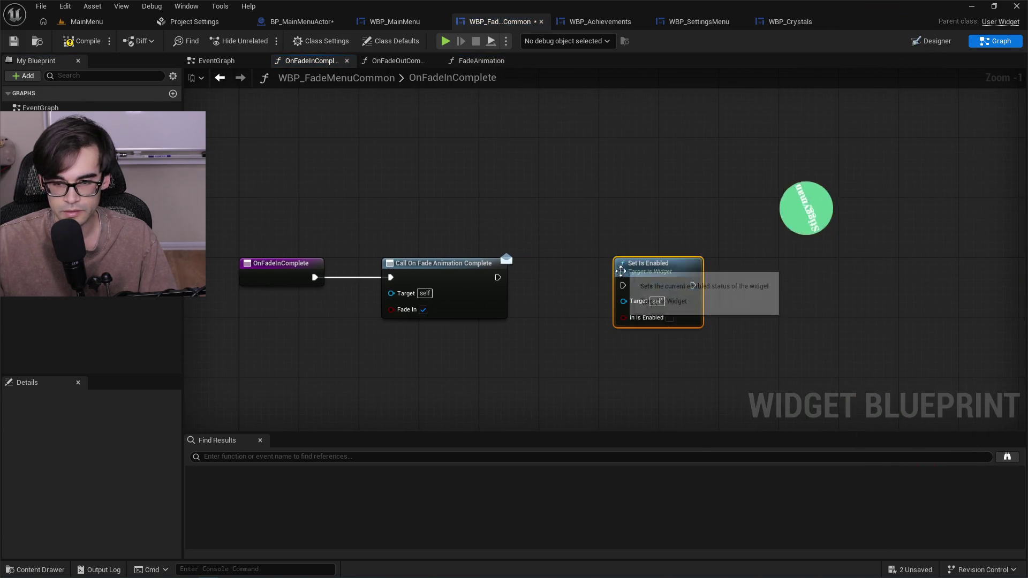
{"action": "left_click", "coordinate": [670, 318]}
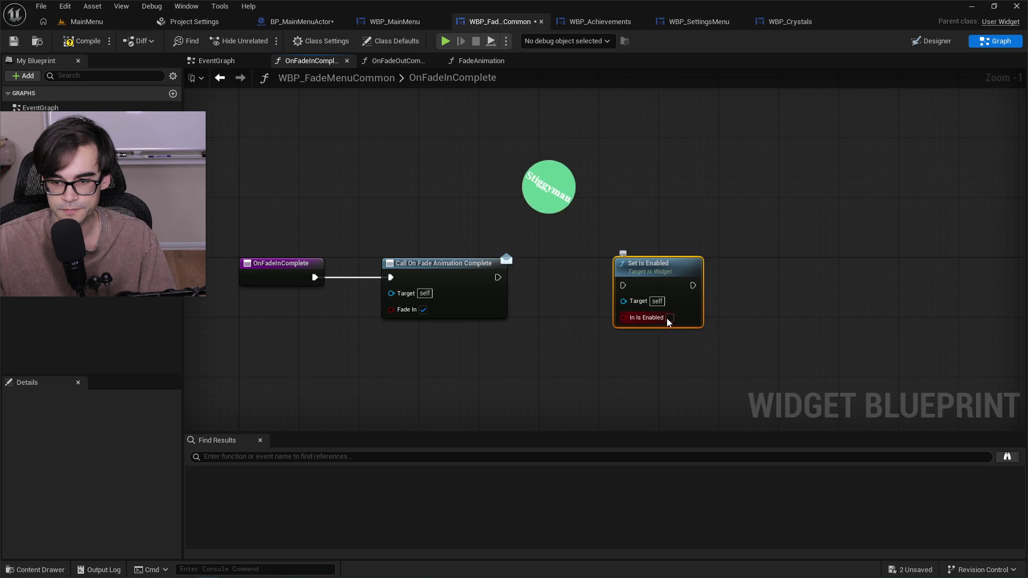
{"action": "mouse_move", "coordinate": [498, 277]}
{"action": "left_mouse_down"}
{"action": "mouse_move", "coordinate": [589, 291]}
{"action": "mouse_move", "coordinate": [624, 286]}
{"action": "mouse_move", "coordinate": [572, 268]}
{"action": "left_mouse_up"}
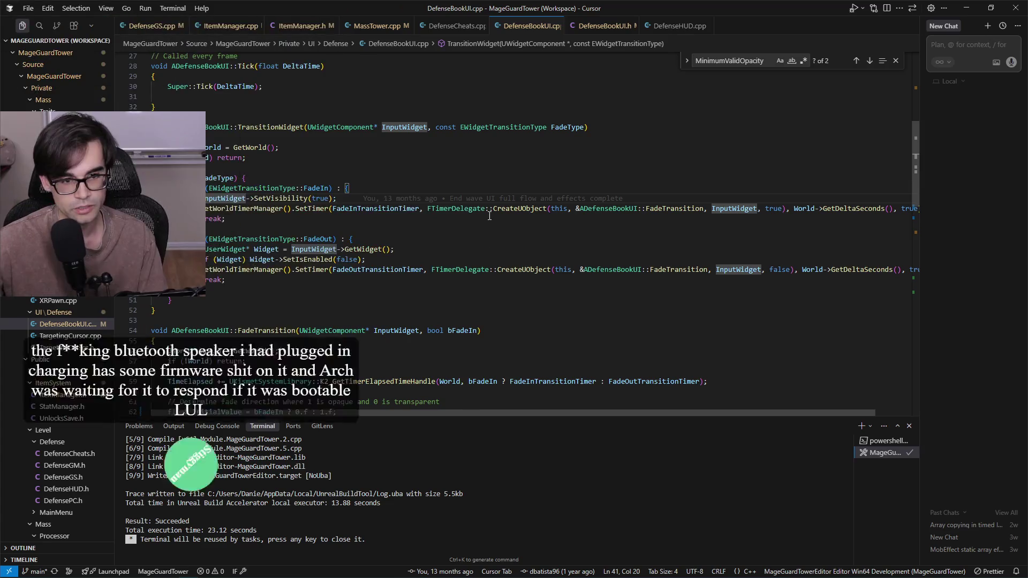
Scroll to FadeTransition's re-enable code in DefenseBookUI.cpp, then return to Unreal
{"action": "scroll", "coordinate": [488, 215], "scroll_direction": "down", "scroll_amount": 10}
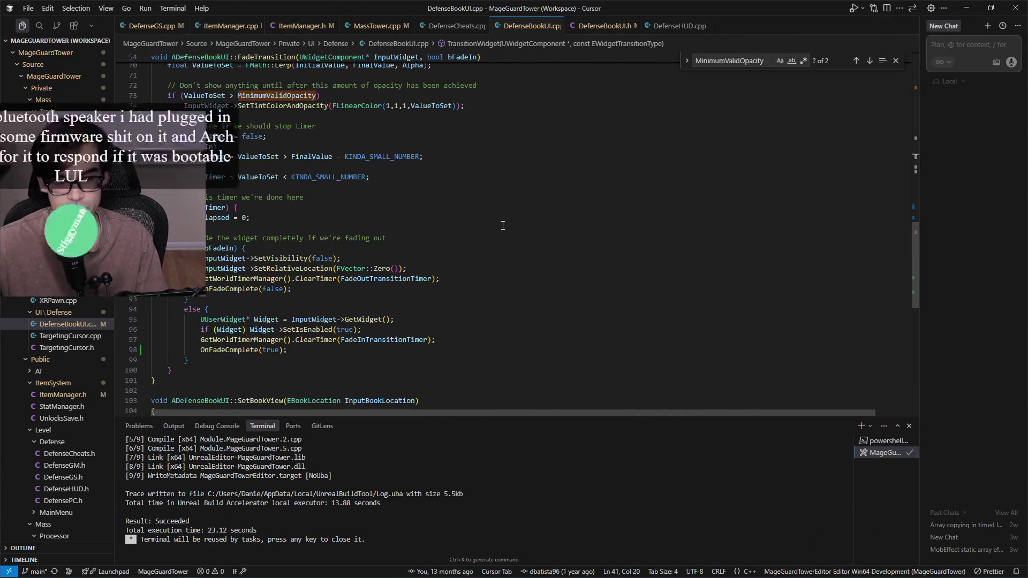
{"action": "key", "text": "alt+Tab"}
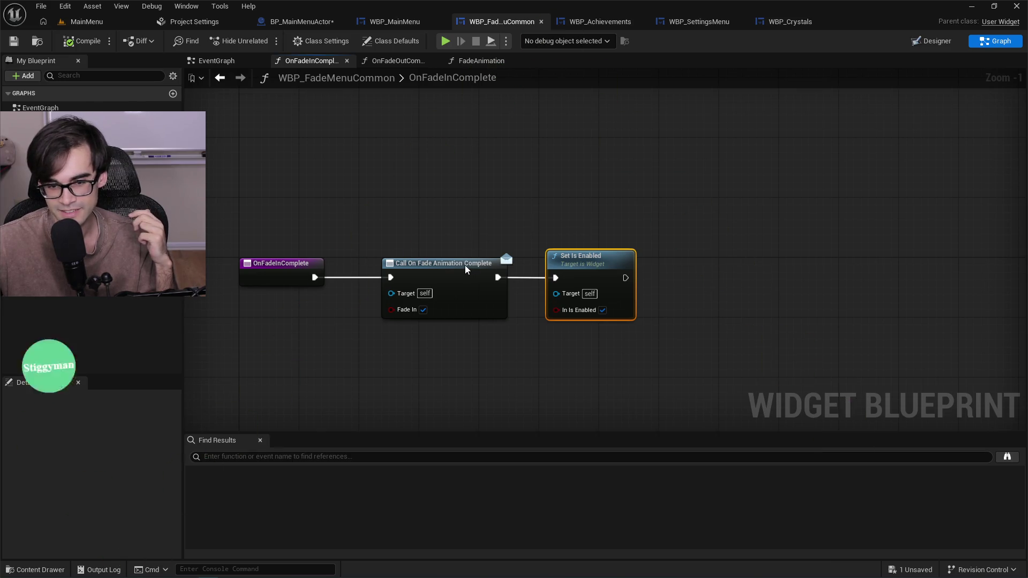
Nudge Call On Fade Animation Complete slightly left and save WBP_FadeMenuCommon
{"action": "left_click_drag", "start_coordinate": [465, 265], "coordinate": [460, 267]}
{"action": "left_click", "coordinate": [431, 239]}
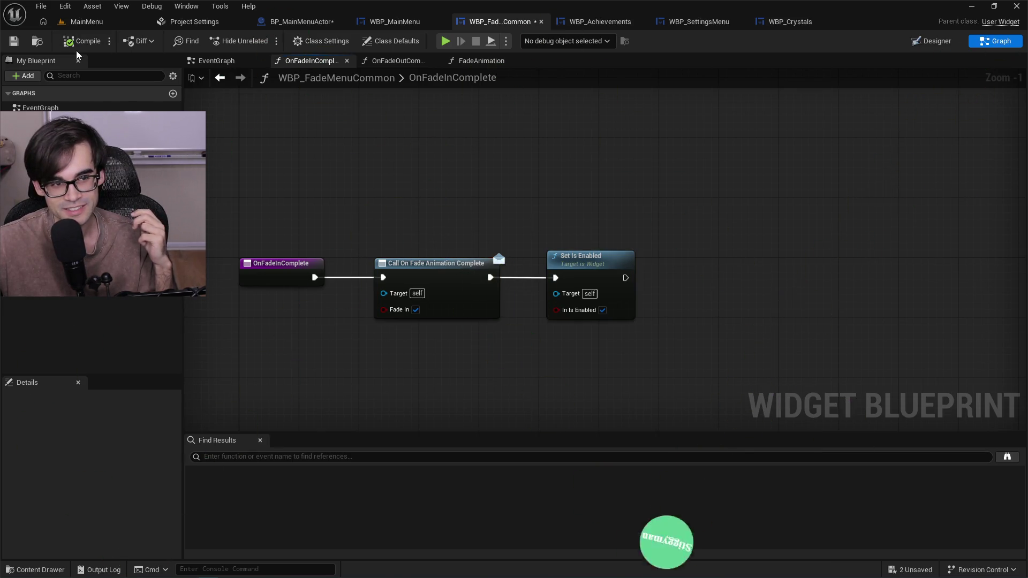
{"action": "left_click", "coordinate": [20, 42]}
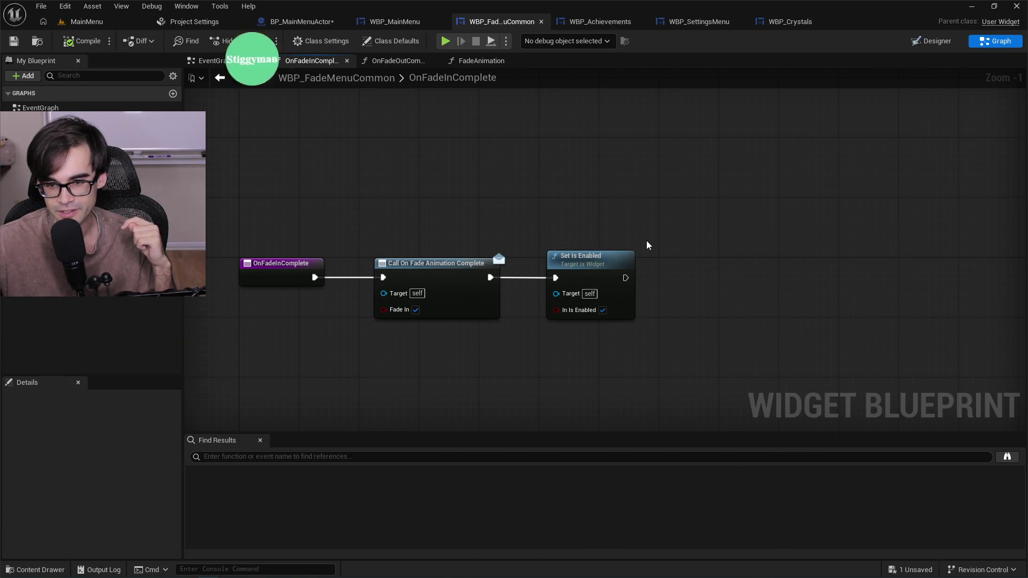
Select and deselect the OnFadeInComplete nodes, pan the graph, and switch to WBP_Achievements
{"action": "mouse_move", "coordinate": [459, 281]}
{"action": "left_mouse_down"}
{"action": "mouse_move", "coordinate": [261, 314]}
{"action": "mouse_move", "coordinate": [229, 326]}
{"action": "mouse_move", "coordinate": [236, 339]}
{"action": "mouse_move", "coordinate": [231, 332]}
{"action": "mouse_move", "coordinate": [236, 322]}
{"action": "mouse_move", "coordinate": [644, 248]}
{"action": "mouse_move", "coordinate": [509, 292]}
{"action": "mouse_move", "coordinate": [235, 323]}
{"action": "left_mouse_up"}
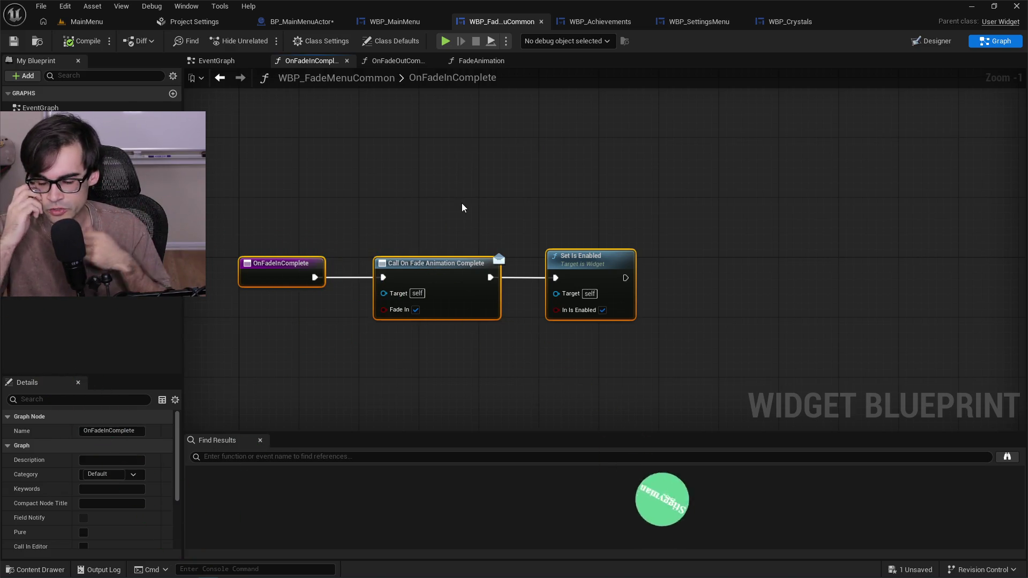
{"action": "left_click", "coordinate": [578, 208]}
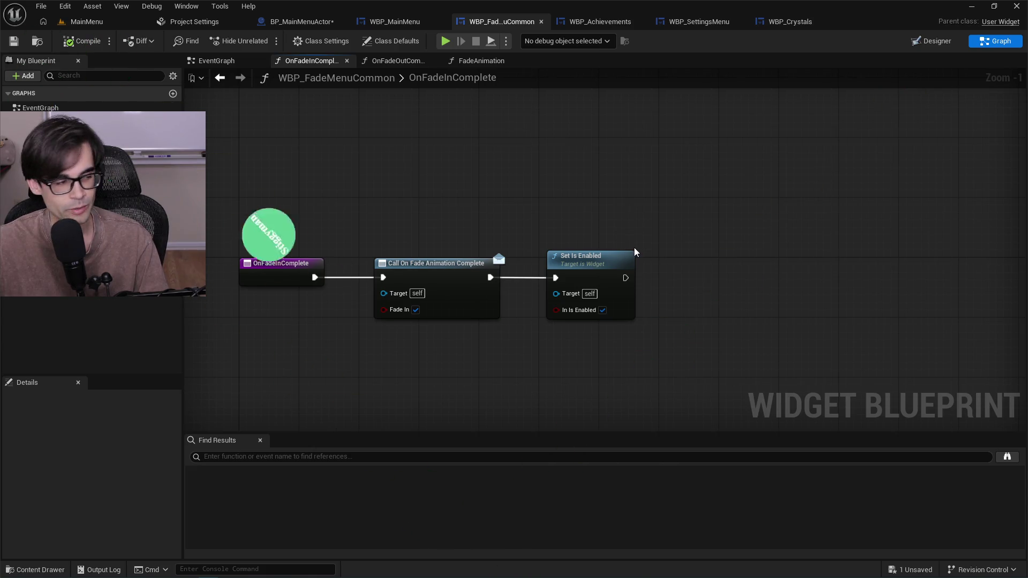
{"action": "right_click", "coordinate": [438, 356]}
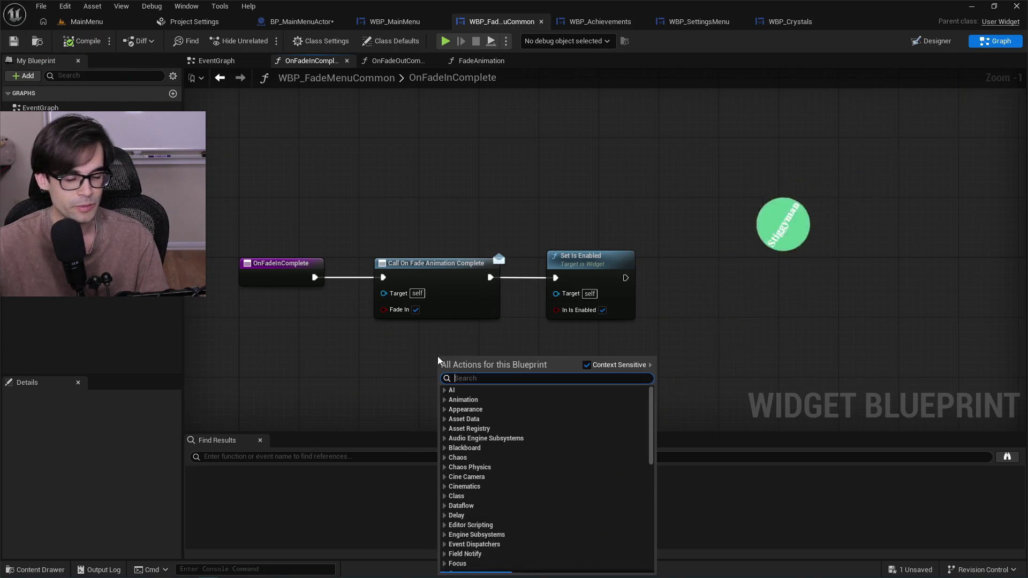
{"action": "left_click", "coordinate": [706, 193]}
{"action": "mouse_move", "coordinate": [447, 576]}
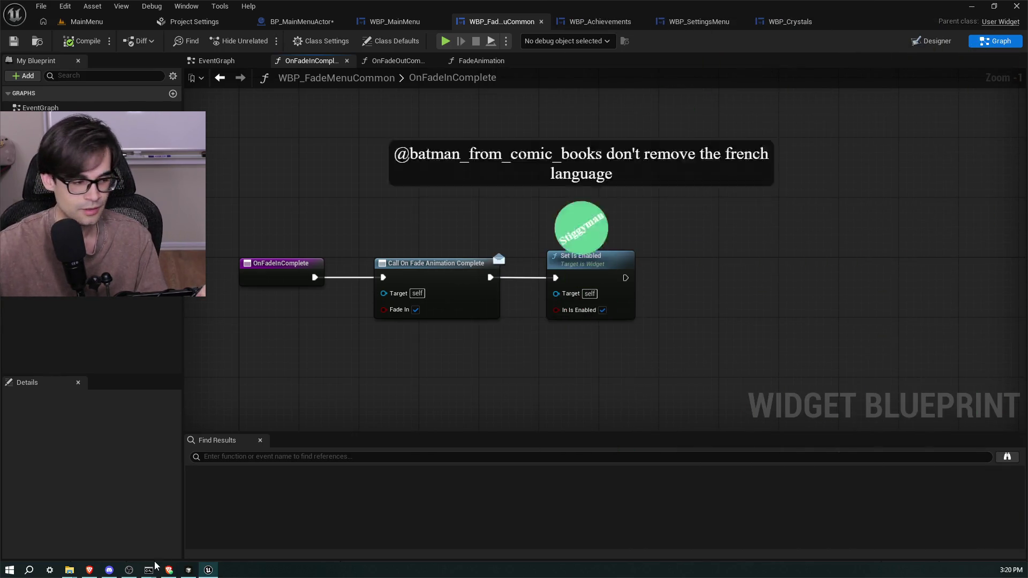
{"action": "left_click_drag", "start_coordinate": [597, 202], "coordinate": [735, 217]}
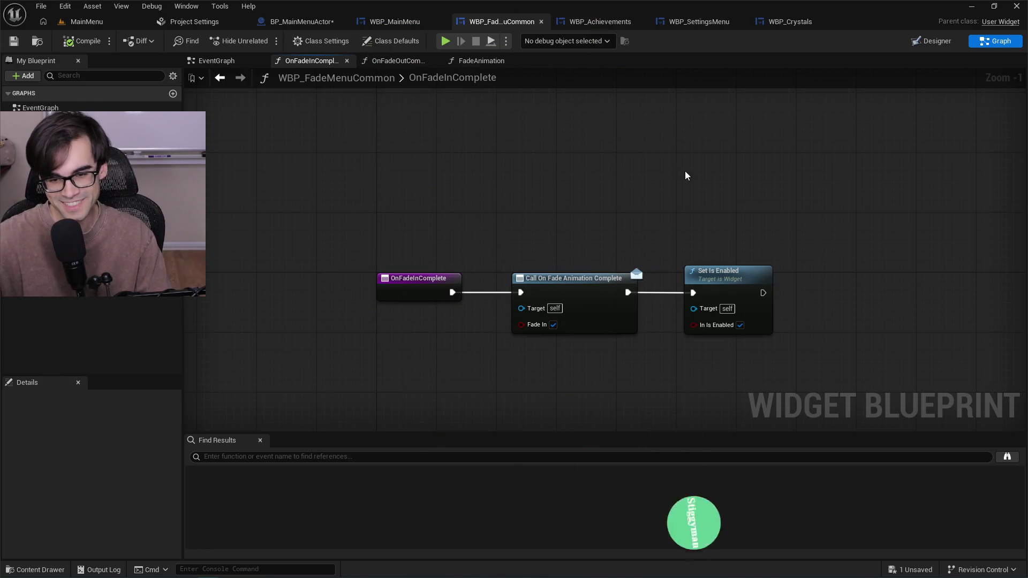
{"action": "left_click_drag", "start_coordinate": [684, 172], "coordinate": [567, 190]}
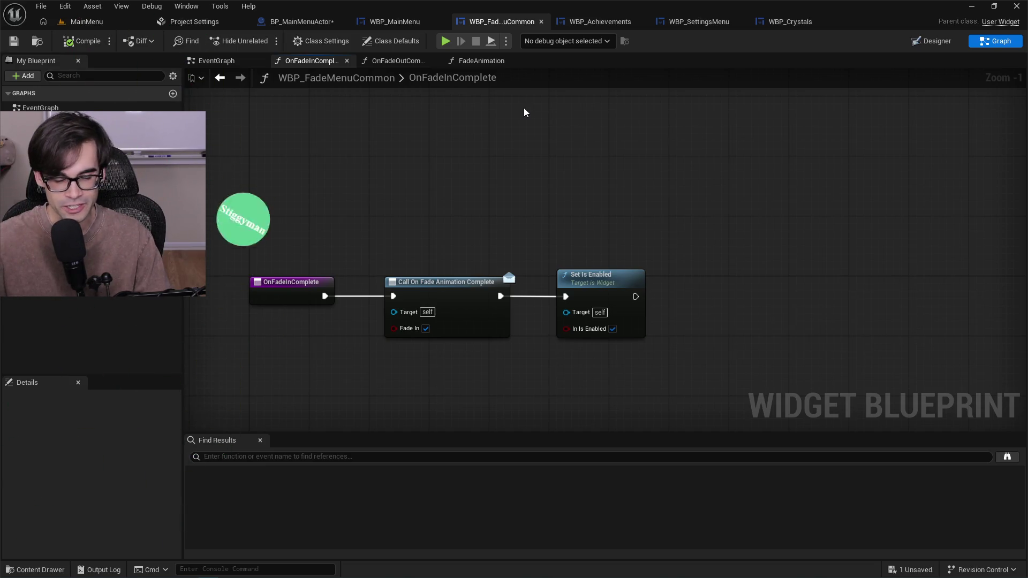
{"action": "left_click", "coordinate": [609, 20]}
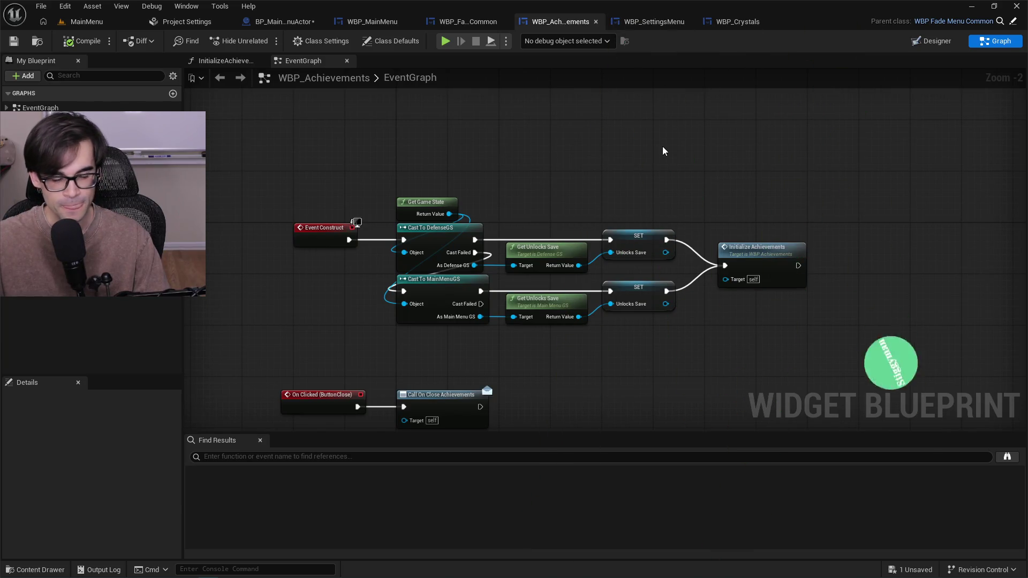
{"action": "left_click", "coordinate": [643, 23]}
{"action": "left_click", "coordinate": [563, 22]}
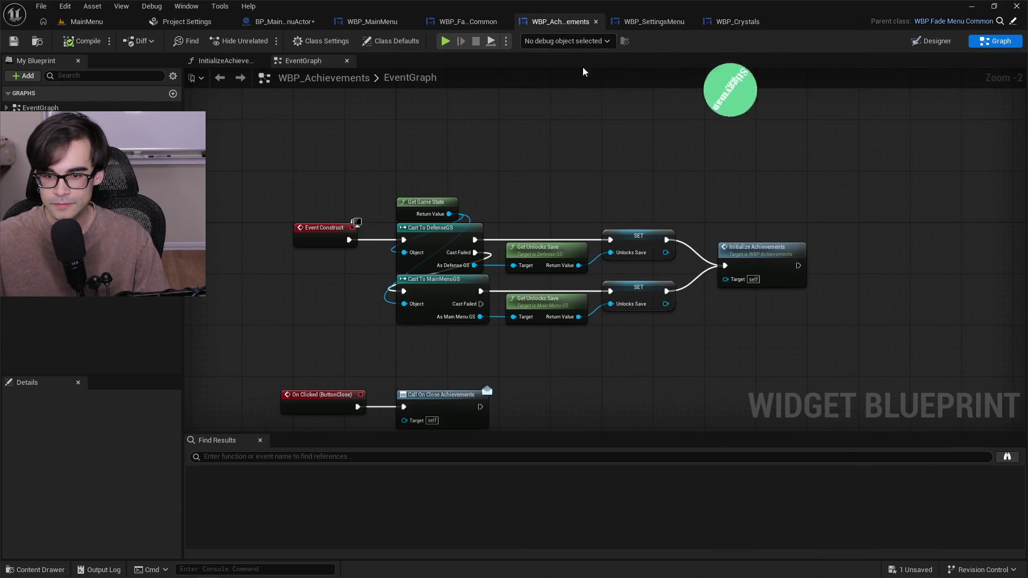
{"action": "scroll", "coordinate": [538, 211], "scroll_direction": "up", "scroll_amount": 2}
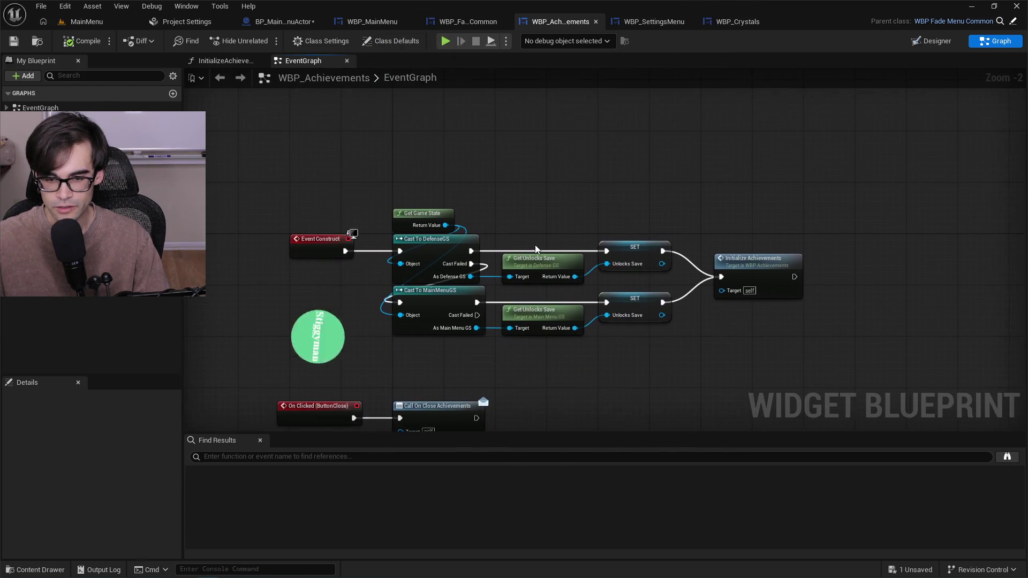
{"action": "left_click_drag", "start_coordinate": [547, 195], "coordinate": [551, 208]}
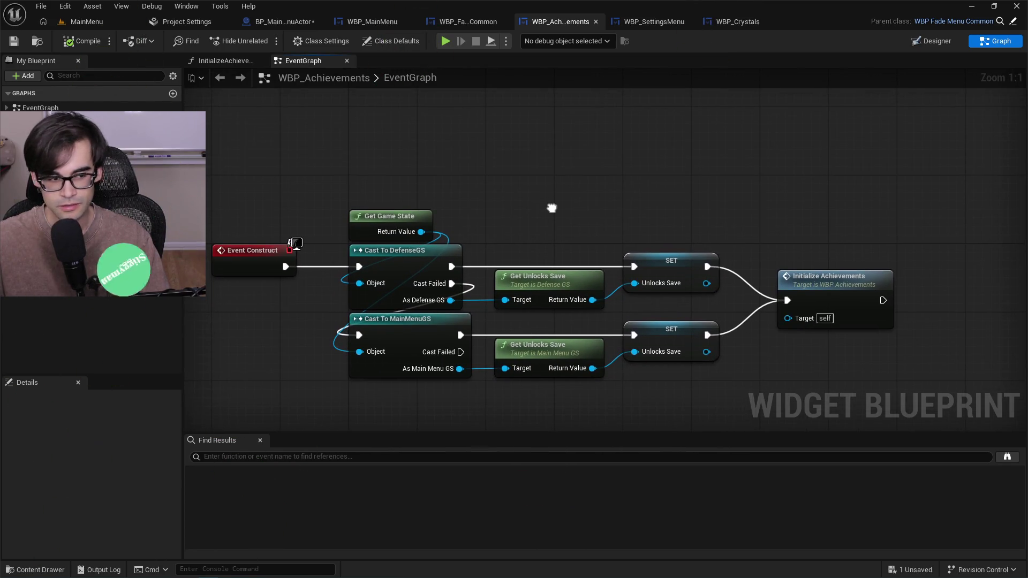
{"action": "left_click", "coordinate": [655, 22]}
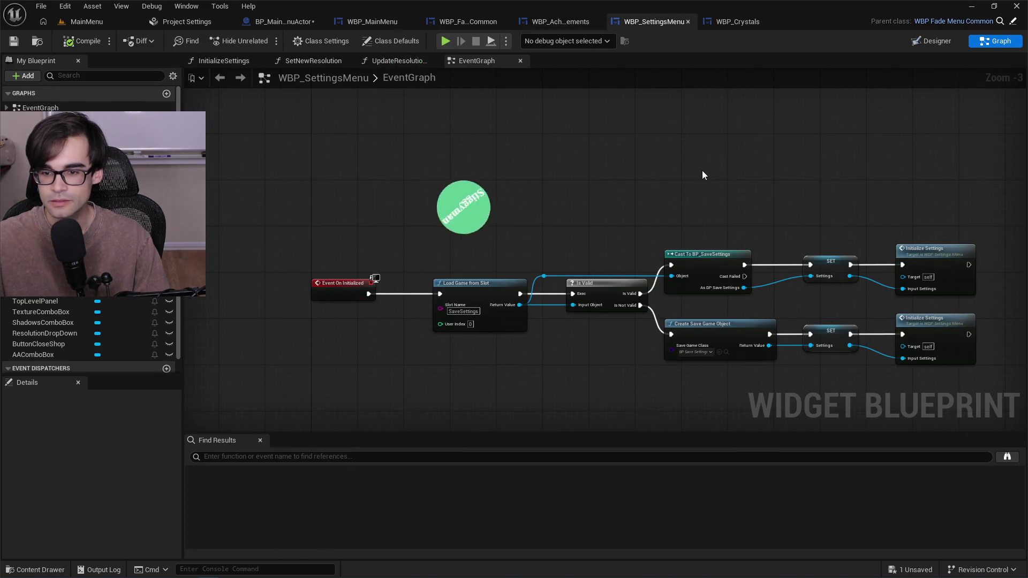
{"action": "left_click", "coordinate": [563, 24]}
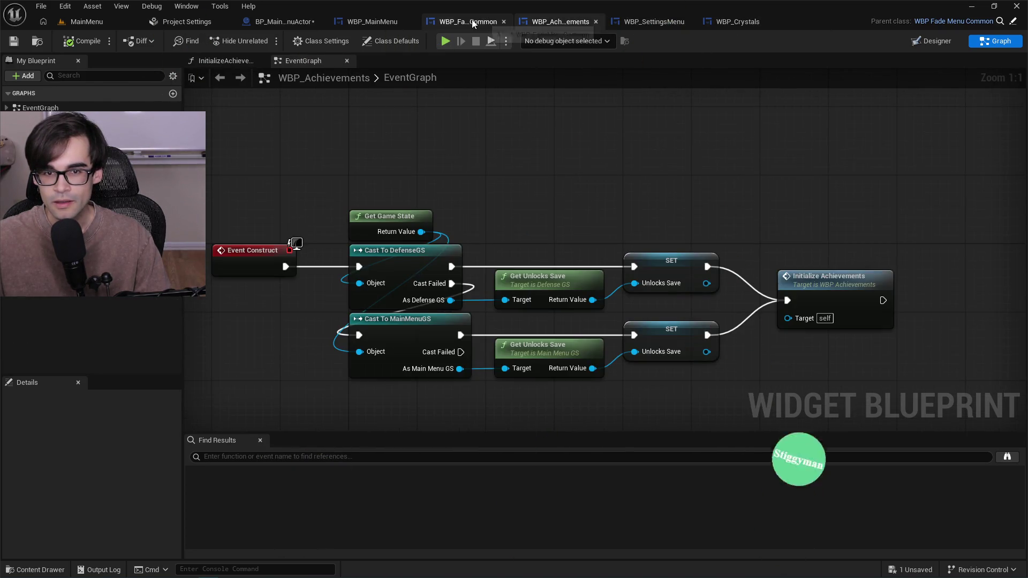
{"action": "left_click", "coordinate": [472, 22]}
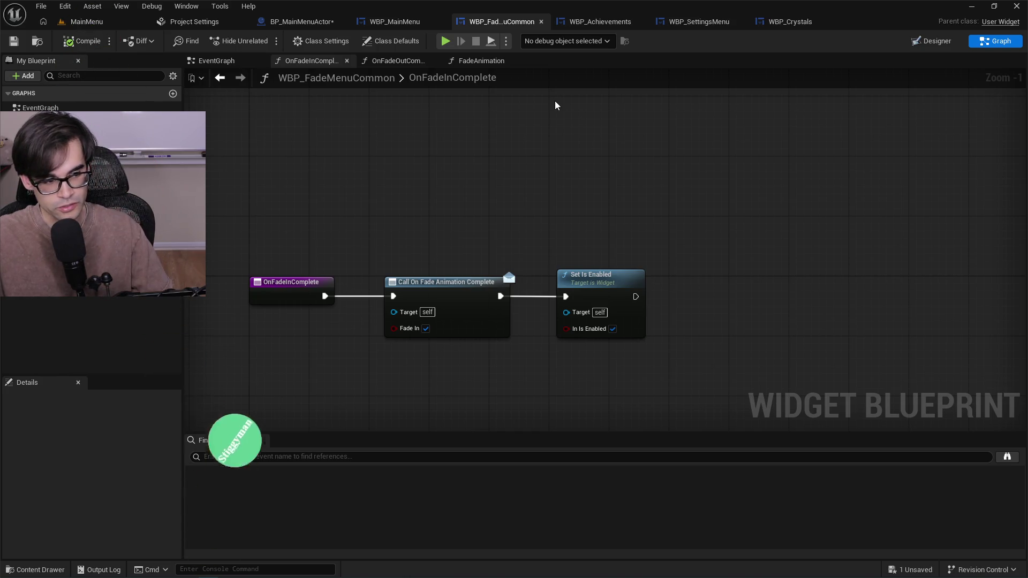
{"action": "mouse_move", "coordinate": [407, 219]}
{"action": "left_mouse_down"}
{"action": "mouse_move", "coordinate": [504, 199]}
{"action": "mouse_move", "coordinate": [504, 189]}
{"action": "left_mouse_up"}
{"action": "left_click", "coordinate": [388, 23]}
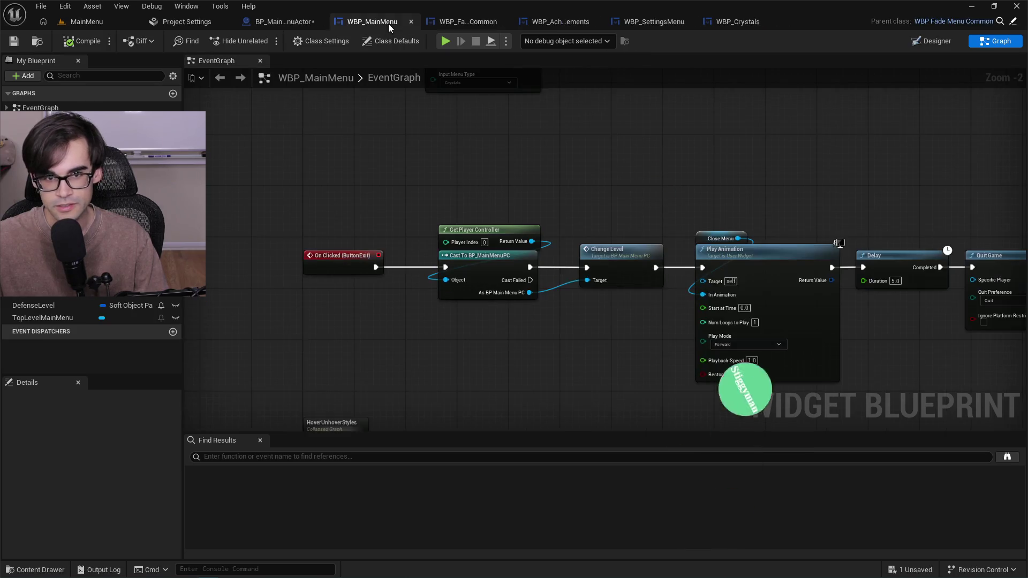
Compile BP_MainMenuActor and look over its Bind Event, SET, Cast and Fade Animation nodes
{"action": "left_click", "coordinate": [286, 22]}
{"action": "left_click", "coordinate": [16, 42]}
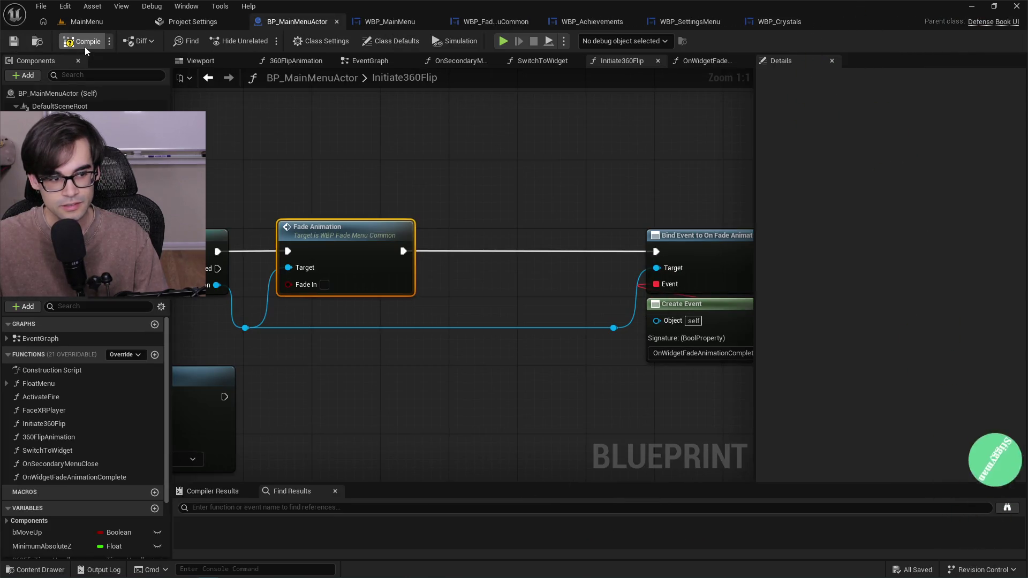
{"action": "scroll", "coordinate": [397, 222], "scroll_direction": "down", "scroll_amount": 3}
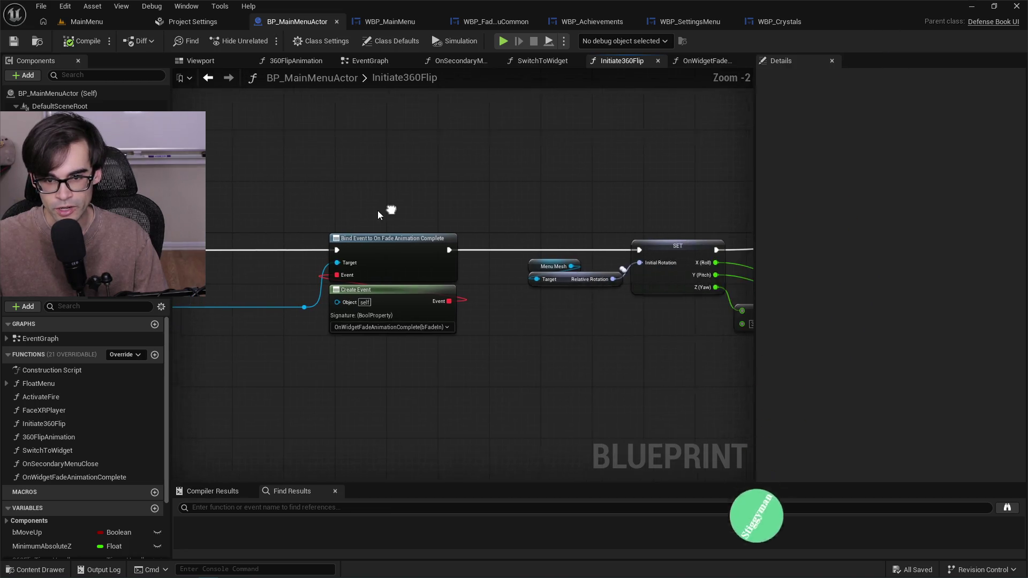
{"action": "mouse_move", "coordinate": [403, 207]}
{"action": "left_mouse_down"}
{"action": "mouse_move", "coordinate": [295, 204]}
{"action": "mouse_move", "coordinate": [554, 232]}
{"action": "left_mouse_up"}
{"action": "scroll", "coordinate": [316, 205], "scroll_direction": "down", "scroll_amount": 2}
{"action": "scroll", "coordinate": [603, 278], "scroll_direction": "up", "scroll_amount": 2}
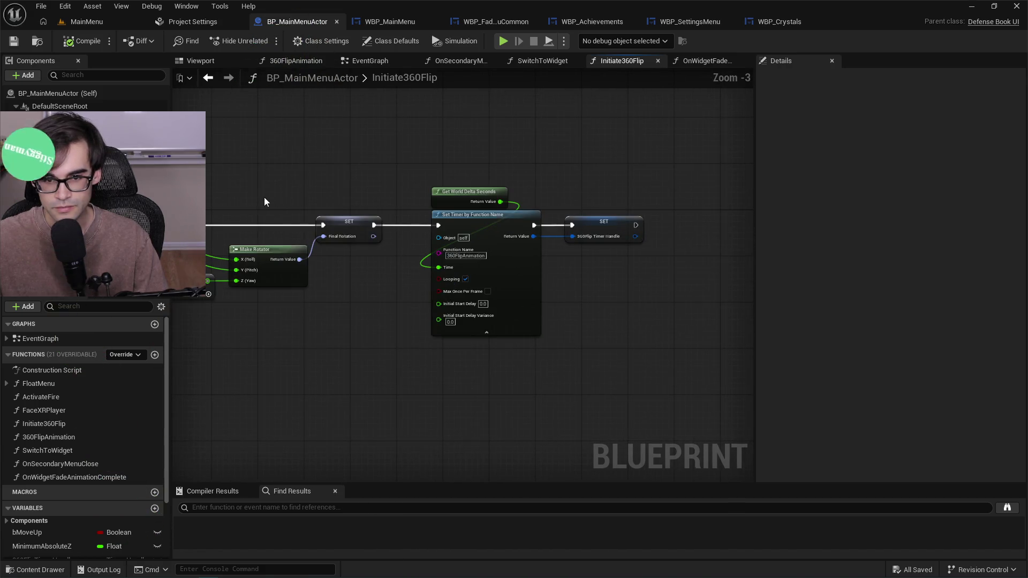
{"action": "left_click_drag", "start_coordinate": [264, 201], "coordinate": [707, 241]}
{"action": "left_click_drag", "start_coordinate": [279, 225], "coordinate": [707, 223]}
{"action": "mouse_move", "coordinate": [394, 220]}
{"action": "left_mouse_down"}
{"action": "mouse_move", "coordinate": [588, 161]}
{"action": "mouse_move", "coordinate": [466, 190]}
{"action": "left_mouse_up"}
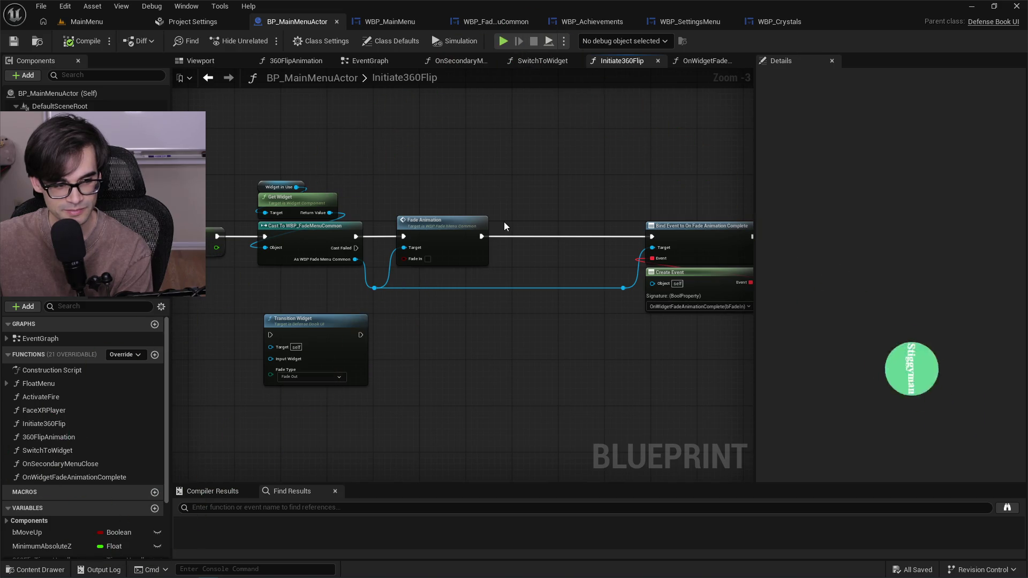
Pan across Initiate360Flip reviewing Set Timer, Make Rotator, Bind Event and Create Event nodes
{"action": "mouse_move", "coordinate": [599, 209]}
{"action": "left_mouse_down"}
{"action": "mouse_move", "coordinate": [444, 232]}
{"action": "mouse_move", "coordinate": [105, 231]}
{"action": "left_mouse_up"}
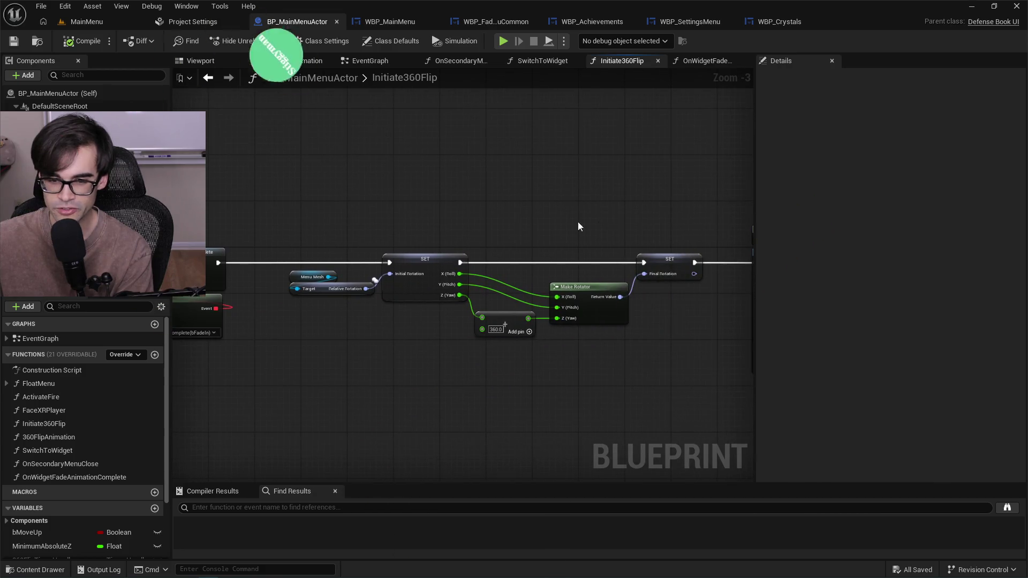
{"action": "left_click_drag", "start_coordinate": [578, 226], "coordinate": [347, 234]}
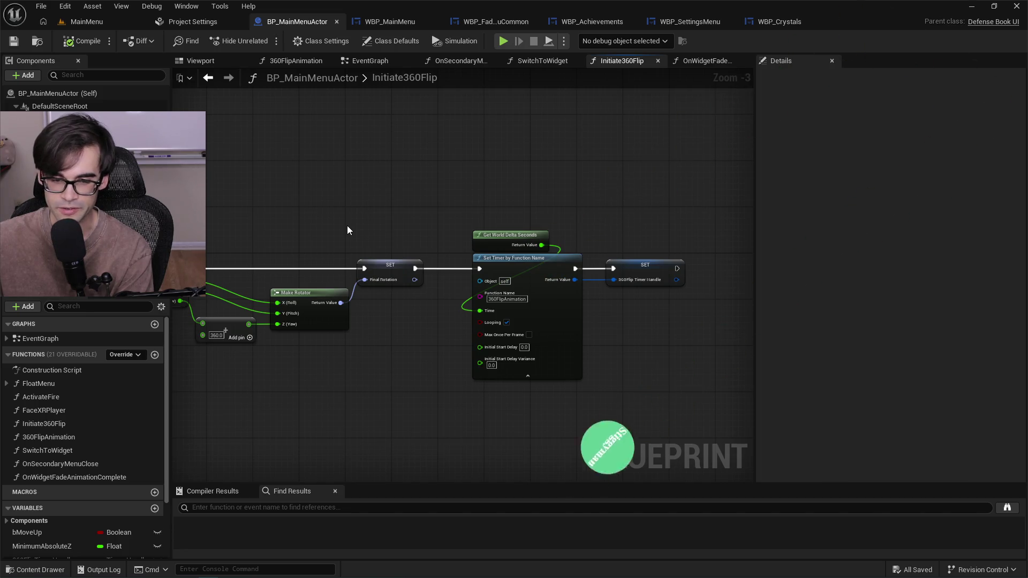
{"action": "left_click_drag", "start_coordinate": [423, 221], "coordinate": [549, 207]}
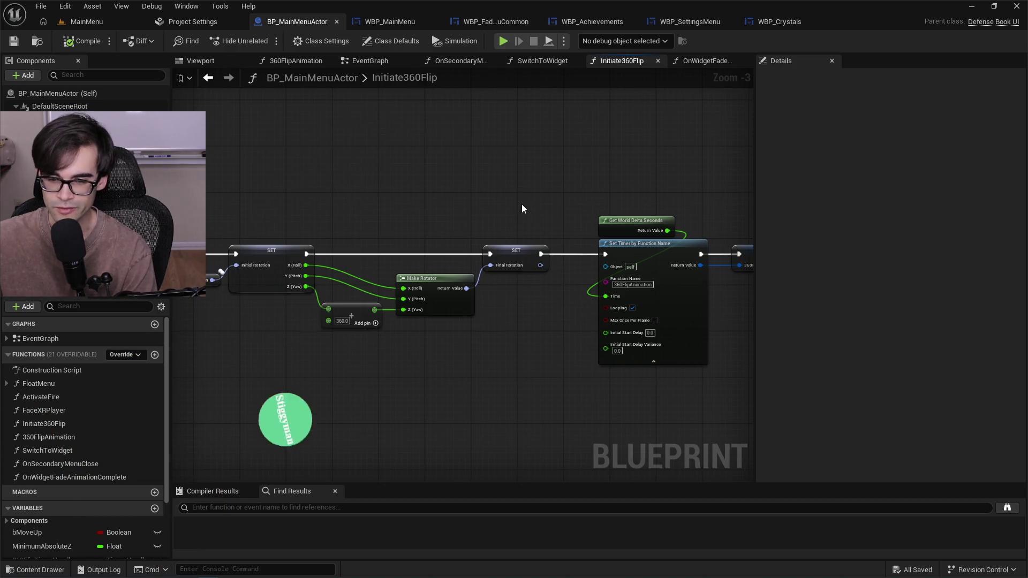
{"action": "mouse_move", "coordinate": [187, 212]}
{"action": "left_mouse_down"}
{"action": "mouse_move", "coordinate": [502, 224]}
{"action": "mouse_move", "coordinate": [670, 207]}
{"action": "left_mouse_up"}
{"action": "left_click_drag", "start_coordinate": [496, 207], "coordinate": [711, 203]}
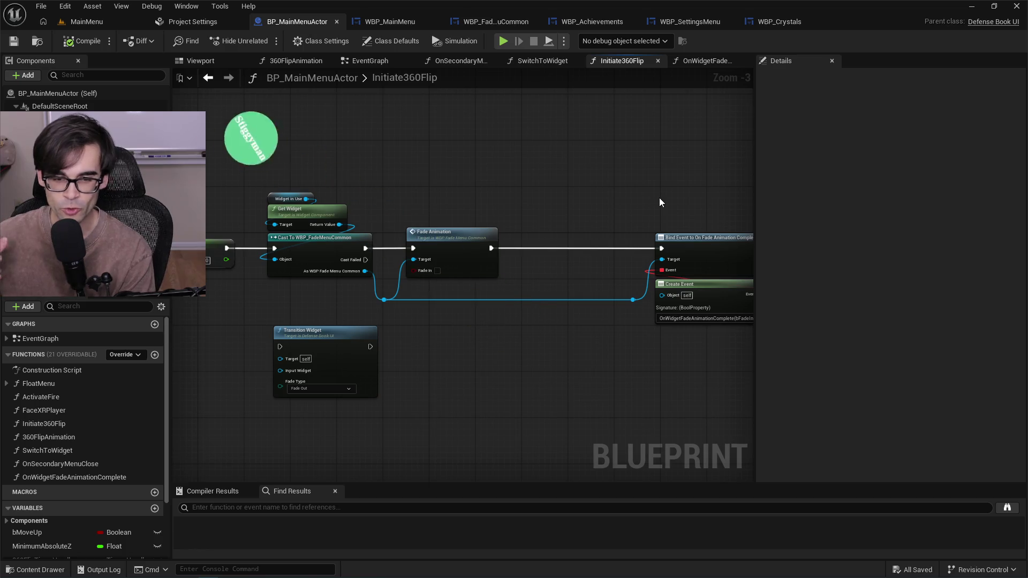
{"action": "left_click_drag", "start_coordinate": [656, 197], "coordinate": [421, 194]}
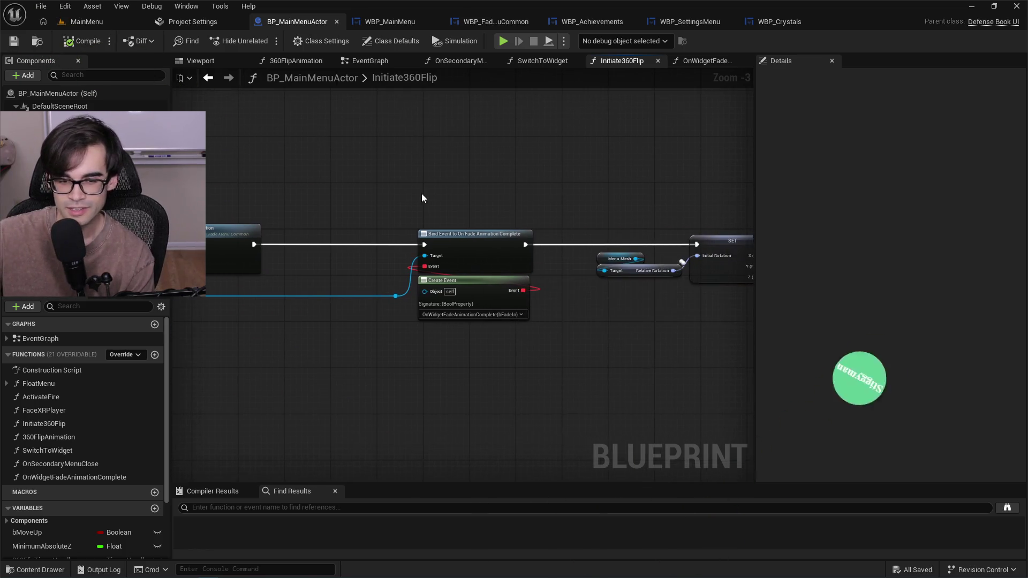
{"action": "left_click_drag", "start_coordinate": [517, 208], "coordinate": [372, 239]}
{"action": "left_click_drag", "start_coordinate": [581, 245], "coordinate": [424, 264]}
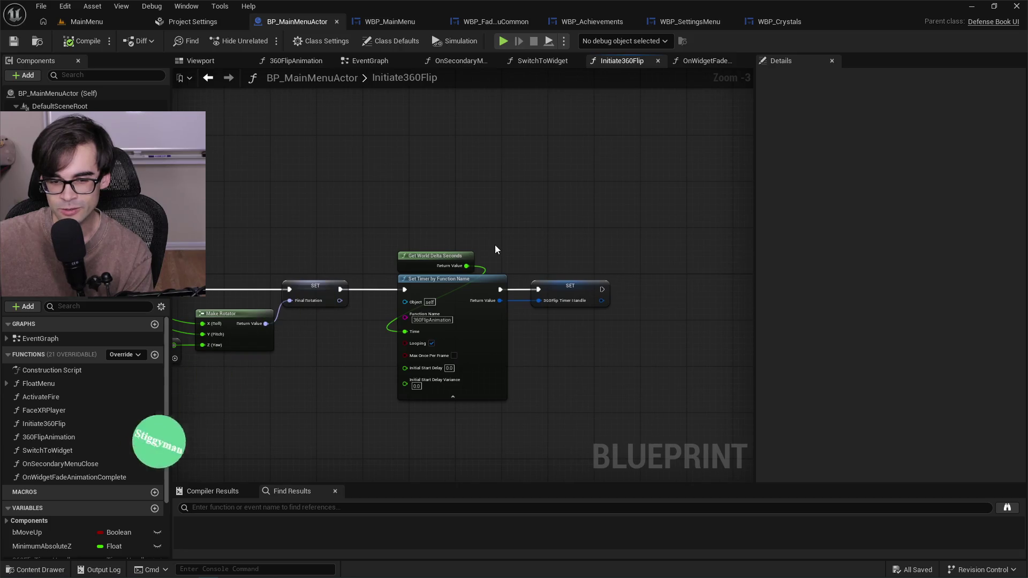
{"action": "left_click_drag", "start_coordinate": [392, 217], "coordinate": [682, 233]}
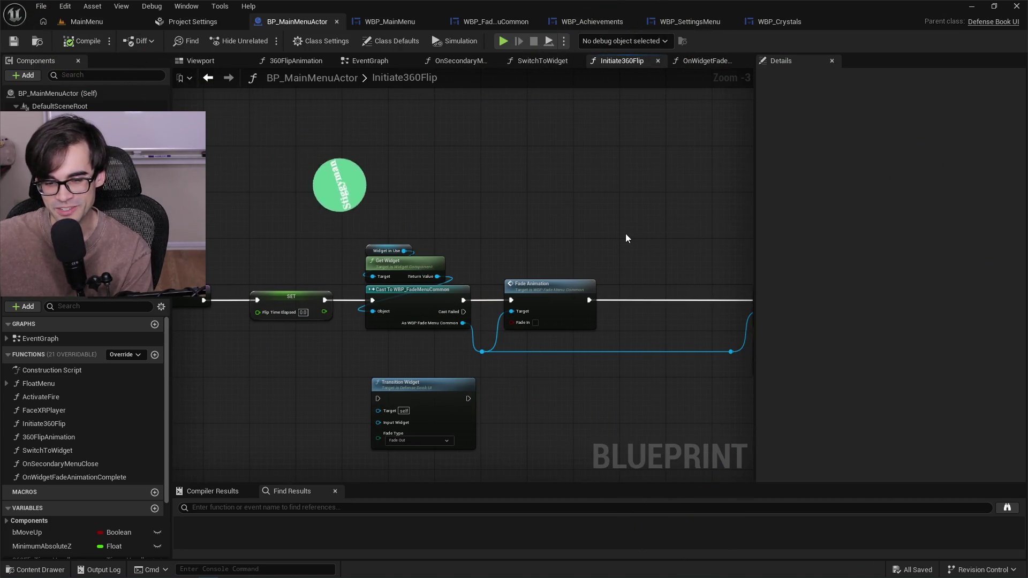
{"action": "left_click_drag", "start_coordinate": [628, 235], "coordinate": [596, 177]}
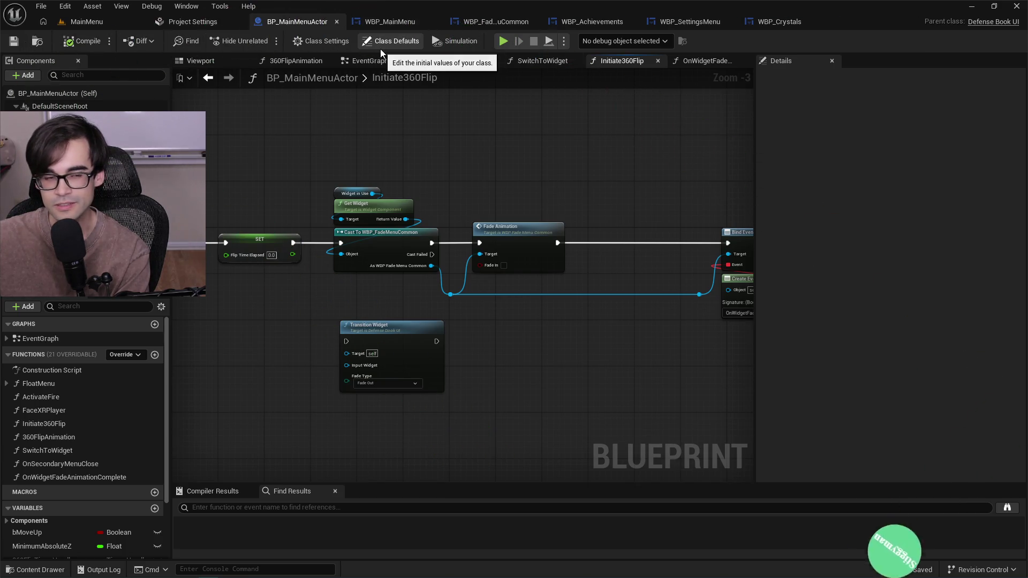
{"action": "left_click_drag", "start_coordinate": [666, 186], "coordinate": [418, 178]}
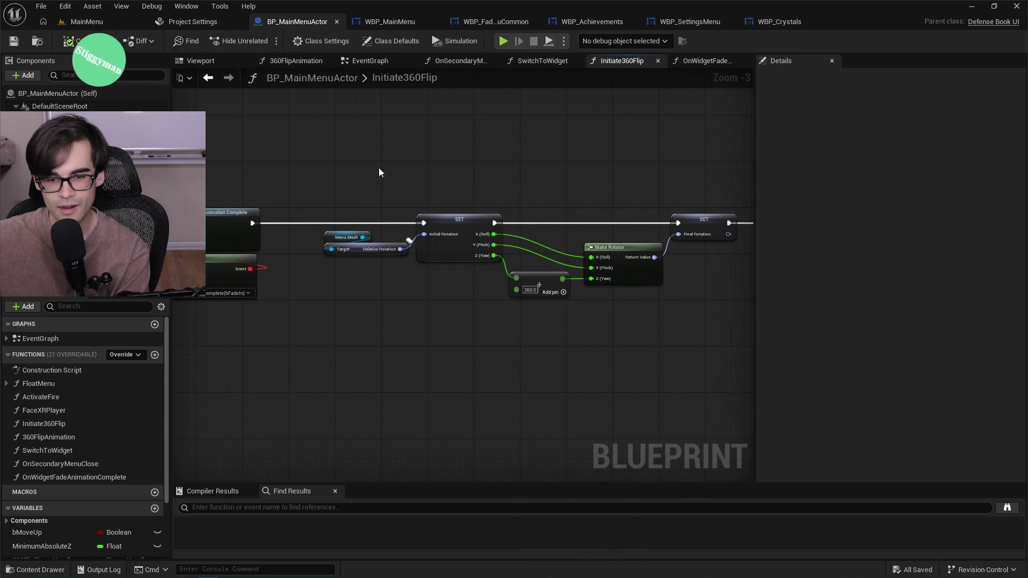
{"action": "left_click", "coordinate": [82, 23]}
Run MainMenu in Play-In-Editor, enlarge the game viewport, and restart the session
{"action": "left_click", "coordinate": [263, 41]}
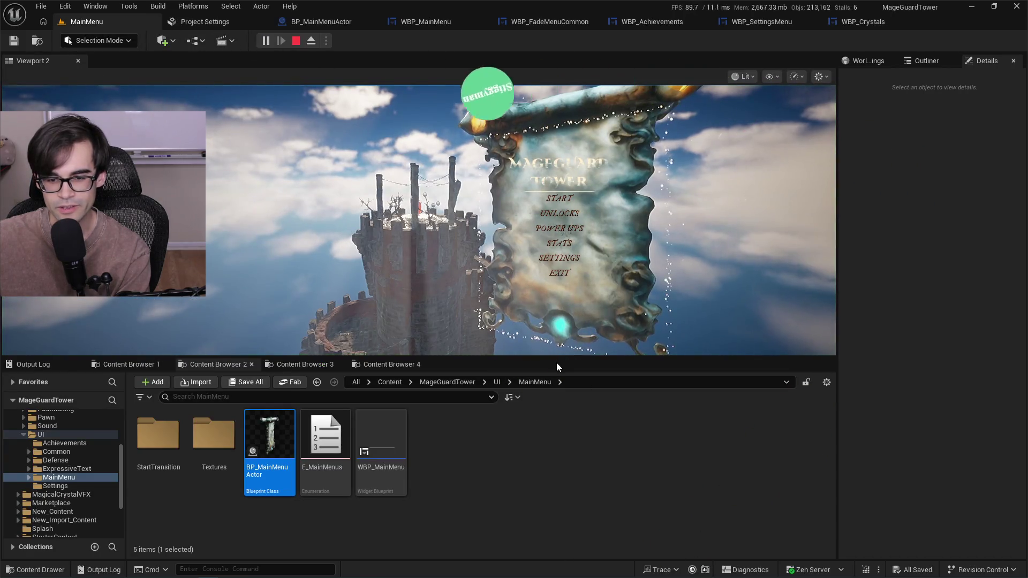
{"action": "left_click_drag", "start_coordinate": [558, 361], "coordinate": [559, 412]}
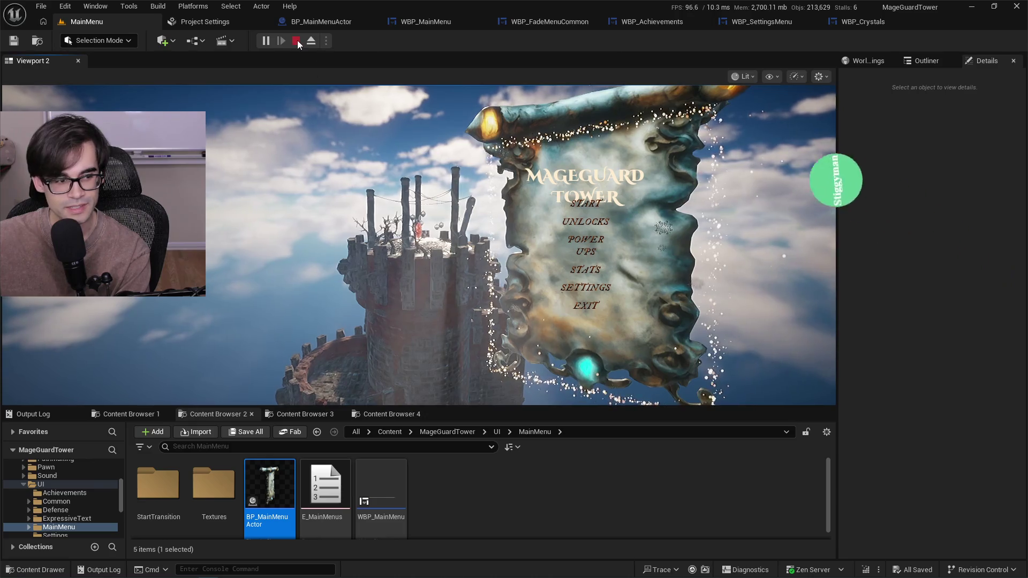
{"action": "left_click", "coordinate": [296, 41]}
{"action": "left_click", "coordinate": [266, 43]}
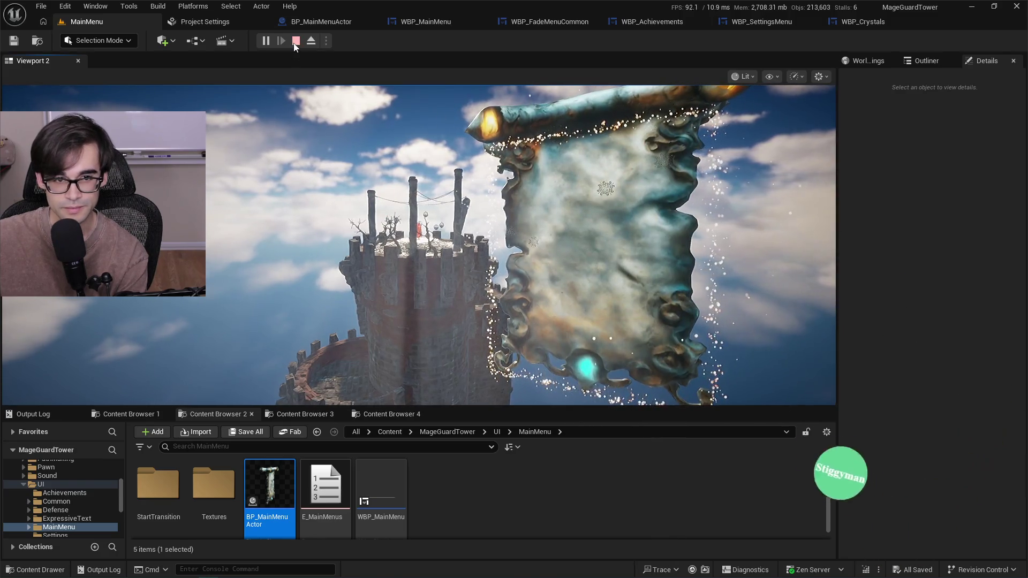
{"action": "key", "text": "Escape"}
{"action": "left_click", "coordinate": [266, 41]}
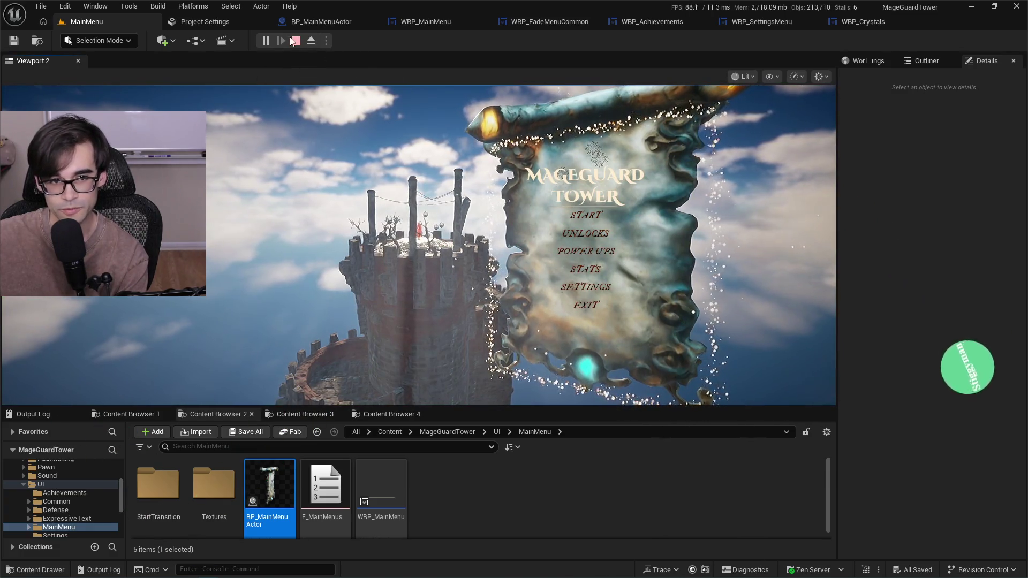
Choose SETTINGS to trigger the flip, replay and retest it, then show the output log
{"action": "left_click", "coordinate": [586, 307]}
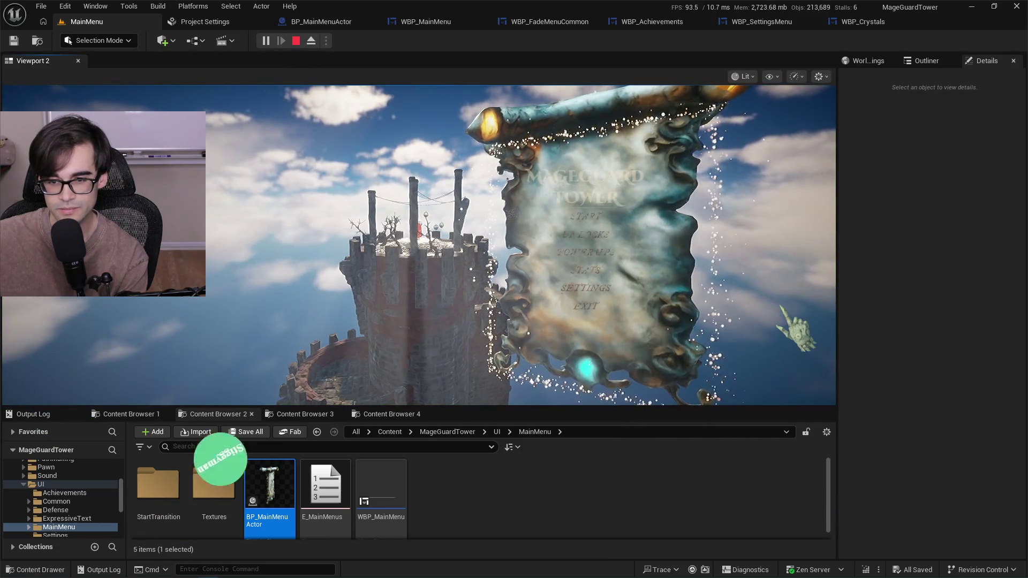
{"action": "left_click", "coordinate": [609, 294]}
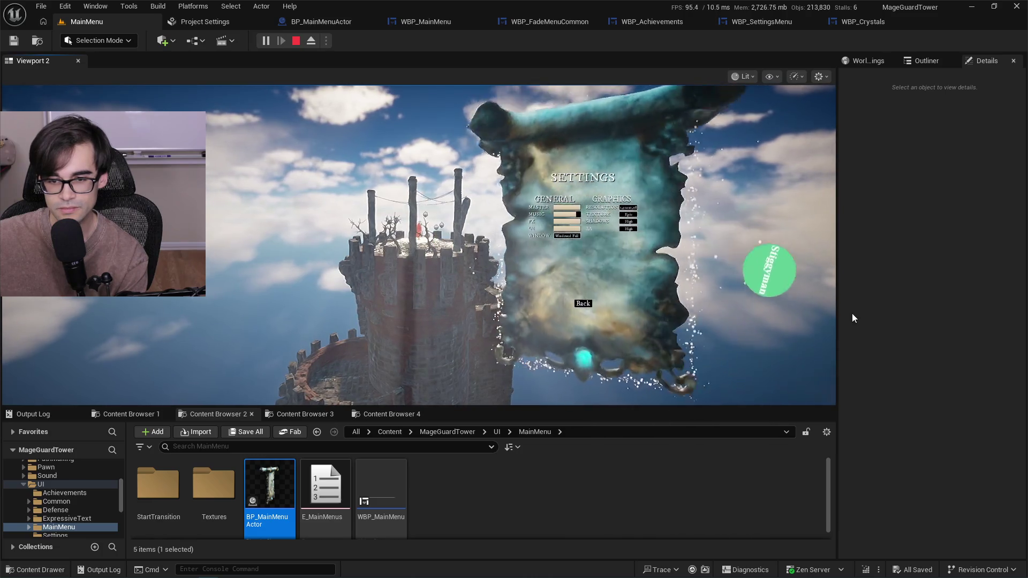
{"action": "left_click", "coordinate": [296, 41]}
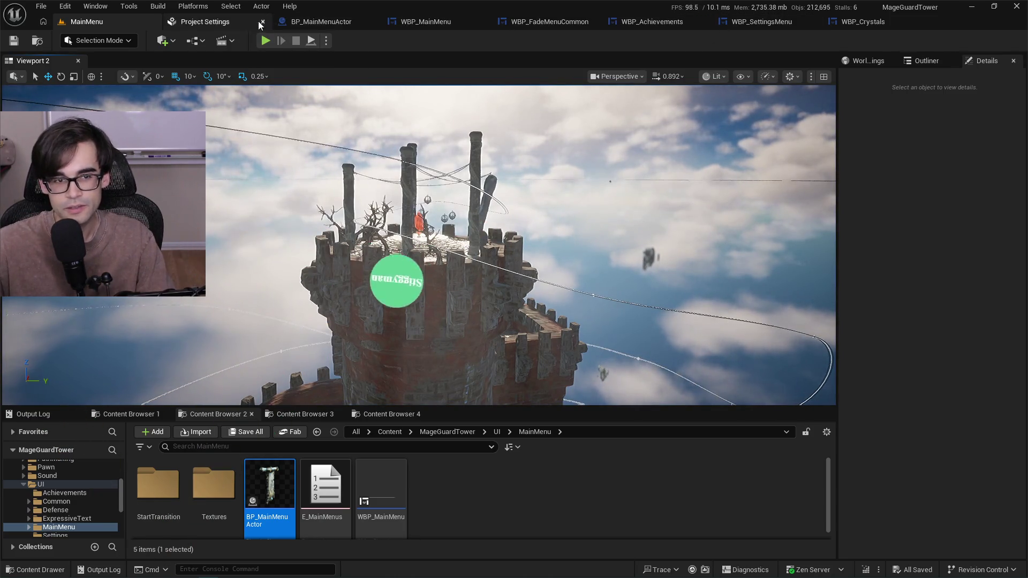
{"action": "left_click", "coordinate": [309, 22]}
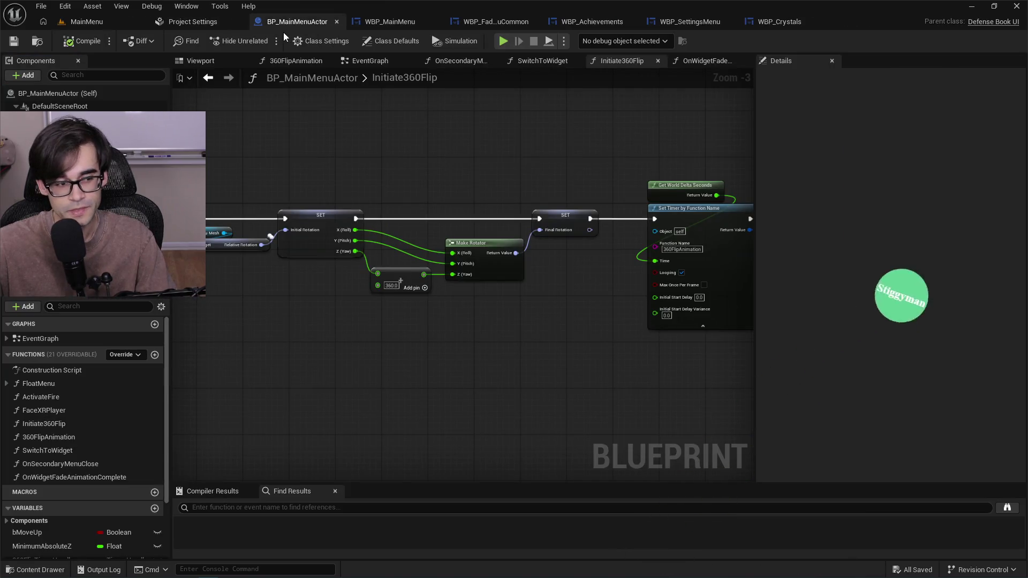
{"action": "left_click", "coordinate": [87, 22]}
{"action": "left_click", "coordinate": [268, 40]}
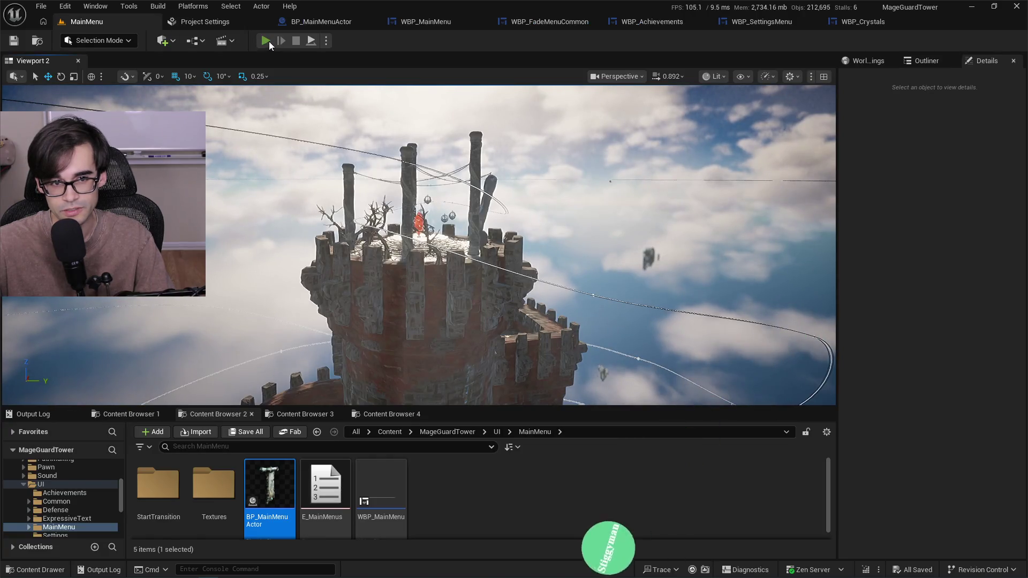
{"action": "left_click", "coordinate": [596, 289]}
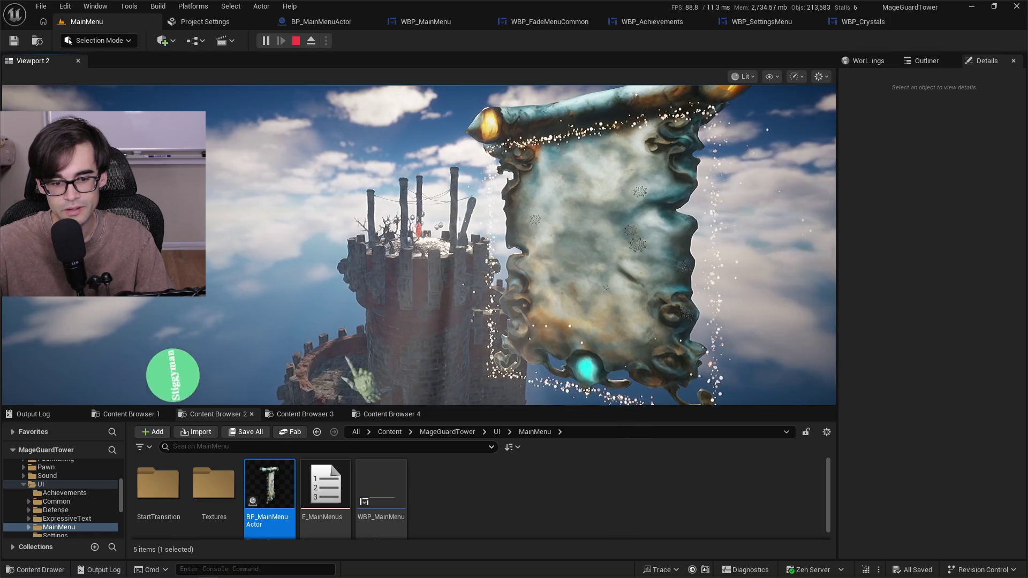
{"action": "left_click", "coordinate": [64, 413]}
Clear the output log, stop play, and return to the Initiate360Flip graph
{"action": "right_click", "coordinate": [342, 488]}
{"action": "left_click", "coordinate": [375, 484]}
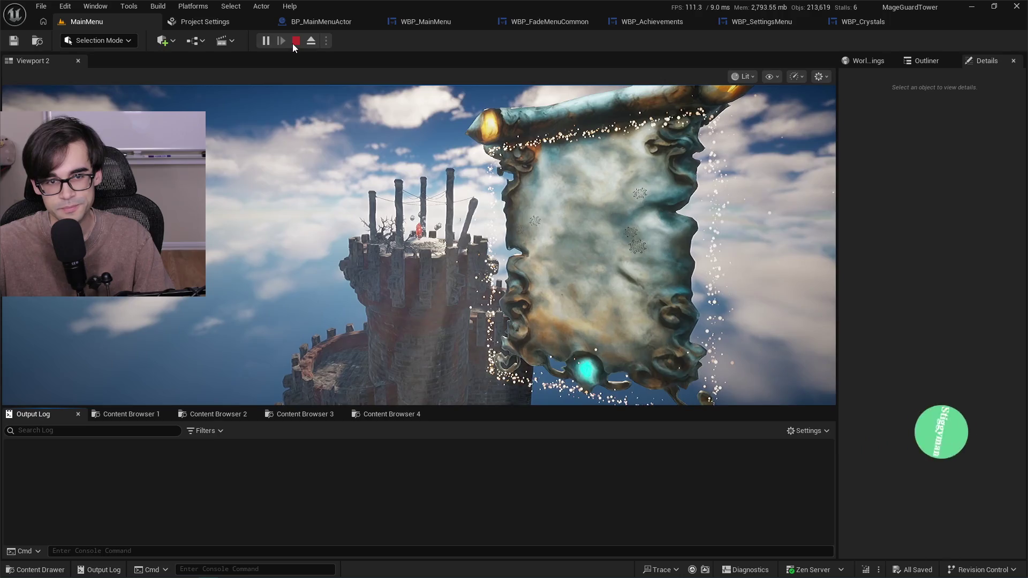
{"action": "left_click", "coordinate": [294, 41]}
{"action": "left_click", "coordinate": [342, 22]}
Locate the Fade Animation call in Initiate360Flip and open its FadeAnimation function graph
{"action": "left_click_drag", "start_coordinate": [481, 186], "coordinate": [638, 193]}
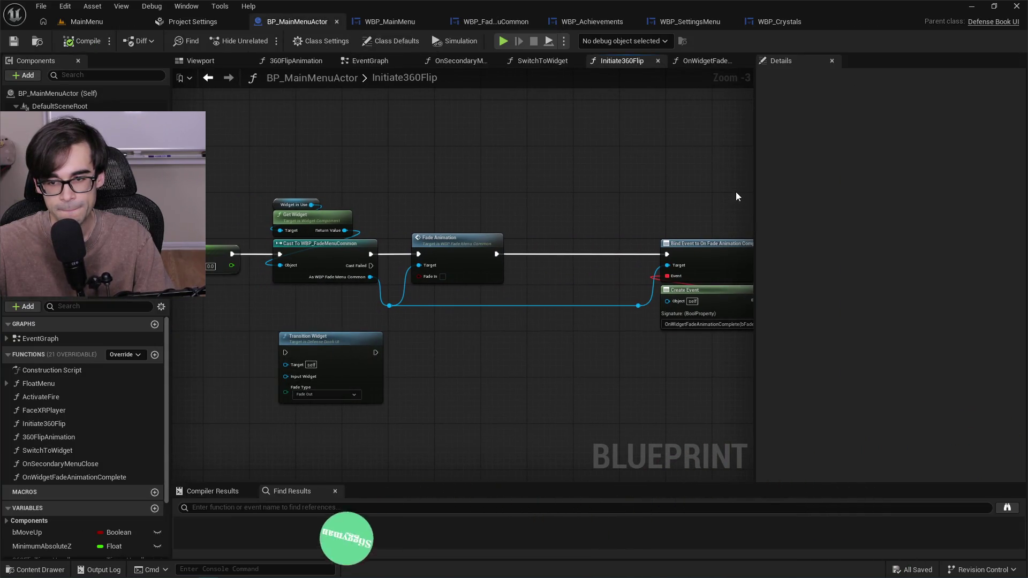
{"action": "left_click_drag", "start_coordinate": [755, 174], "coordinate": [851, 182]}
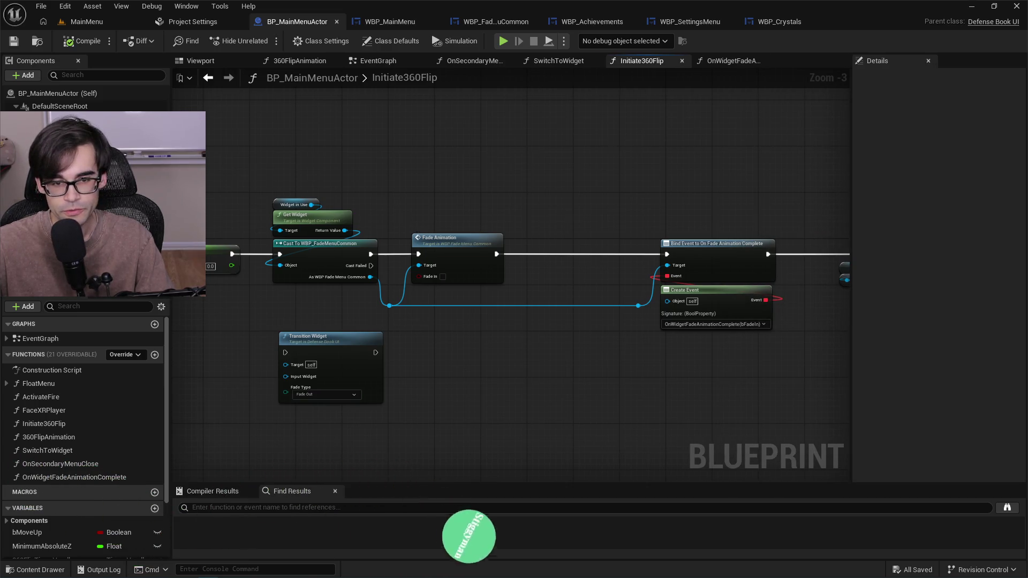
{"action": "left_click_drag", "start_coordinate": [395, 214], "coordinate": [570, 217]}
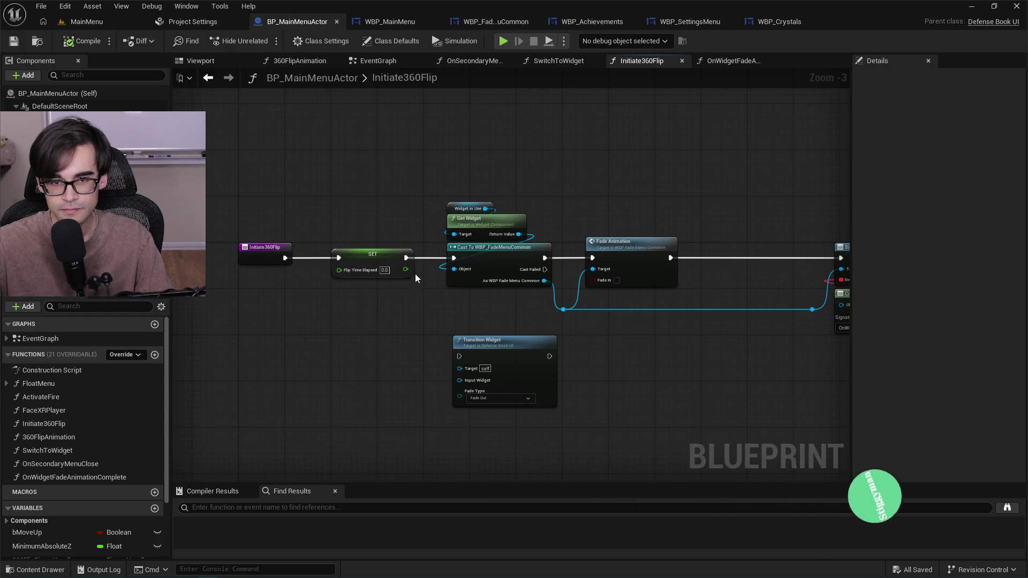
{"action": "left_click_drag", "start_coordinate": [692, 231], "coordinate": [565, 225]}
{"action": "scroll", "coordinate": [482, 227], "scroll_direction": "up", "scroll_amount": 1}
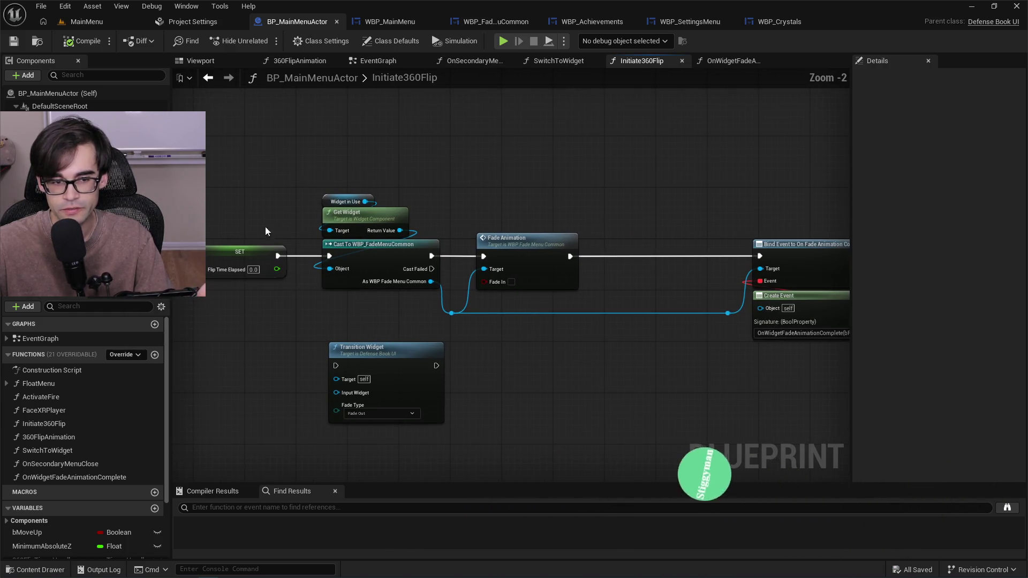
{"action": "left_click_drag", "start_coordinate": [291, 234], "coordinate": [391, 247]}
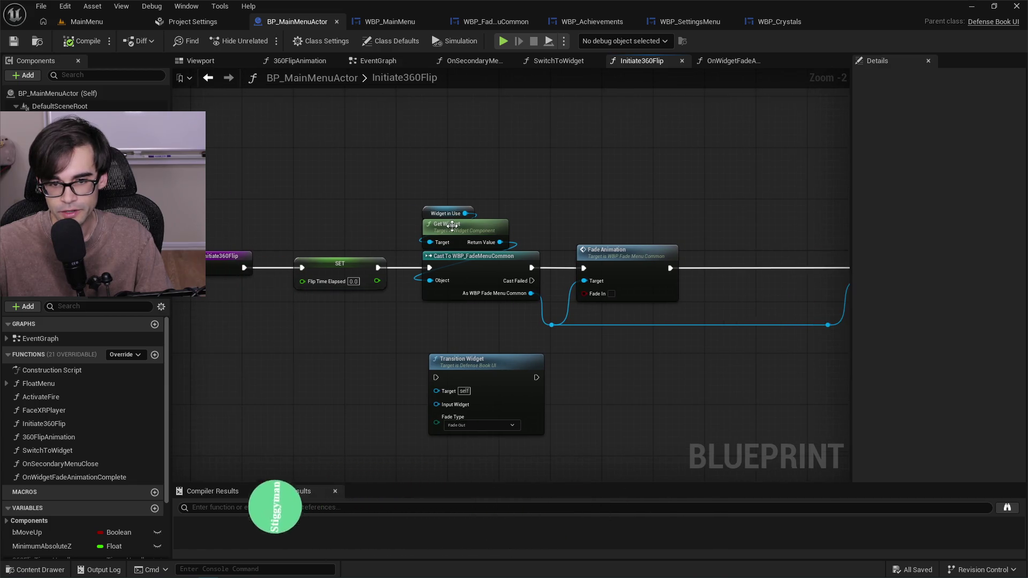
{"action": "mouse_move", "coordinate": [444, 221]}
{"action": "left_mouse_down"}
{"action": "mouse_move", "coordinate": [349, 264]}
{"action": "mouse_move", "coordinate": [518, 231]}
{"action": "mouse_move", "coordinate": [229, 225]}
{"action": "mouse_move", "coordinate": [696, 219]}
{"action": "mouse_move", "coordinate": [664, 230]}
{"action": "mouse_move", "coordinate": [449, 224]}
{"action": "mouse_move", "coordinate": [670, 233]}
{"action": "left_mouse_up"}
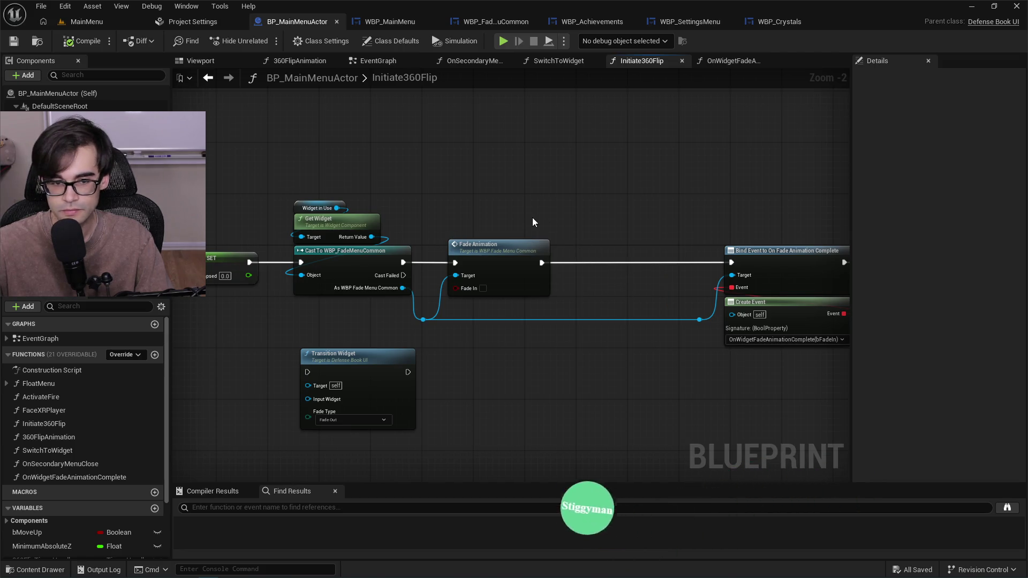
{"action": "left_click_drag", "start_coordinate": [482, 209], "coordinate": [696, 215]}
{"action": "left_click_drag", "start_coordinate": [429, 214], "coordinate": [642, 219]}
{"action": "left_click_drag", "start_coordinate": [177, 219], "coordinate": [368, 224]}
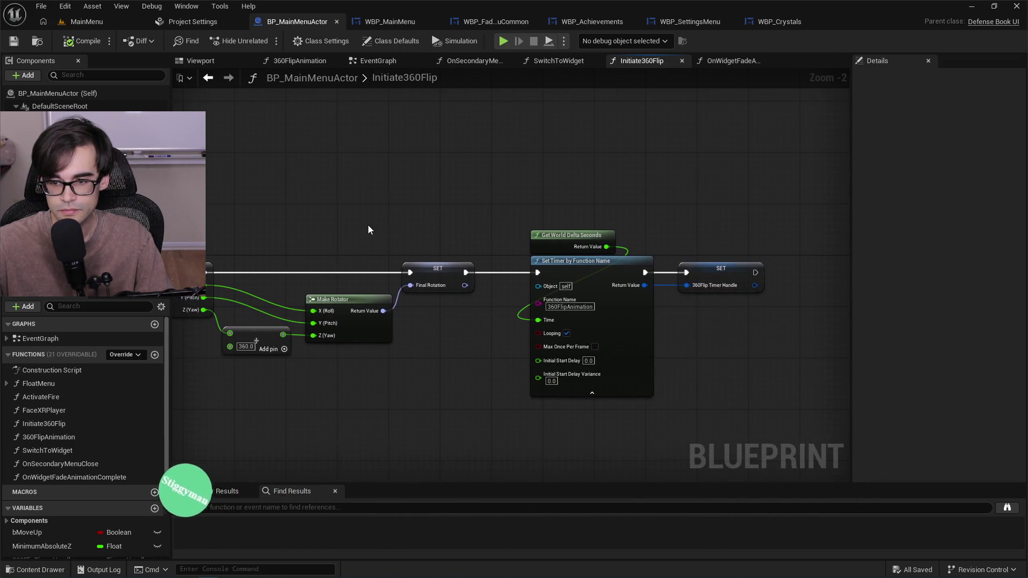
{"action": "mouse_move", "coordinate": [437, 221]}
{"action": "left_mouse_down"}
{"action": "mouse_move", "coordinate": [574, 209]}
{"action": "mouse_move", "coordinate": [542, 187]}
{"action": "mouse_move", "coordinate": [608, 203]}
{"action": "left_mouse_up"}
{"action": "left_click_drag", "start_coordinate": [452, 243], "coordinate": [470, 244]}
{"action": "double_click", "coordinate": [467, 247]}
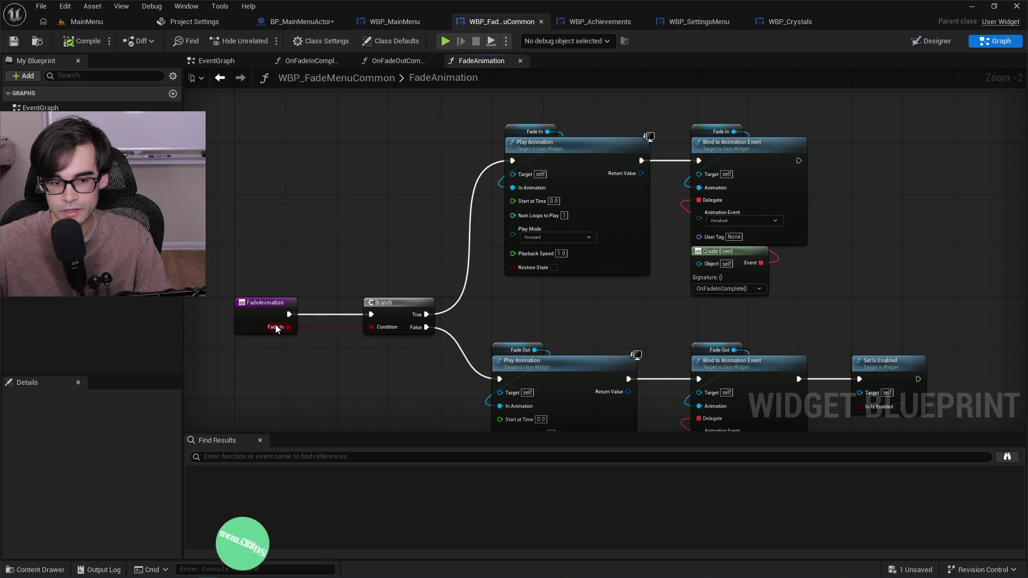
Look over the WBP_MainMenu and BP_MainMenuActor blueprints, panning to Initiate360Flip's fade and bind nodes
{"action": "left_click_drag", "start_coordinate": [467, 178], "coordinate": [445, 193]}
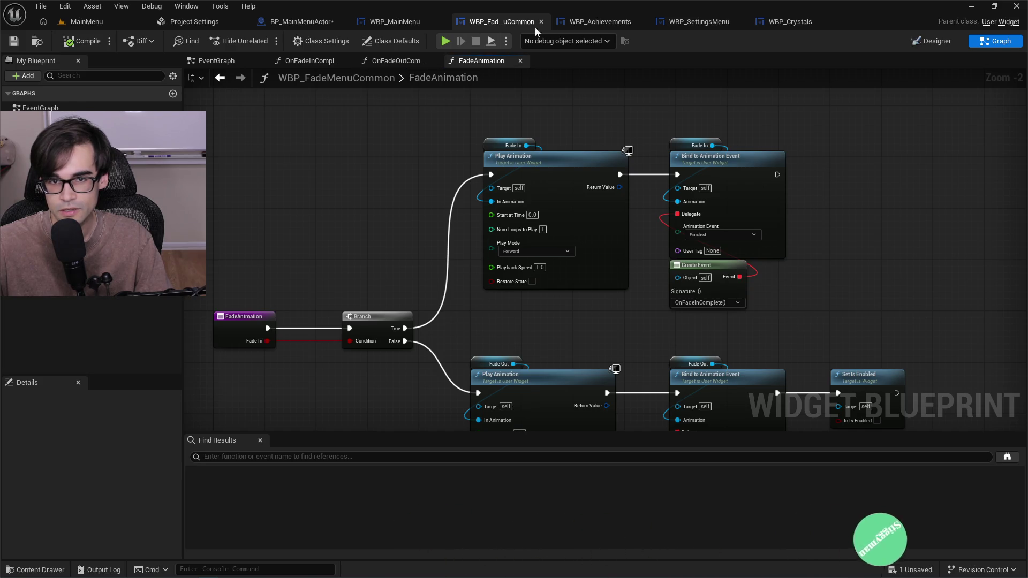
{"action": "left_click", "coordinate": [398, 18]}
{"action": "left_click", "coordinate": [483, 24]}
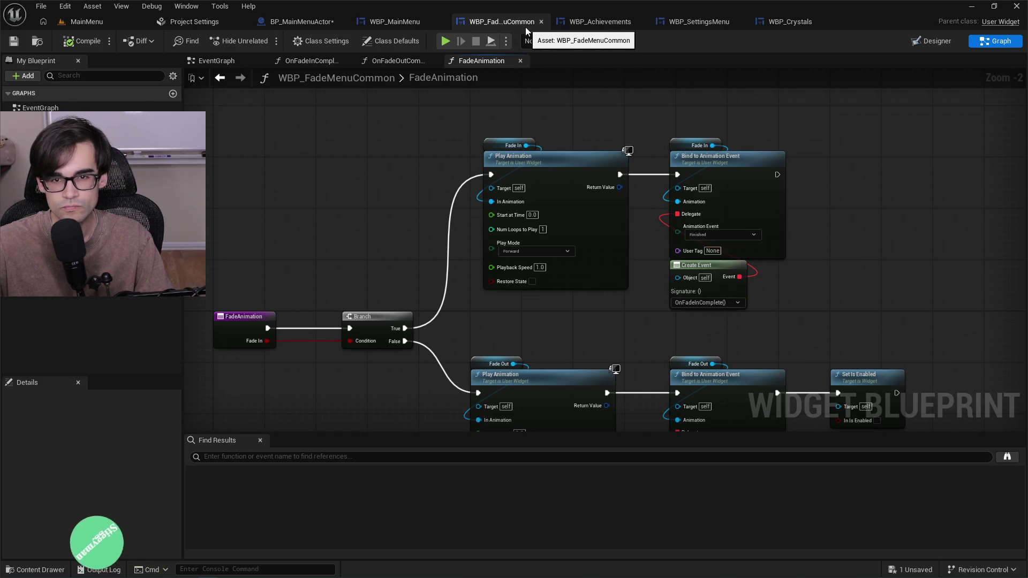
{"action": "left_click", "coordinate": [320, 23]}
{"action": "left_click_drag", "start_coordinate": [387, 213], "coordinate": [598, 210]}
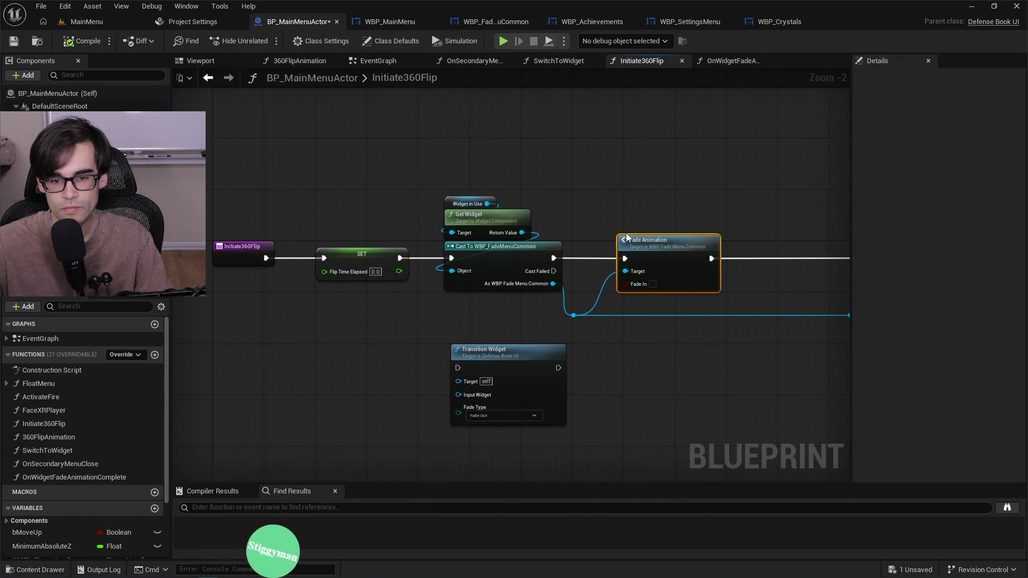
{"action": "left_click_drag", "start_coordinate": [725, 229], "coordinate": [608, 227]}
Reopen the FadeAnimation function graph and frame its fade-out nodes
{"action": "double_click", "coordinate": [505, 249]}
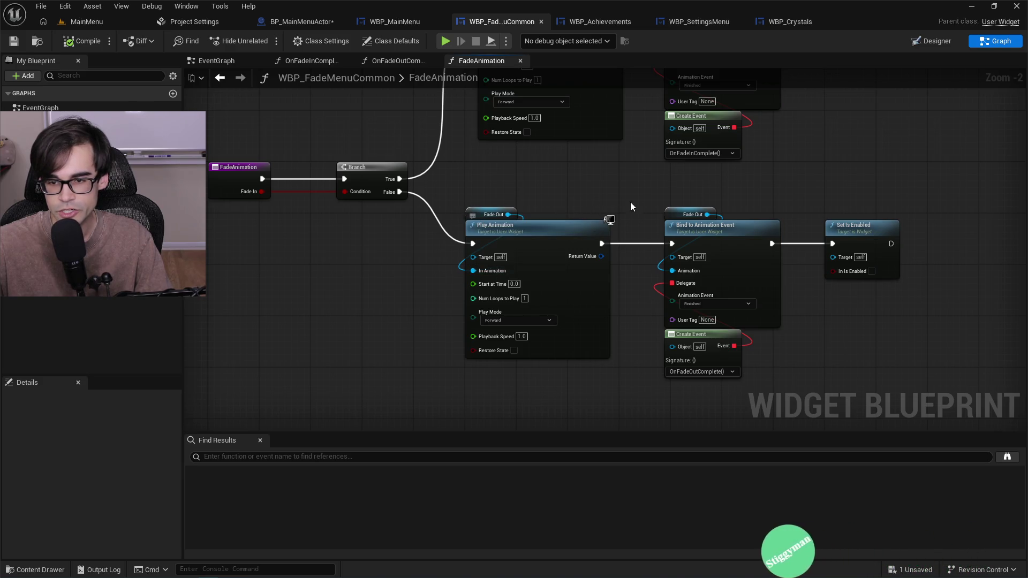
{"action": "left_click_drag", "start_coordinate": [631, 201], "coordinate": [596, 205]}
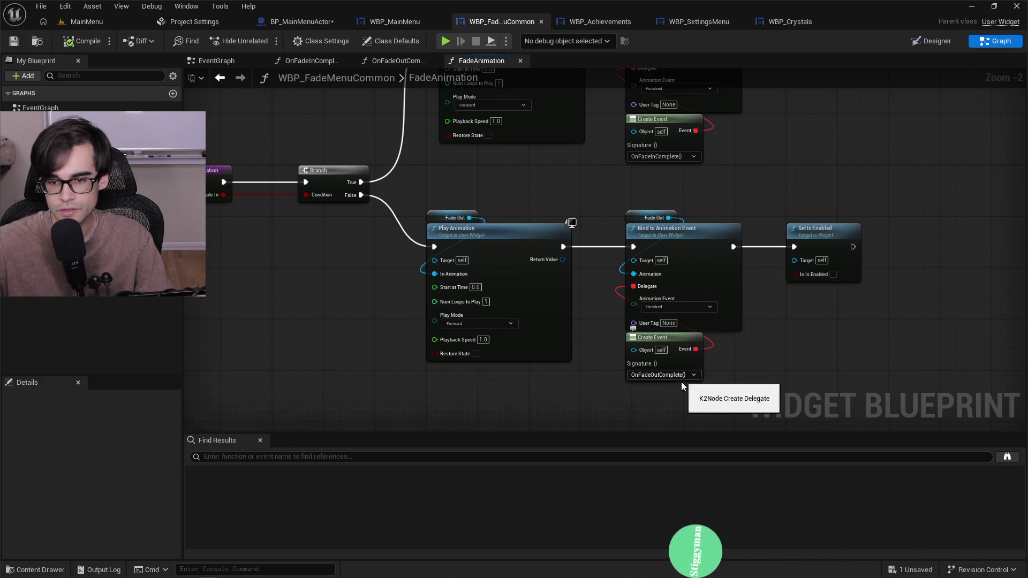
{"action": "mouse_move", "coordinate": [545, 178]}
{"action": "left_mouse_down"}
{"action": "mouse_move", "coordinate": [585, 195]}
{"action": "mouse_move", "coordinate": [509, 234]}
{"action": "left_mouse_up"}
{"action": "scroll", "coordinate": [586, 195], "scroll_direction": "down", "scroll_amount": 2}
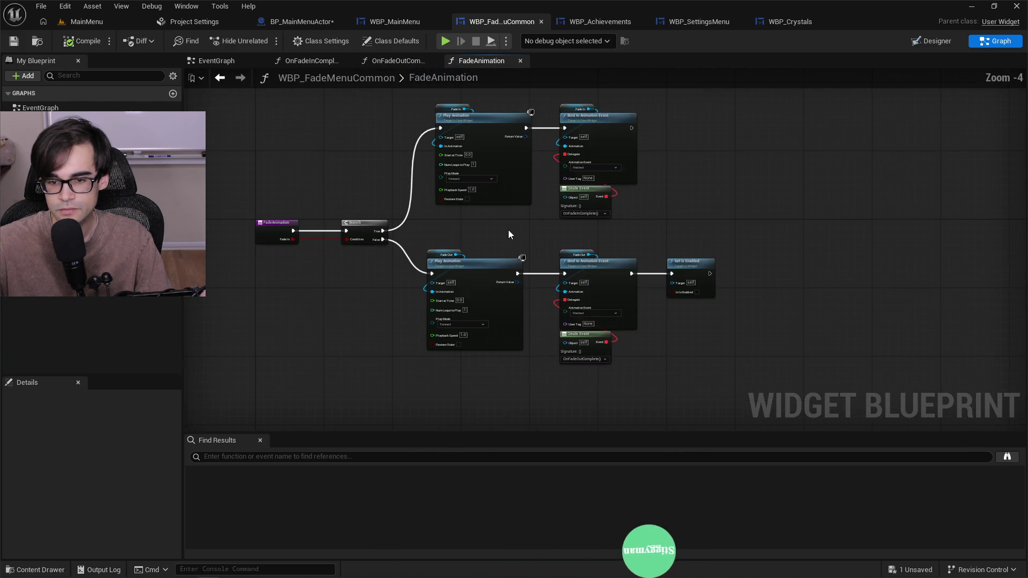
{"action": "scroll", "coordinate": [508, 234], "scroll_direction": "up", "scroll_amount": 2}
{"action": "scroll", "coordinate": [542, 245], "scroll_direction": "down", "scroll_amount": 1}
{"action": "scroll", "coordinate": [528, 256], "scroll_direction": "down", "scroll_amount": 1}
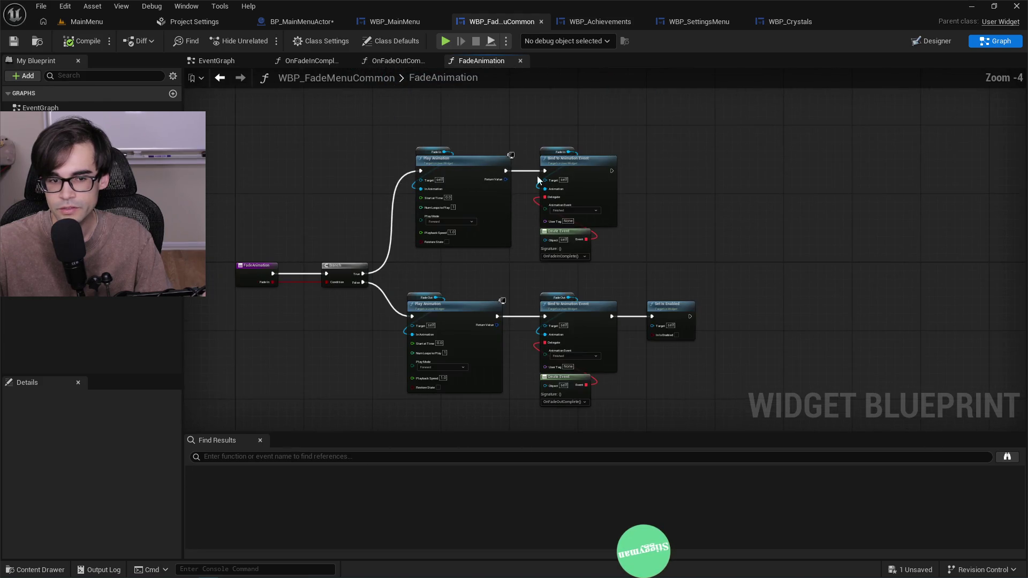
Cut both the Fade In and Fade Out animation-event binding groups, then go to the EventGraph
{"action": "left_click_drag", "start_coordinate": [599, 399], "coordinate": [599, 411]}
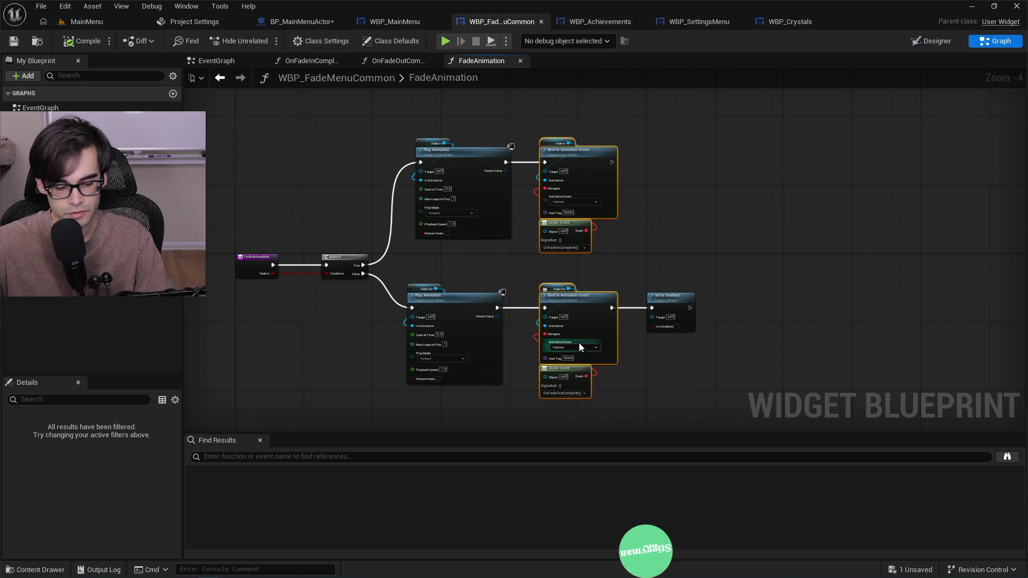
{"action": "key", "text": "Delete"}
{"action": "left_click", "coordinate": [210, 64]}
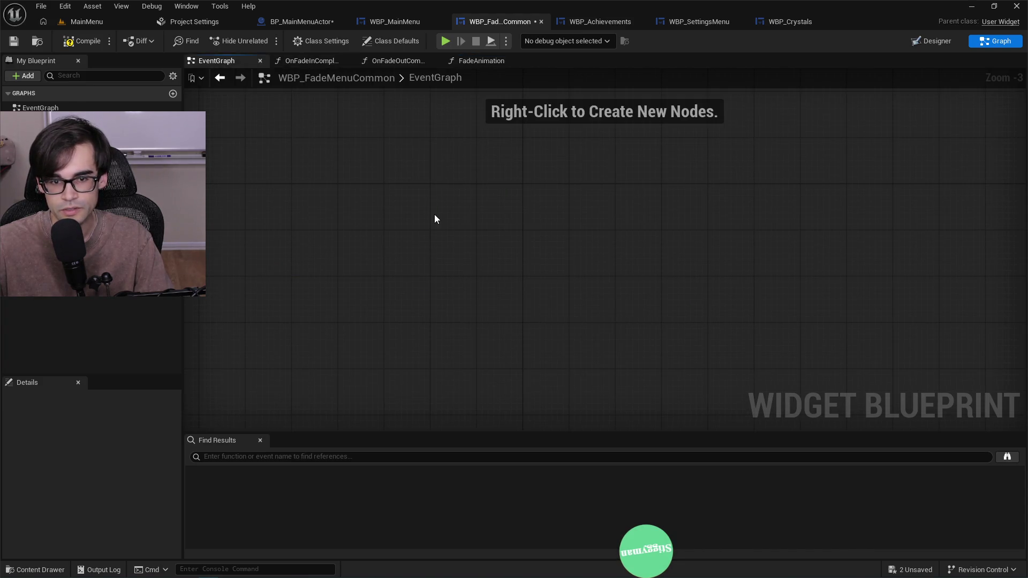
Add Event On Initialized, paste the binding nodes and chain Fade In then Fade Out after it
{"action": "right_click", "coordinate": [435, 214]}
{"action": "type", "text": "initia"}
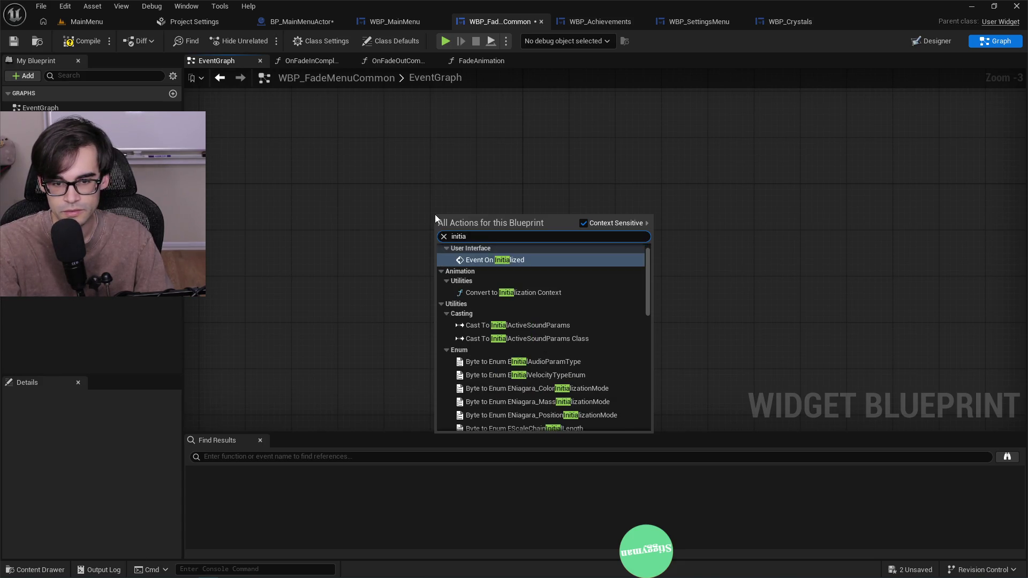
{"action": "key", "text": "Return"}
{"action": "key", "text": "ctrl+v"}
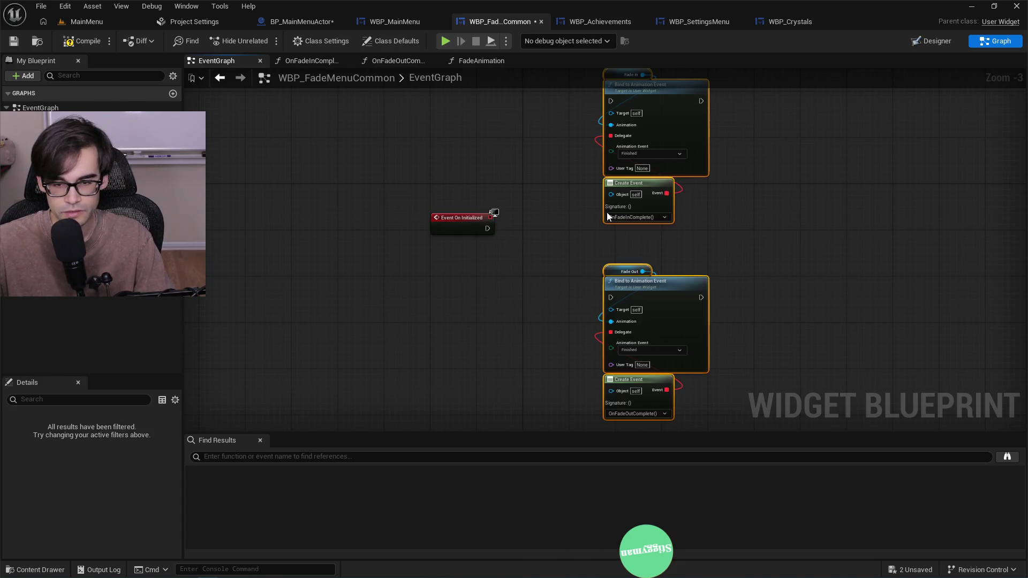
{"action": "mouse_move", "coordinate": [625, 180]}
{"action": "left_mouse_down"}
{"action": "mouse_move", "coordinate": [564, 236]}
{"action": "mouse_move", "coordinate": [539, 302]}
{"action": "left_mouse_up"}
{"action": "mouse_move", "coordinate": [627, 329]}
{"action": "left_mouse_down"}
{"action": "mouse_move", "coordinate": [644, 438]}
{"action": "mouse_move", "coordinate": [711, 241]}
{"action": "mouse_move", "coordinate": [621, 342]}
{"action": "mouse_move", "coordinate": [703, 253]}
{"action": "left_mouse_up"}
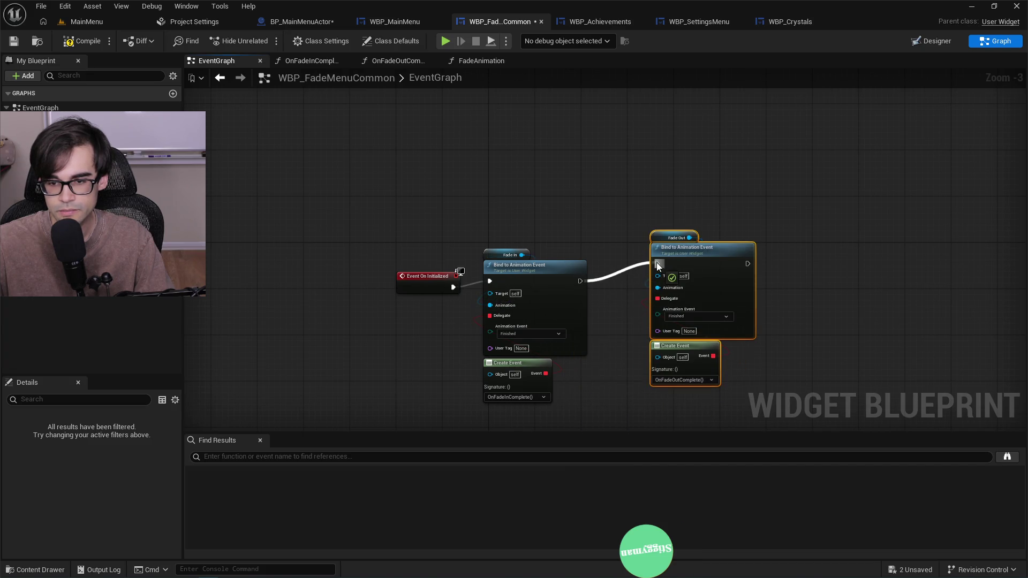
{"action": "left_click_drag", "start_coordinate": [689, 314], "coordinate": [672, 262]}
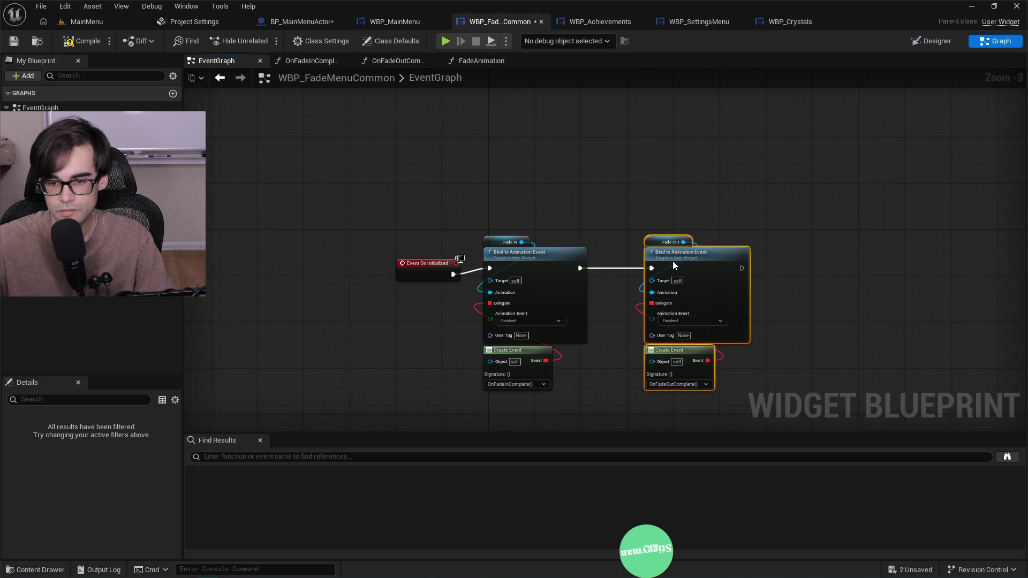
{"action": "left_click_drag", "start_coordinate": [491, 217], "coordinate": [748, 374]}
{"action": "left_click_drag", "start_coordinate": [539, 229], "coordinate": [550, 211]}
{"action": "left_click", "coordinate": [263, 176]}
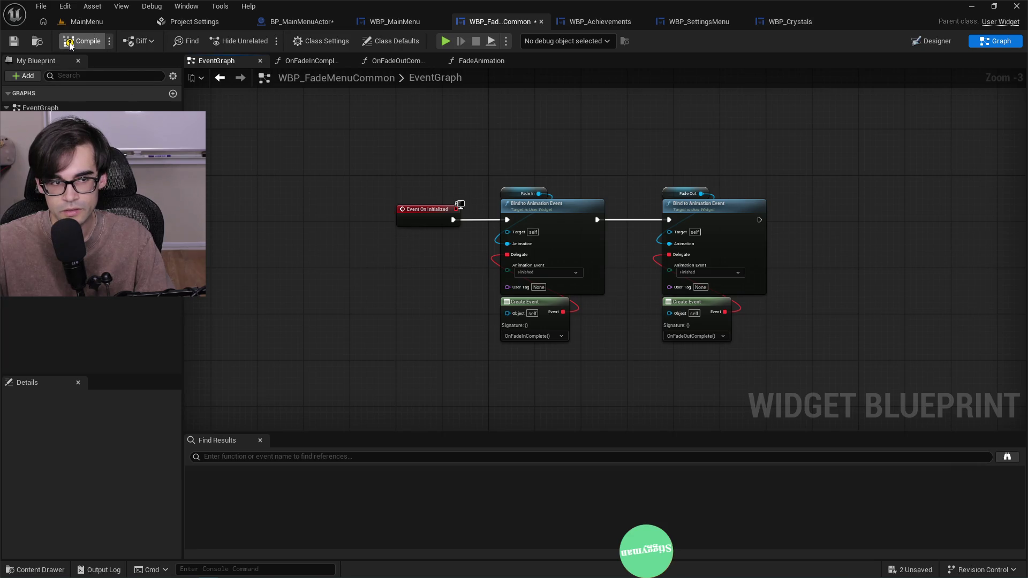
Compile the widget blueprint and review the OnFadeOutComplete and FadeAnimation graphs
{"action": "left_click", "coordinate": [13, 41]}
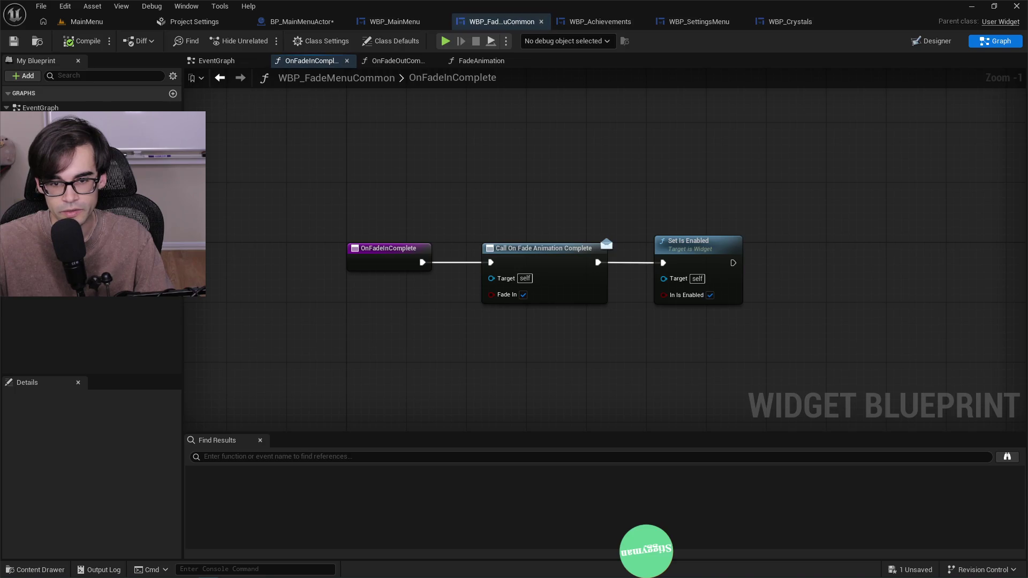
{"action": "left_click", "coordinate": [397, 60]}
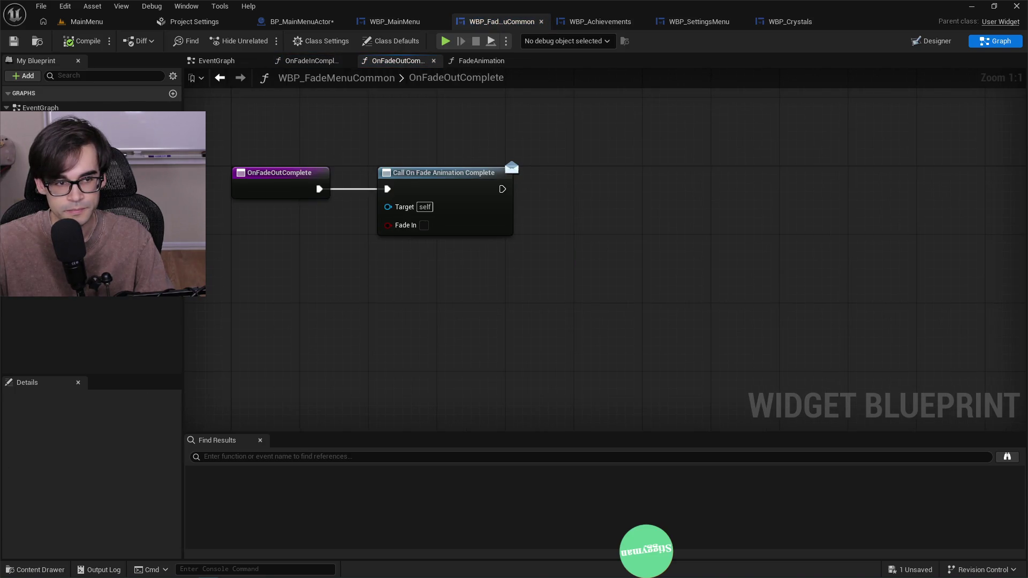
{"action": "left_click", "coordinate": [482, 61]}
{"action": "scroll", "coordinate": [596, 298], "scroll_direction": "up", "scroll_amount": 1}
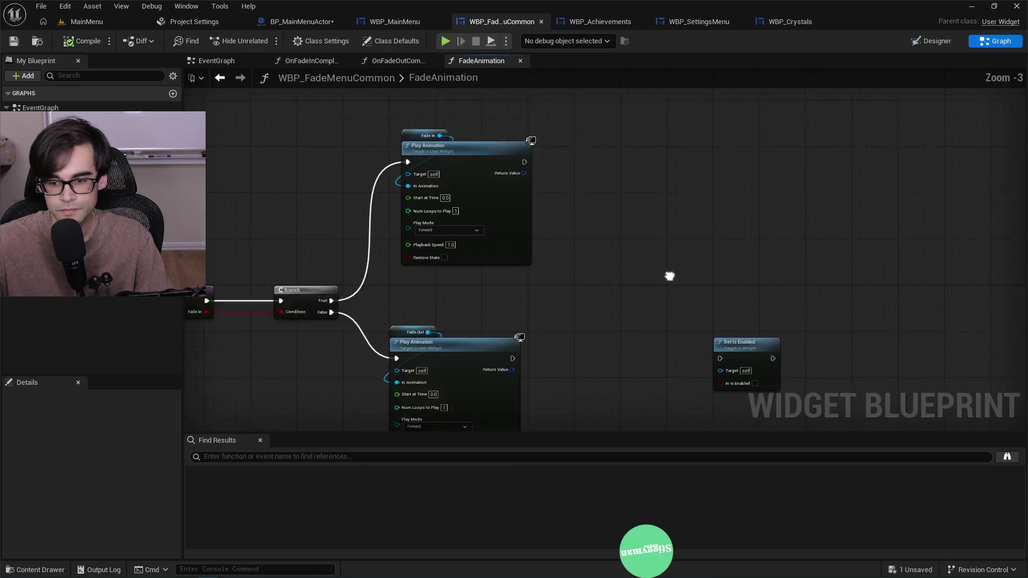
Wire the Fade Out Play Animation into Set Is Enabled and shrink the Find Results panel
{"action": "mouse_move", "coordinate": [513, 299]}
{"action": "left_mouse_down"}
{"action": "mouse_move", "coordinate": [725, 298]}
{"action": "mouse_move", "coordinate": [596, 294]}
{"action": "left_mouse_up"}
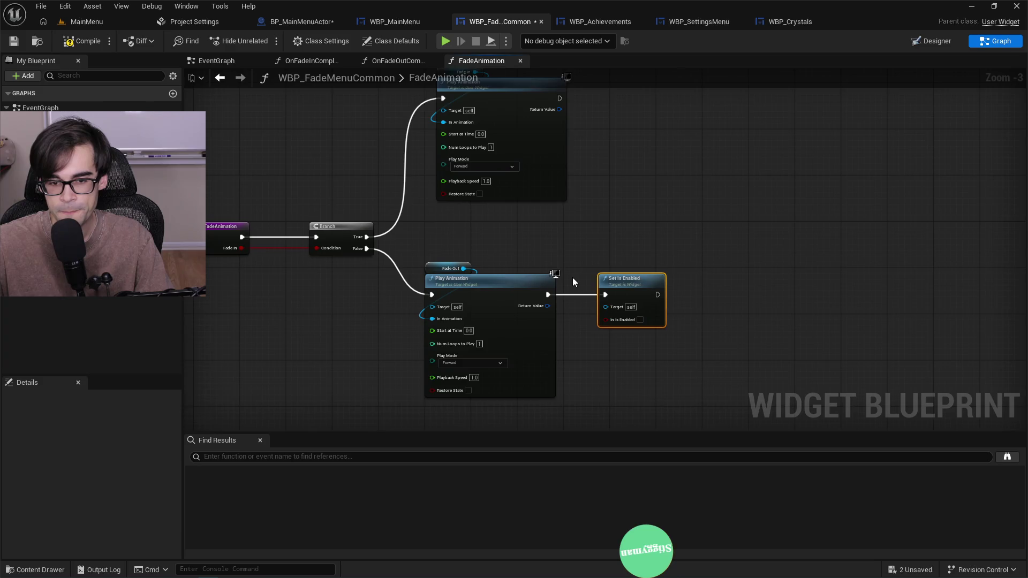
{"action": "scroll", "coordinate": [572, 277], "scroll_direction": "up", "scroll_amount": 1}
{"action": "left_click_drag", "start_coordinate": [458, 321], "coordinate": [440, 217]}
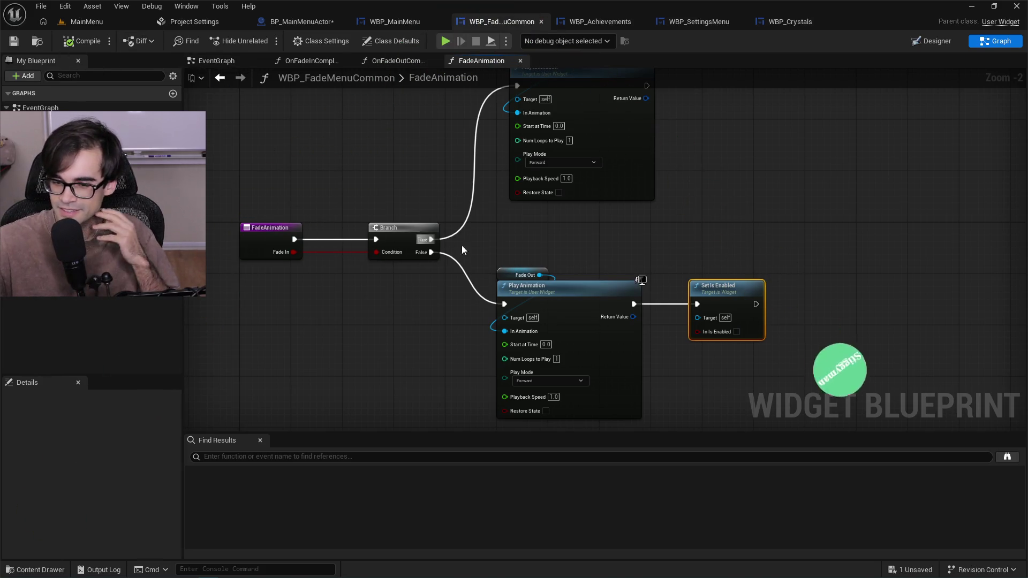
{"action": "left_click_drag", "start_coordinate": [619, 292], "coordinate": [631, 291]}
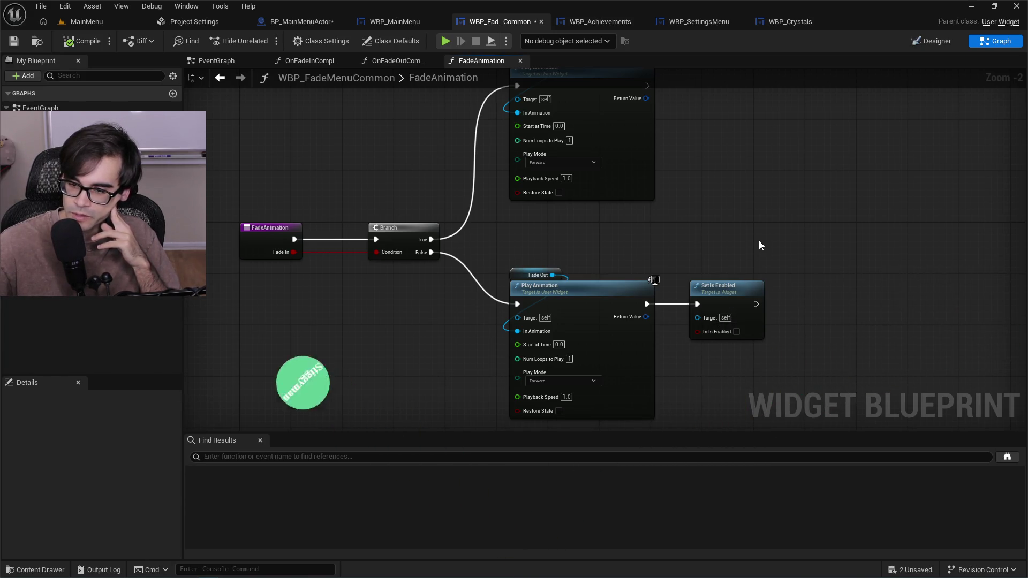
{"action": "left_click_drag", "start_coordinate": [839, 243], "coordinate": [695, 267]}
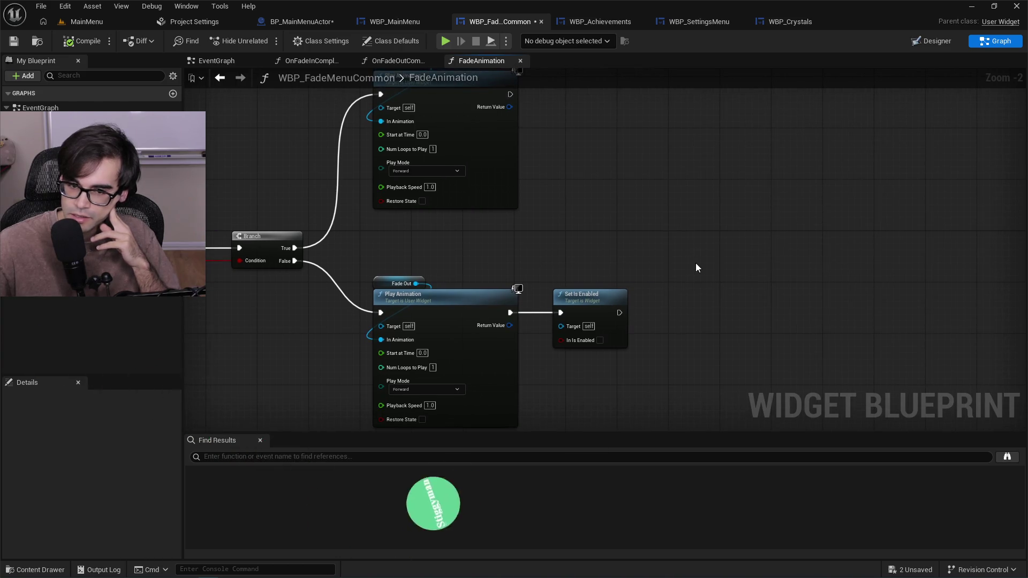
{"action": "left_click_drag", "start_coordinate": [650, 432], "coordinate": [659, 461]}
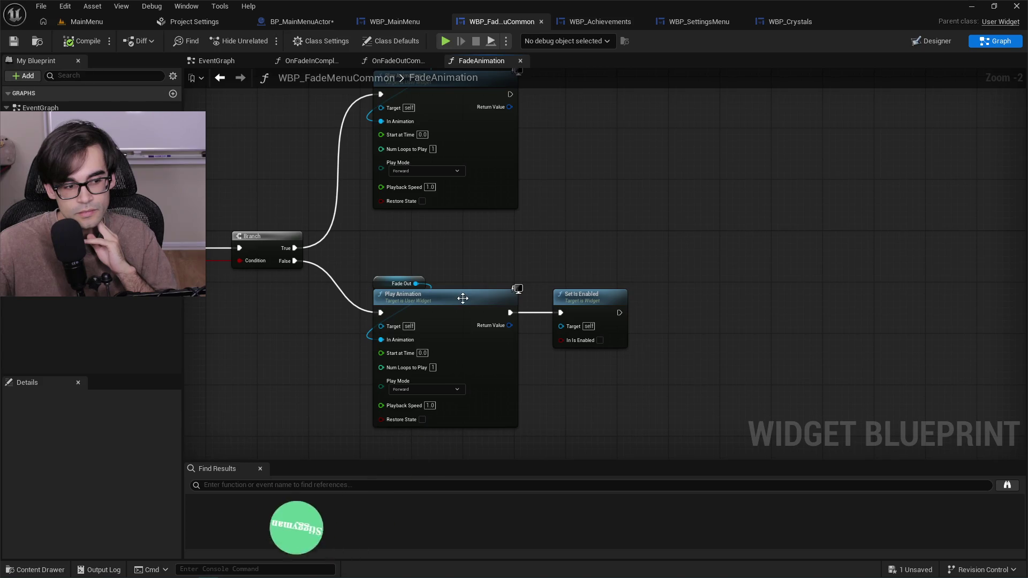
Arrange the Play Animation and Set Is Enabled nodes and begin a wire after Set Is Enabled
{"action": "left_click_drag", "start_coordinate": [279, 264], "coordinate": [487, 277]}
{"action": "right_click", "coordinate": [348, 277]}
{"action": "left_click", "coordinate": [423, 280]}
{"action": "left_click_drag", "start_coordinate": [585, 283], "coordinate": [535, 223]}
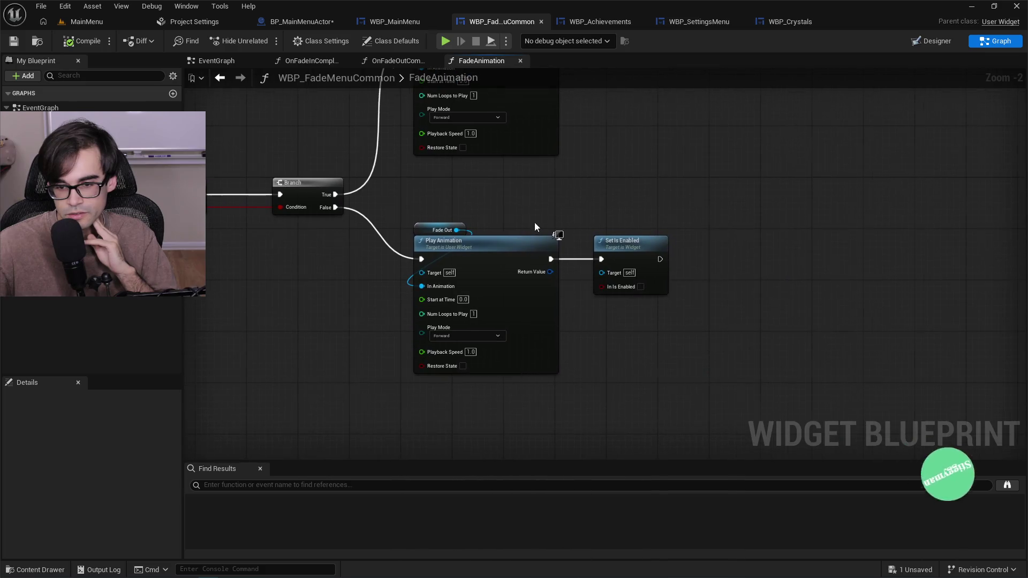
{"action": "mouse_move", "coordinate": [407, 219]}
{"action": "left_mouse_down"}
{"action": "mouse_move", "coordinate": [787, 365]}
{"action": "mouse_move", "coordinate": [728, 375]}
{"action": "left_mouse_up"}
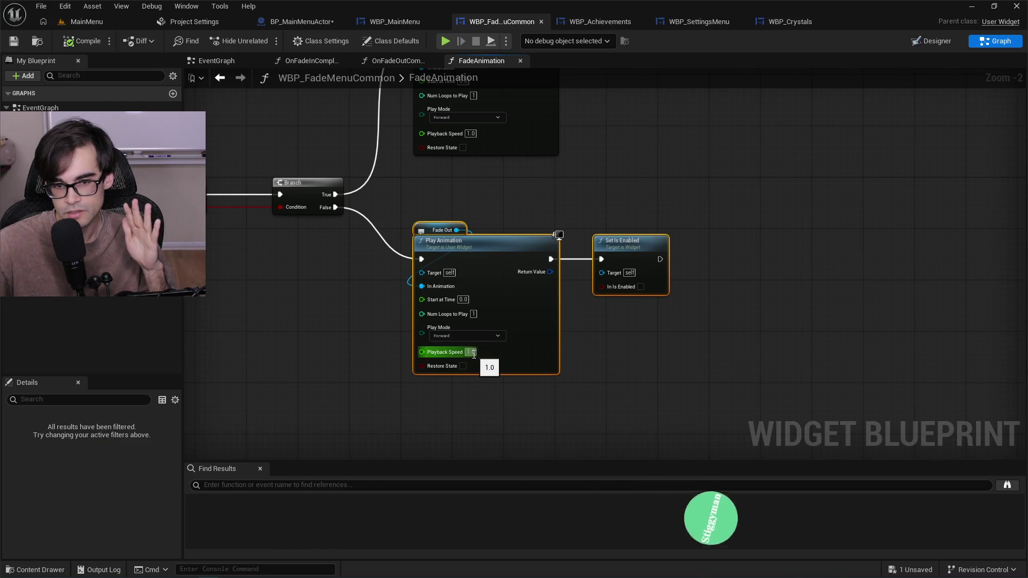
{"action": "left_click_drag", "start_coordinate": [525, 185], "coordinate": [548, 215]}
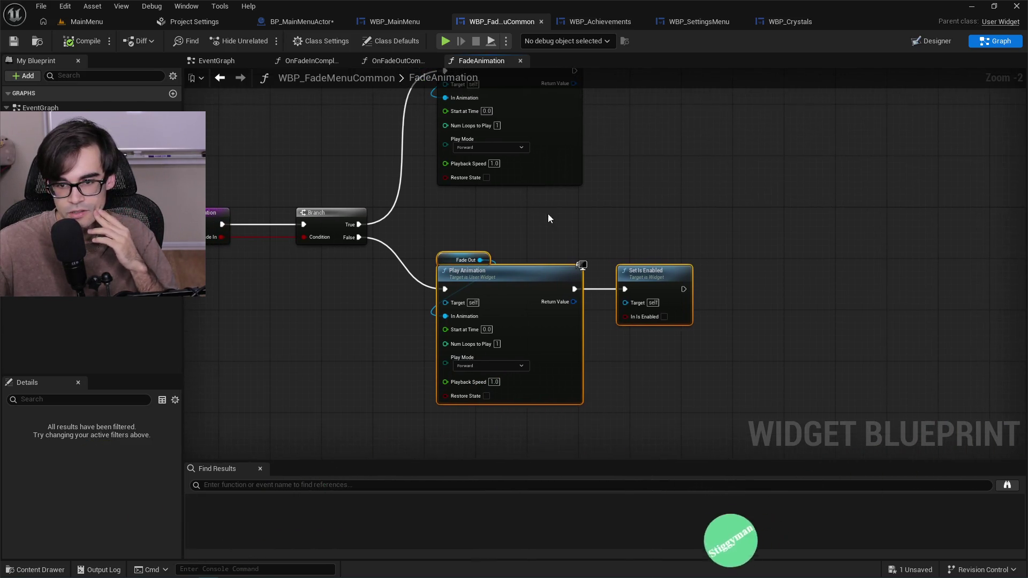
{"action": "left_click_drag", "start_coordinate": [683, 289], "coordinate": [721, 285]}
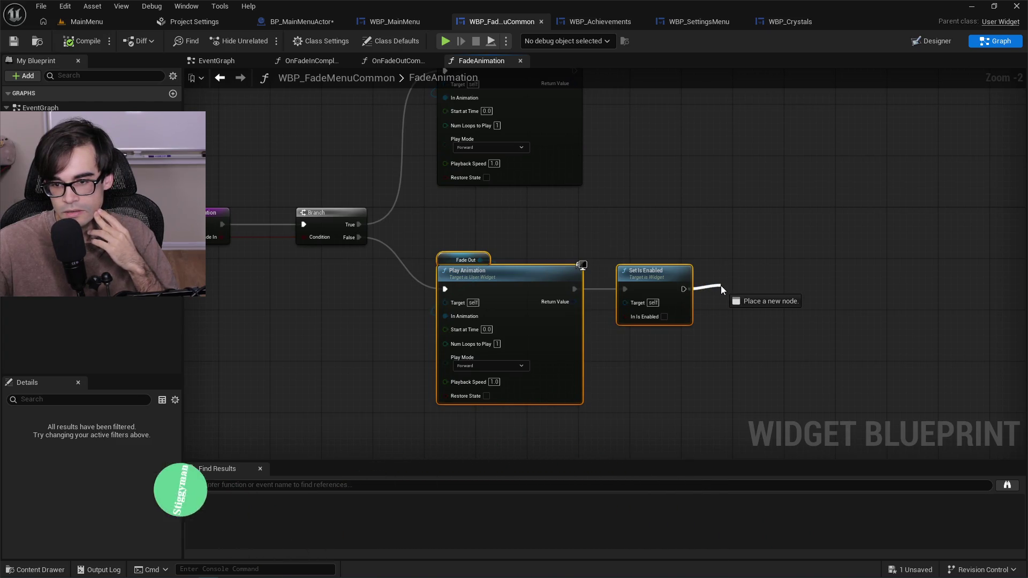
{"action": "left_click", "coordinate": [689, 215]}
{"action": "left_click_drag", "start_coordinate": [688, 216], "coordinate": [691, 258]}
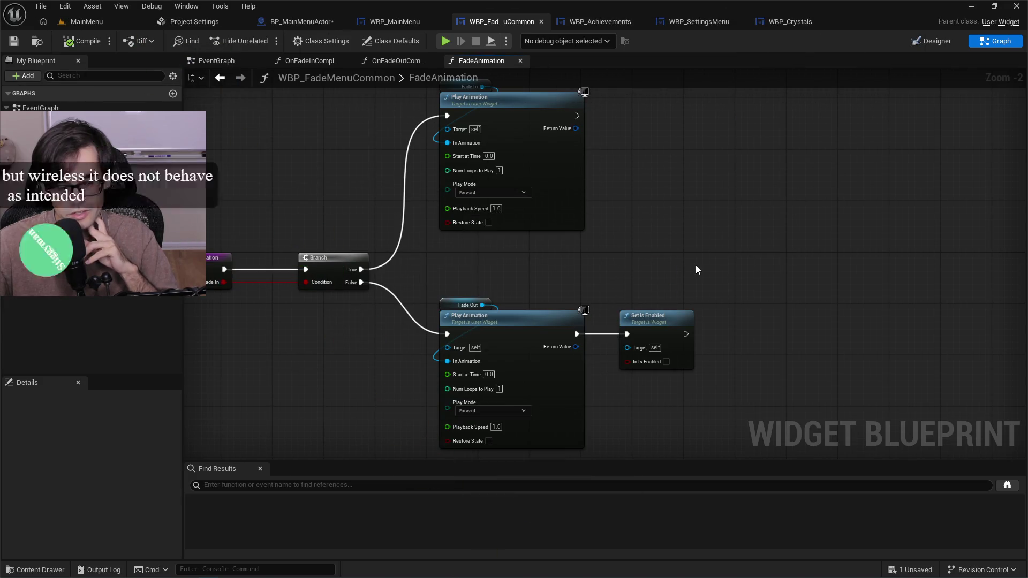
{"action": "left_click_drag", "start_coordinate": [443, 291], "coordinate": [748, 351]}
{"action": "mouse_move", "coordinate": [712, 429]}
{"action": "left_mouse_down"}
{"action": "mouse_move", "coordinate": [703, 450]}
{"action": "mouse_move", "coordinate": [708, 401]}
{"action": "mouse_move", "coordinate": [463, 237]}
{"action": "left_mouse_up"}
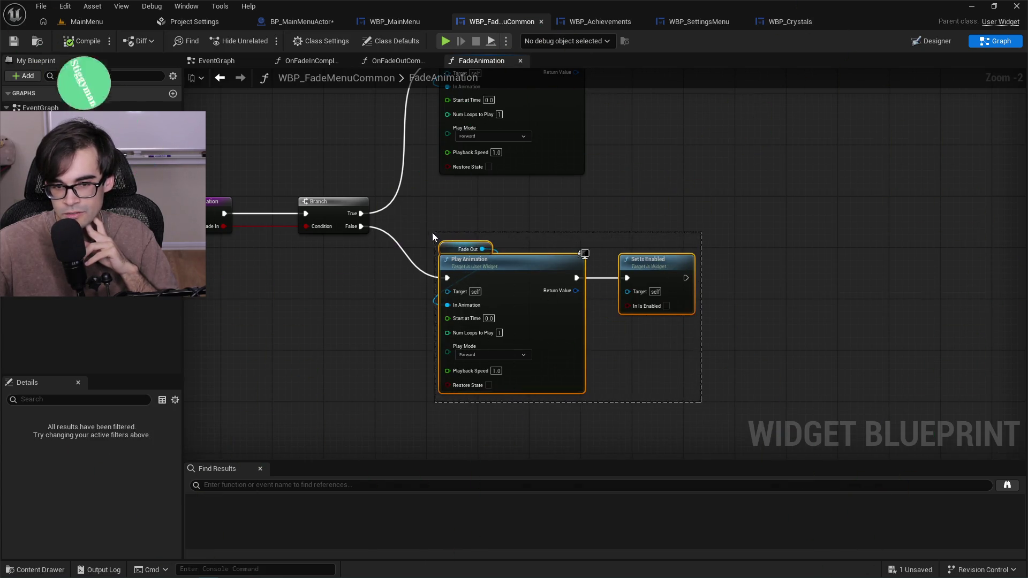
{"action": "mouse_move", "coordinate": [687, 387]}
{"action": "left_mouse_down"}
{"action": "mouse_move", "coordinate": [712, 406]}
{"action": "mouse_move", "coordinate": [478, 263]}
{"action": "left_mouse_up"}
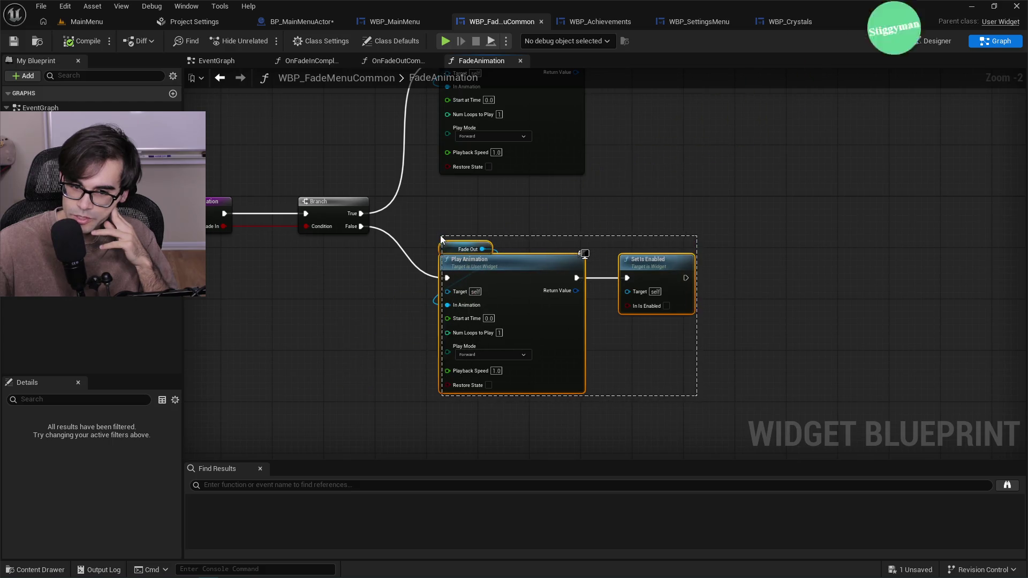
{"action": "left_click", "coordinate": [398, 242]}
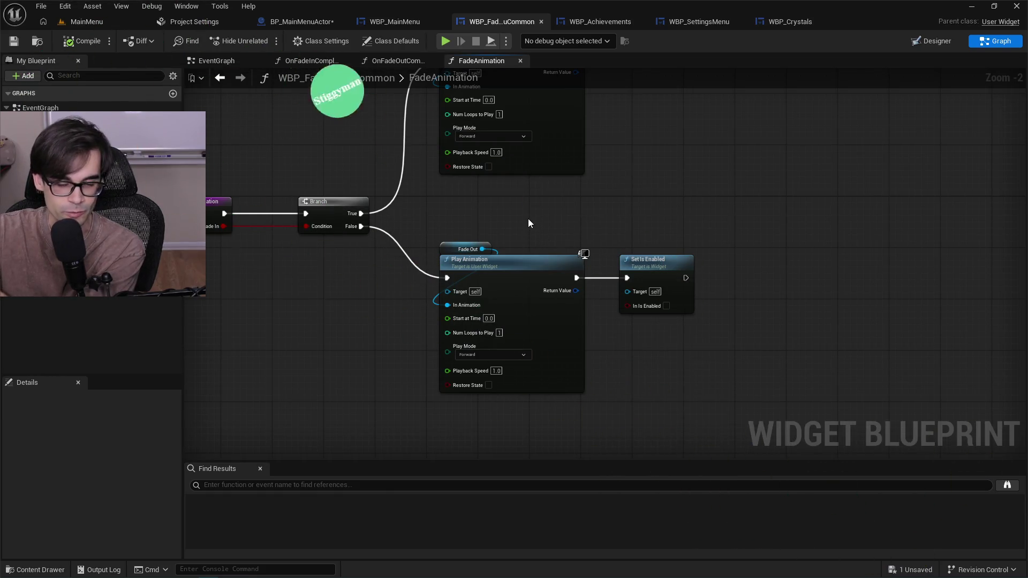
{"action": "mouse_move", "coordinate": [699, 387]}
{"action": "left_mouse_down"}
{"action": "mouse_move", "coordinate": [702, 410]}
{"action": "mouse_move", "coordinate": [699, 400]}
{"action": "left_mouse_up"}
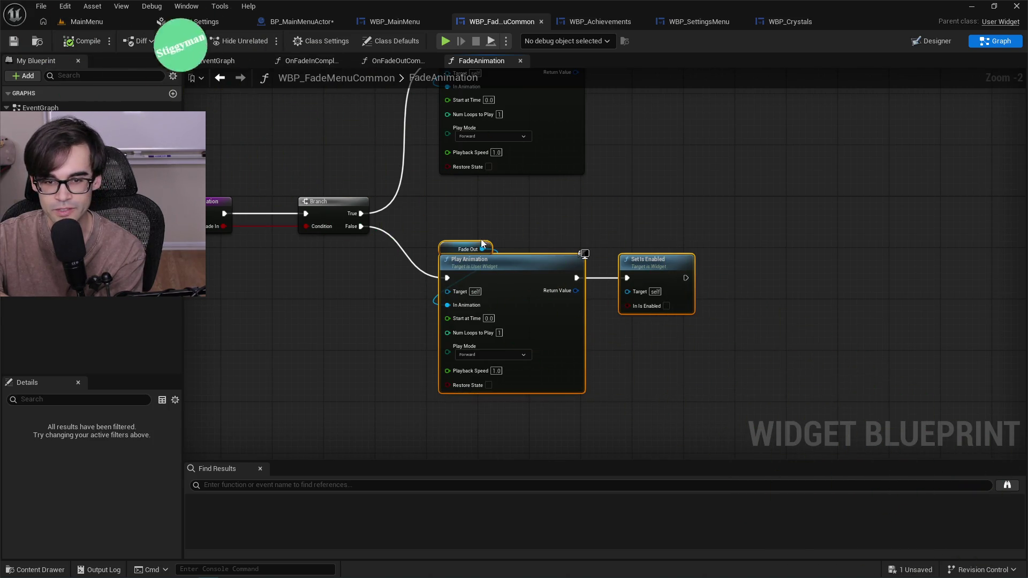
{"action": "scroll", "coordinate": [509, 288], "scroll_direction": "down", "scroll_amount": 1}
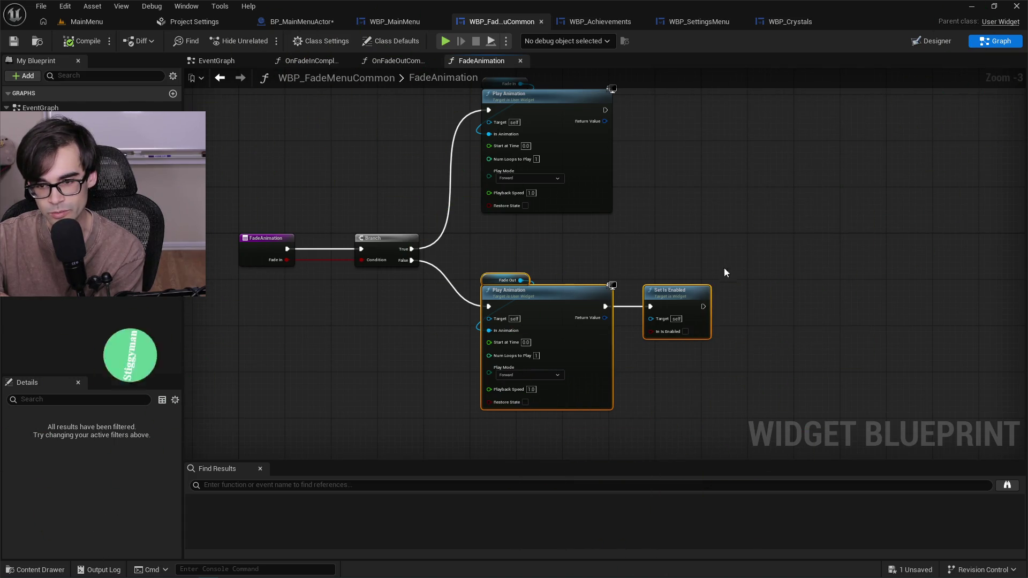
{"action": "mouse_move", "coordinate": [732, 272]}
{"action": "left_mouse_down"}
{"action": "mouse_move", "coordinate": [651, 336]}
{"action": "mouse_move", "coordinate": [467, 420]}
{"action": "mouse_move", "coordinate": [477, 416]}
{"action": "left_mouse_up"}
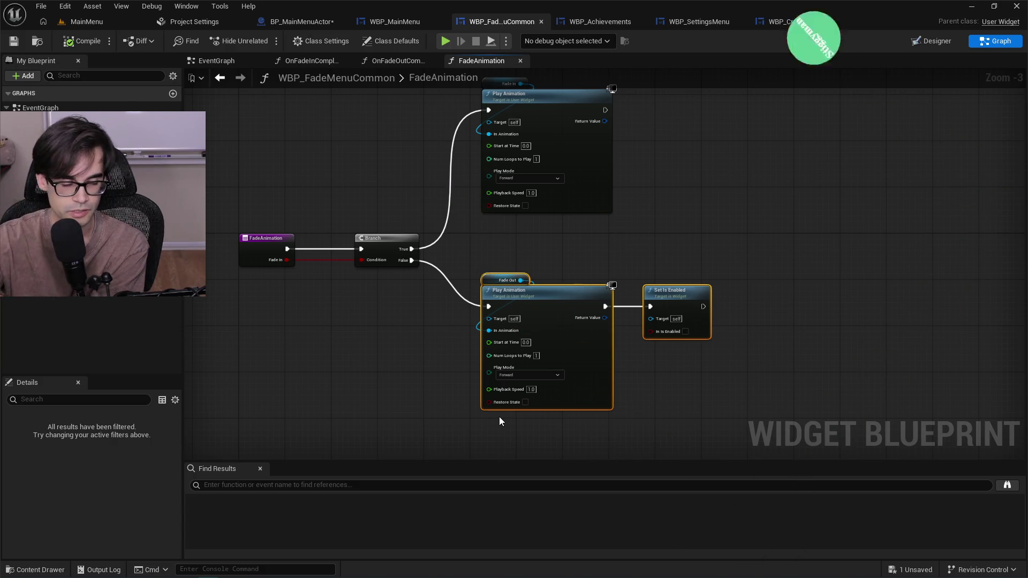
{"action": "left_click", "coordinate": [743, 267]}
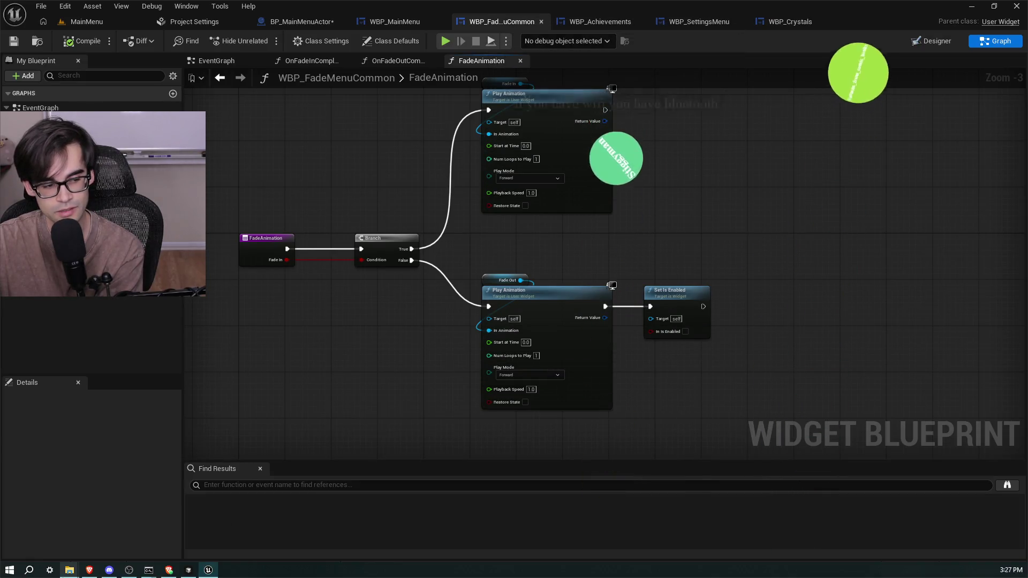
{"action": "mouse_move", "coordinate": [164, 572]}
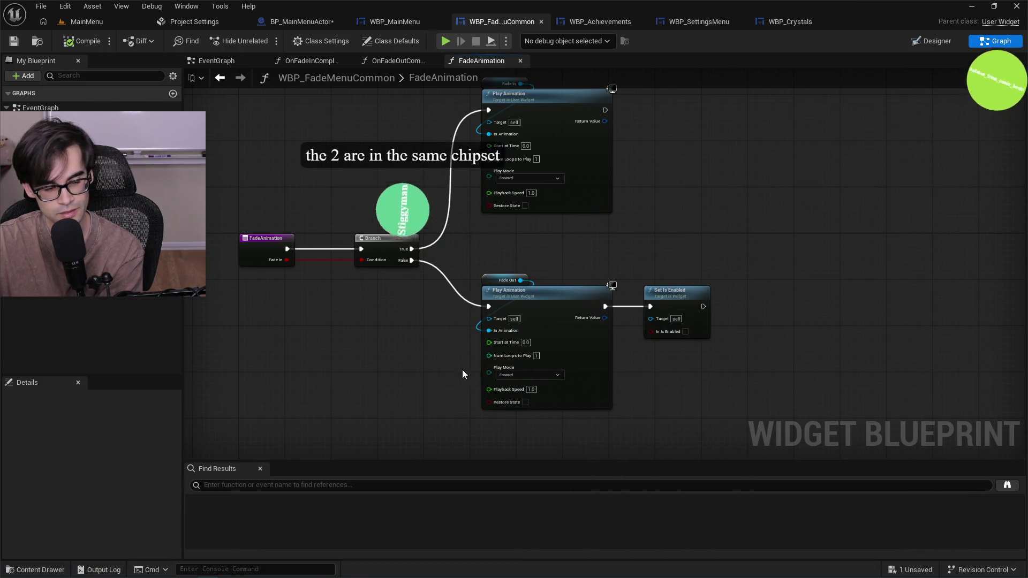
{"action": "left_click_drag", "start_coordinate": [722, 272], "coordinate": [476, 416]}
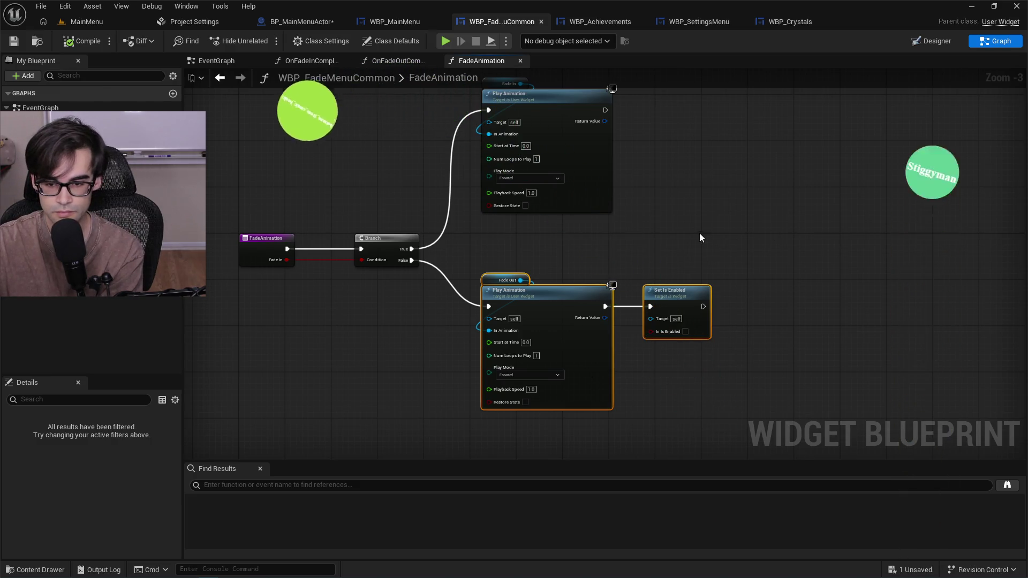
{"action": "scroll", "coordinate": [693, 241], "scroll_direction": "down", "scroll_amount": 1}
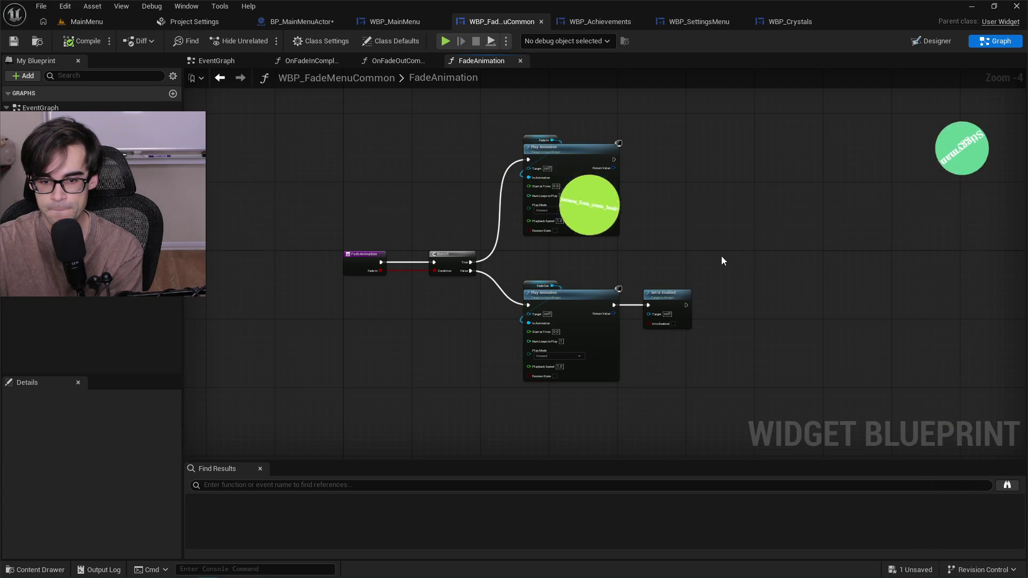
{"action": "scroll", "coordinate": [712, 272], "scroll_direction": "up", "scroll_amount": 1}
{"action": "left_click", "coordinate": [713, 272]}
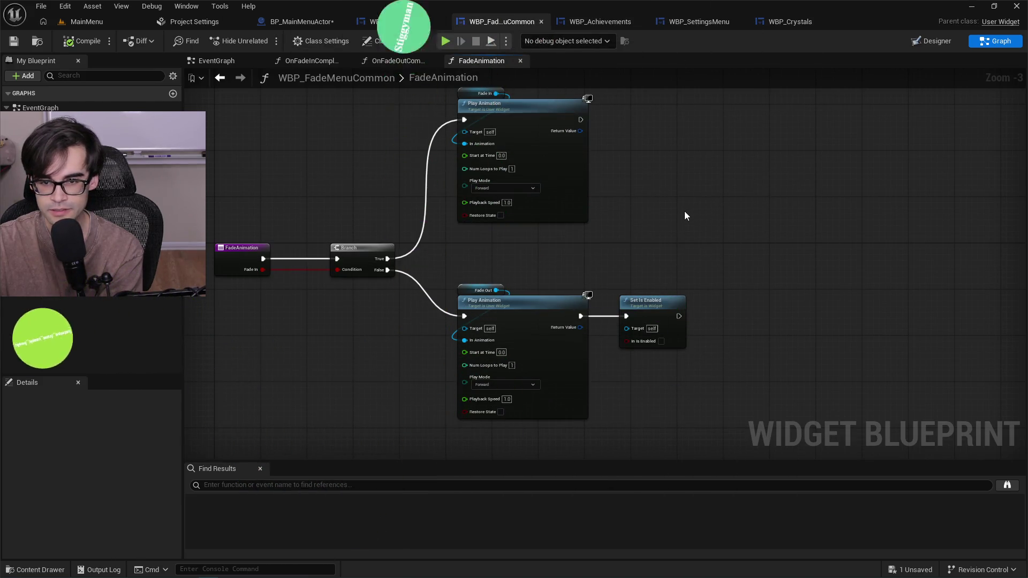
{"action": "left_click_drag", "start_coordinate": [422, 156], "coordinate": [370, 197]}
{"action": "scroll", "coordinate": [364, 120], "scroll_direction": "down", "scroll_amount": 1}
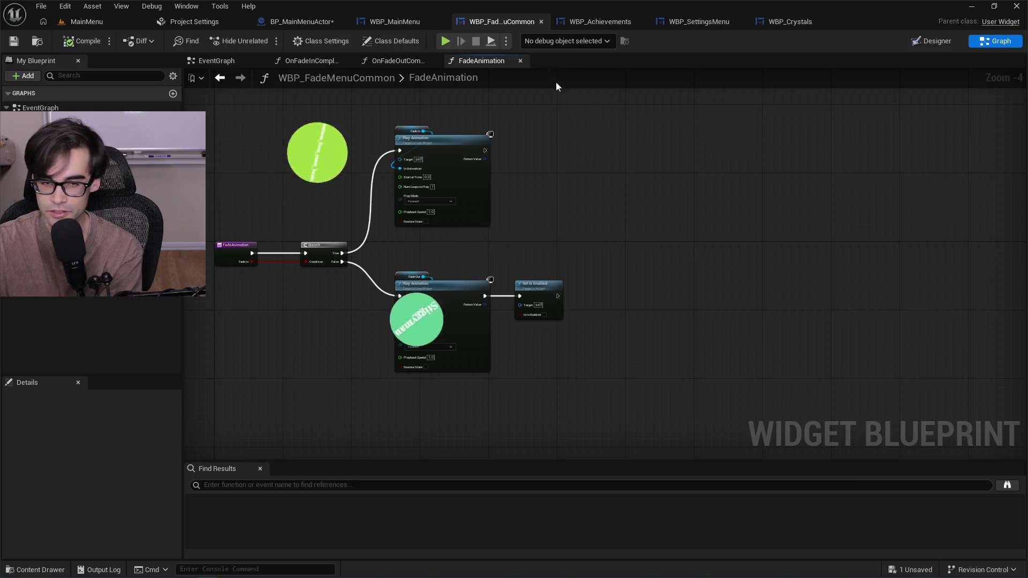
{"action": "left_click", "coordinate": [394, 22]}
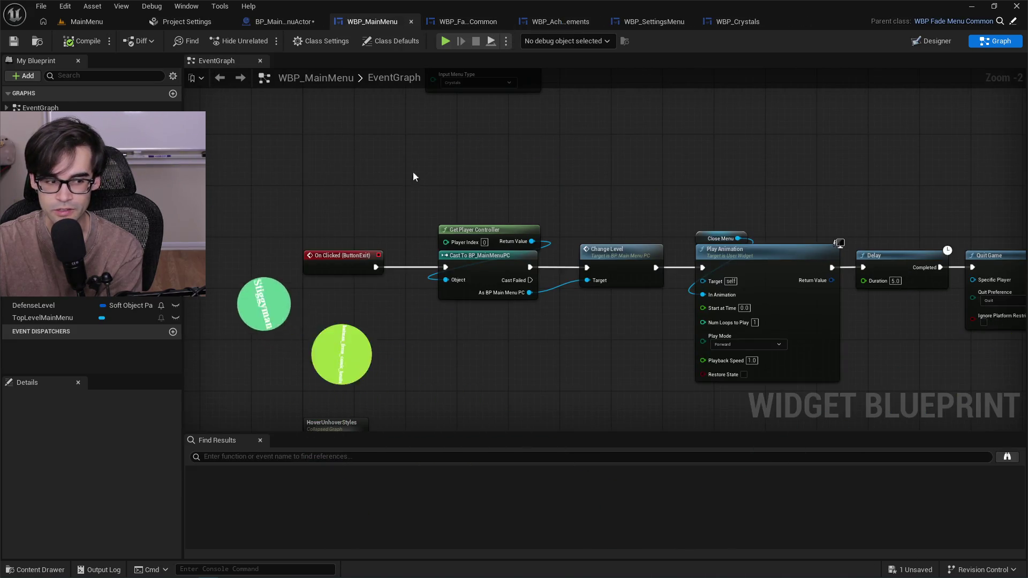
Inspect the On Clicked (ButtonExit) node chain in WBP_MainMenu's event graph
{"action": "left_click_drag", "start_coordinate": [534, 197], "coordinate": [343, 194]}
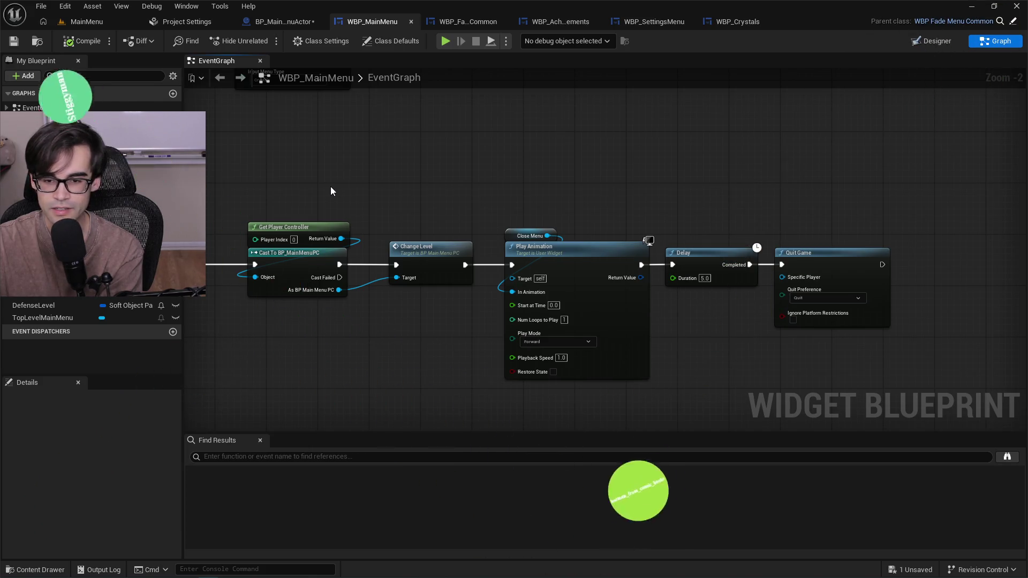
{"action": "left_click_drag", "start_coordinate": [330, 188], "coordinate": [461, 193]}
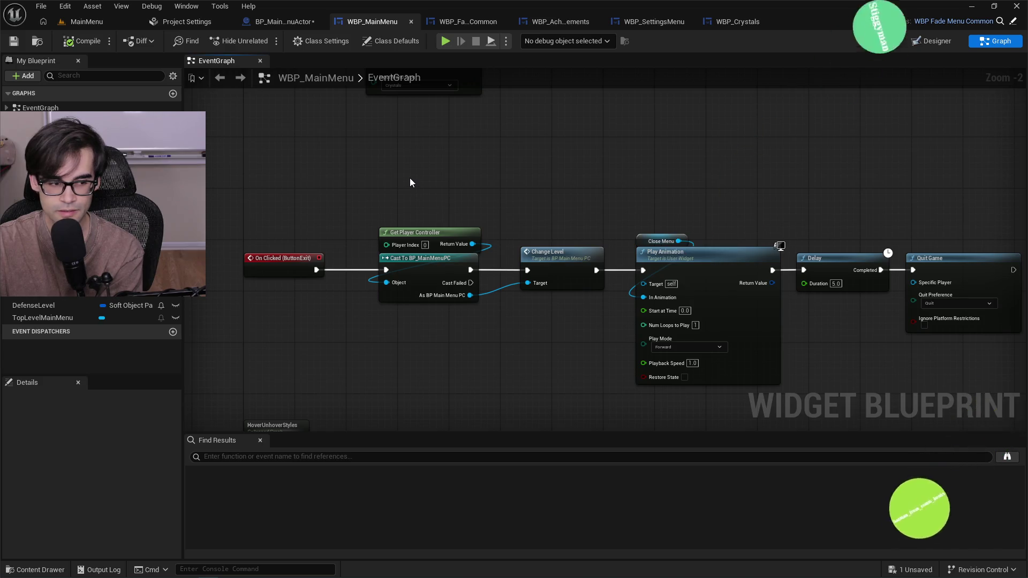
{"action": "mouse_move", "coordinate": [353, 202]}
{"action": "left_mouse_down"}
{"action": "mouse_move", "coordinate": [734, 323]}
{"action": "mouse_move", "coordinate": [926, 368]}
{"action": "left_mouse_up"}
{"action": "scroll", "coordinate": [685, 308], "scroll_direction": "down", "scroll_amount": 2}
{"action": "left_click_drag", "start_coordinate": [933, 374], "coordinate": [955, 373]}
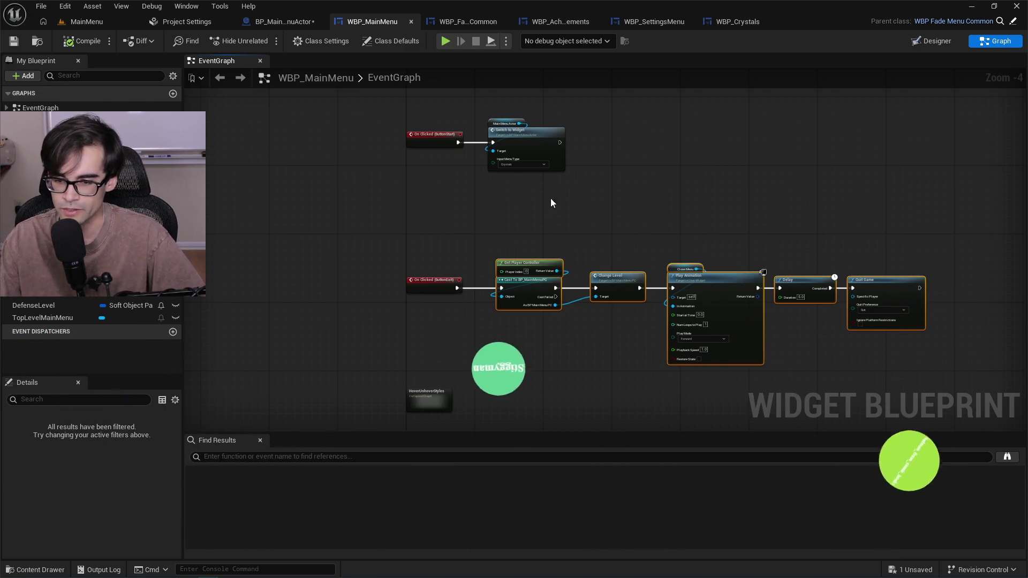
{"action": "left_click_drag", "start_coordinate": [610, 235], "coordinate": [562, 229]}
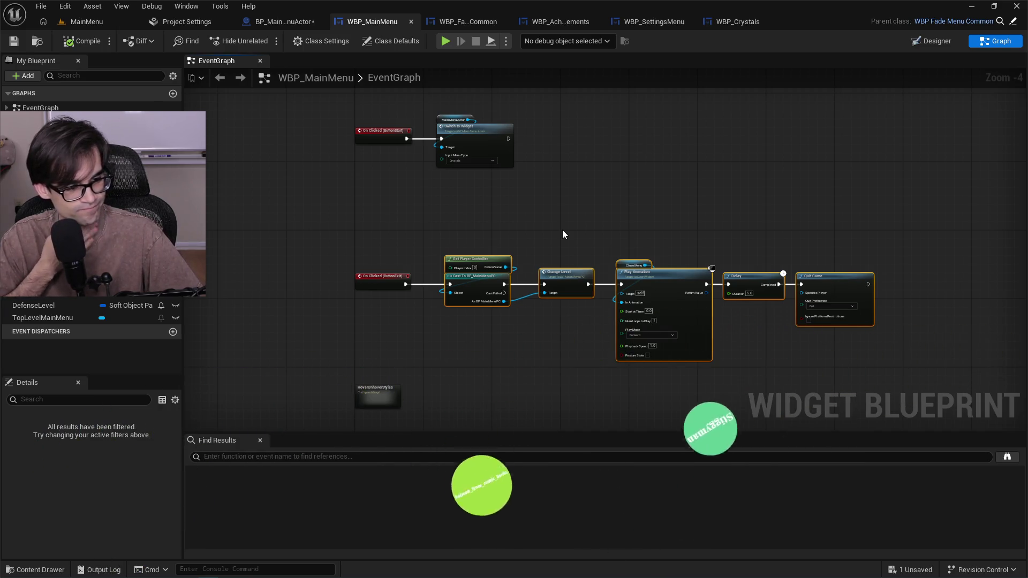
{"action": "left_click", "coordinate": [802, 259]}
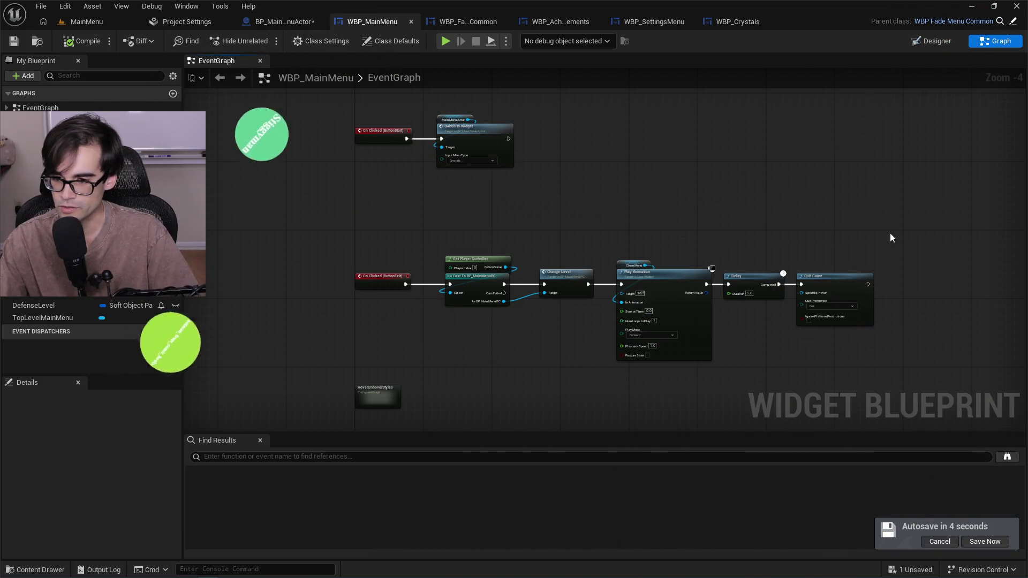
Examine the Change Level through Quit Game nodes, then move to BP_MainMenuActor's Initiate360Flip graph
{"action": "mouse_move", "coordinate": [899, 230]}
{"action": "left_mouse_down"}
{"action": "mouse_move", "coordinate": [870, 254]}
{"action": "mouse_move", "coordinate": [532, 347]}
{"action": "left_mouse_up"}
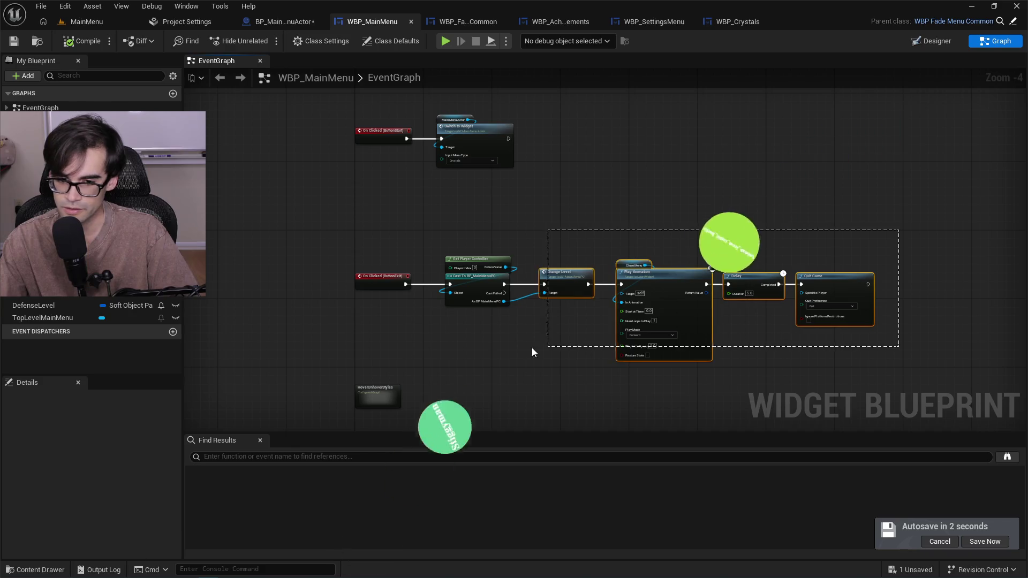
{"action": "left_click_drag", "start_coordinate": [349, 375], "coordinate": [904, 229]}
{"action": "left_click", "coordinate": [898, 236]}
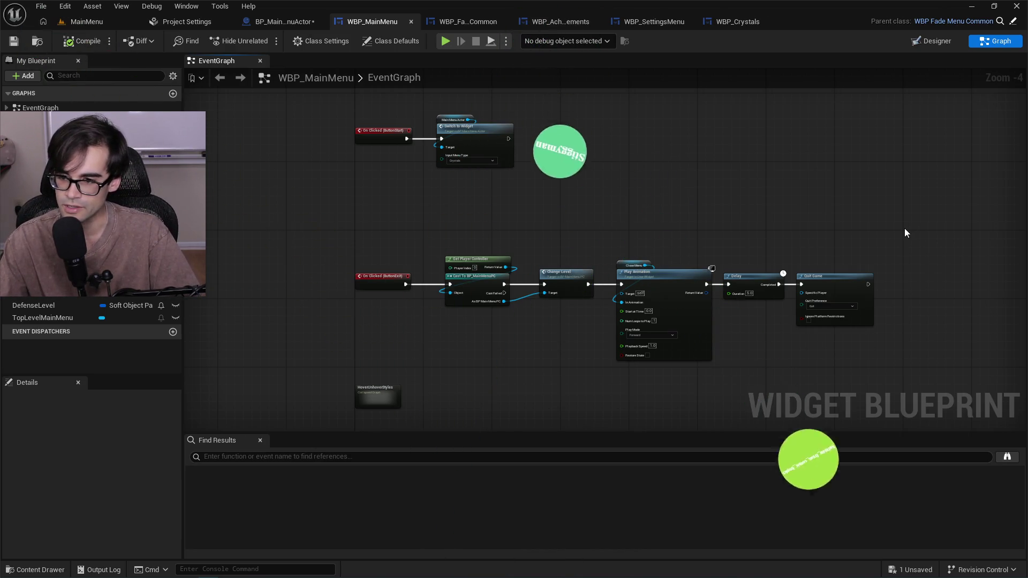
{"action": "scroll", "coordinate": [789, 372], "scroll_direction": "up", "scroll_amount": 2}
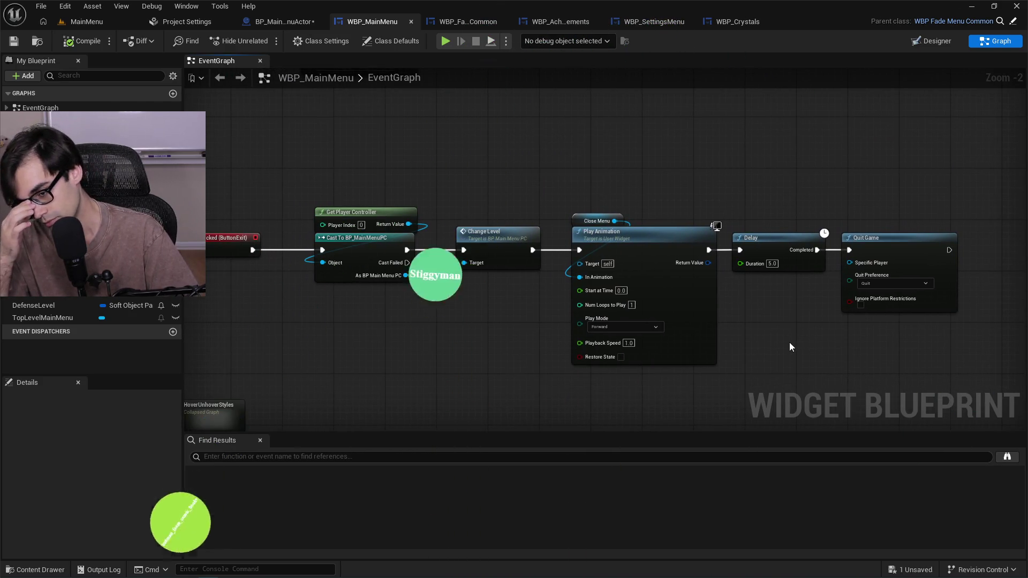
{"action": "scroll", "coordinate": [777, 324], "scroll_direction": "down", "scroll_amount": 1}
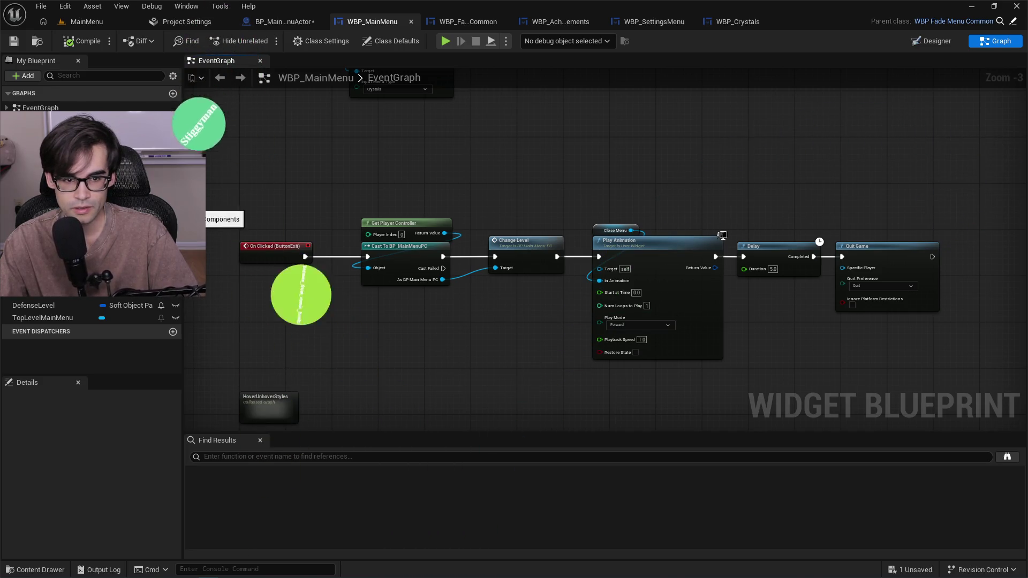
{"action": "left_click", "coordinate": [254, 22]}
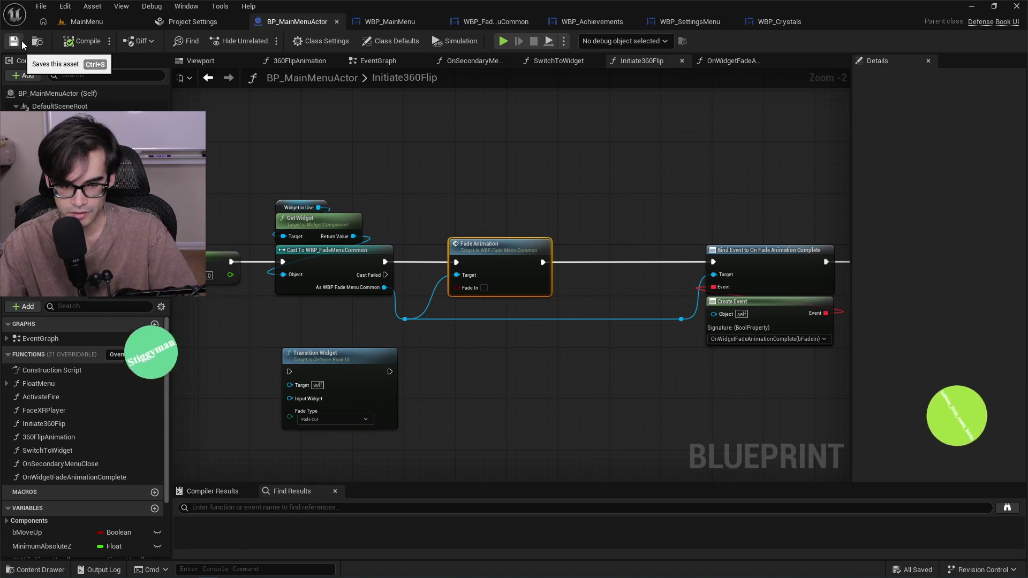
Pan through Initiate360Flip's rotation nodes and open the Fade Animation function's definition
{"action": "left_click_drag", "start_coordinate": [662, 291], "coordinate": [363, 283]}
{"action": "left_click_drag", "start_coordinate": [681, 309], "coordinate": [428, 305]}
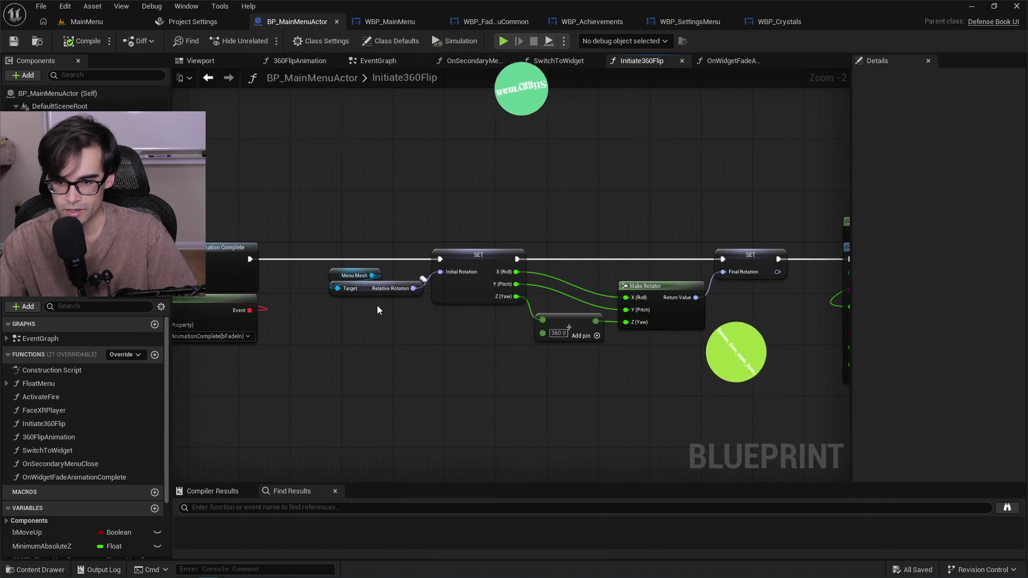
{"action": "left_click_drag", "start_coordinate": [808, 322], "coordinate": [354, 330]}
{"action": "left_click_drag", "start_coordinate": [932, 342], "coordinate": [691, 344]}
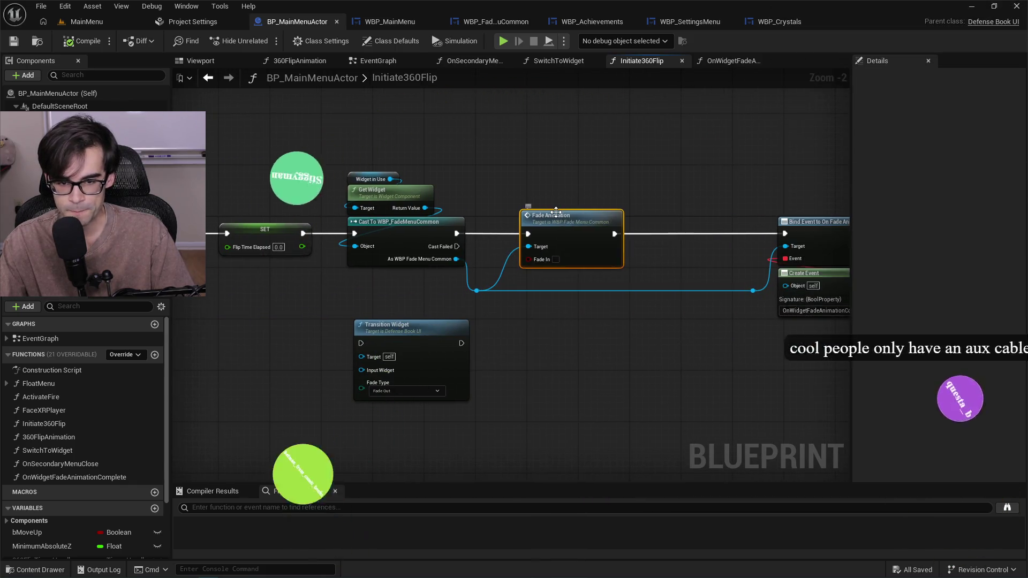
{"action": "double_click", "coordinate": [556, 212]}
{"action": "scroll", "coordinate": [436, 260], "scroll_direction": "up", "scroll_amount": 4}
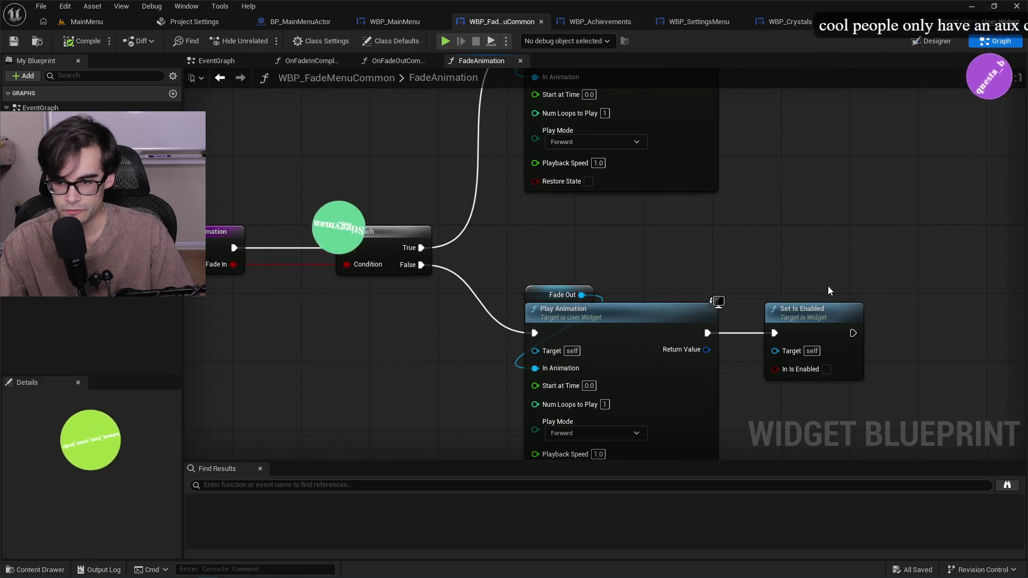
{"action": "scroll", "coordinate": [695, 260], "scroll_direction": "down", "scroll_amount": 2}
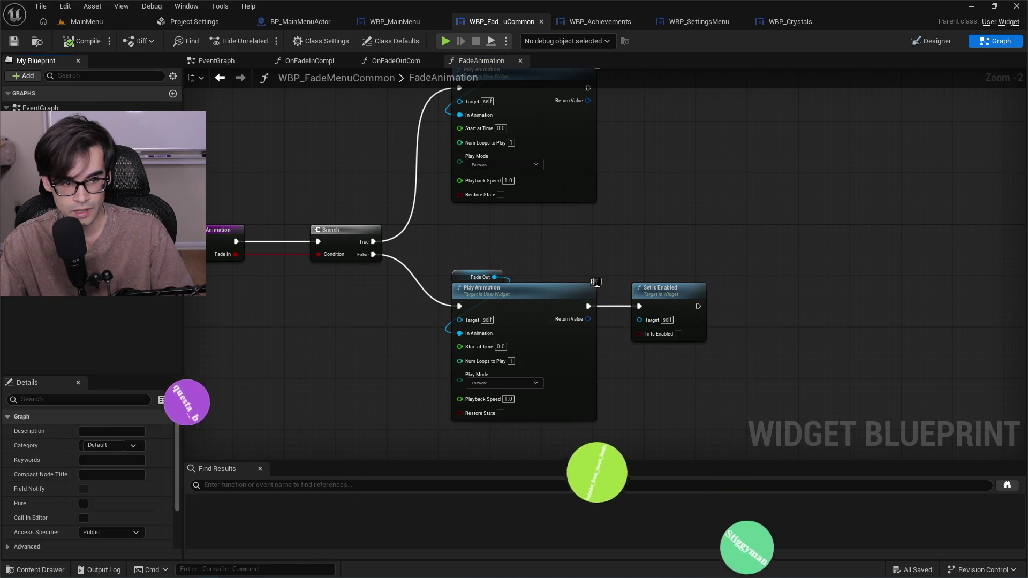
Check OnFadeOutComplete and WBP_MainMenu, then open OnWidgetFadeAnimationComplete from BP_MainMenuActor's Functions list
{"action": "left_click", "coordinate": [396, 60]}
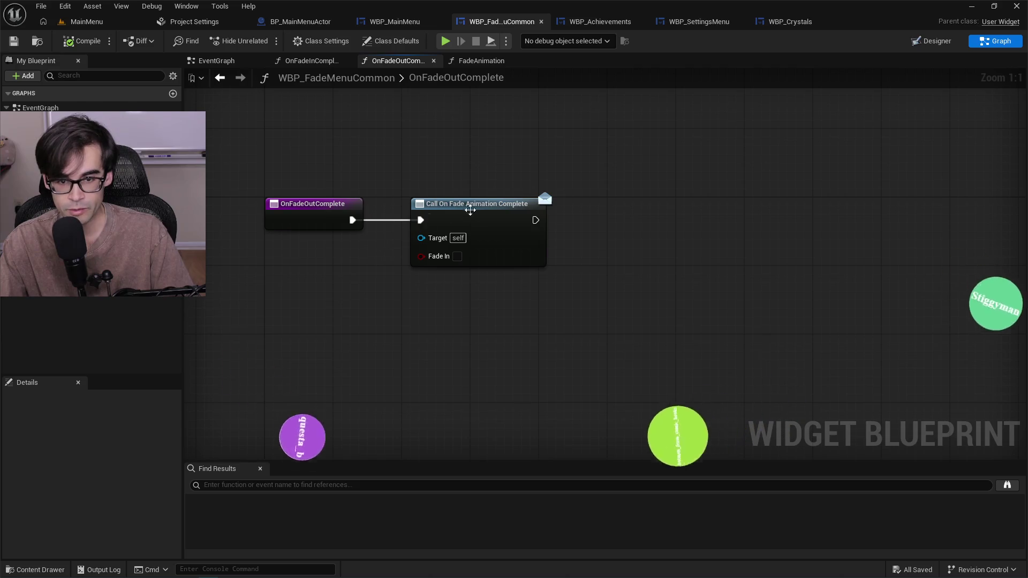
{"action": "left_click", "coordinate": [400, 23]}
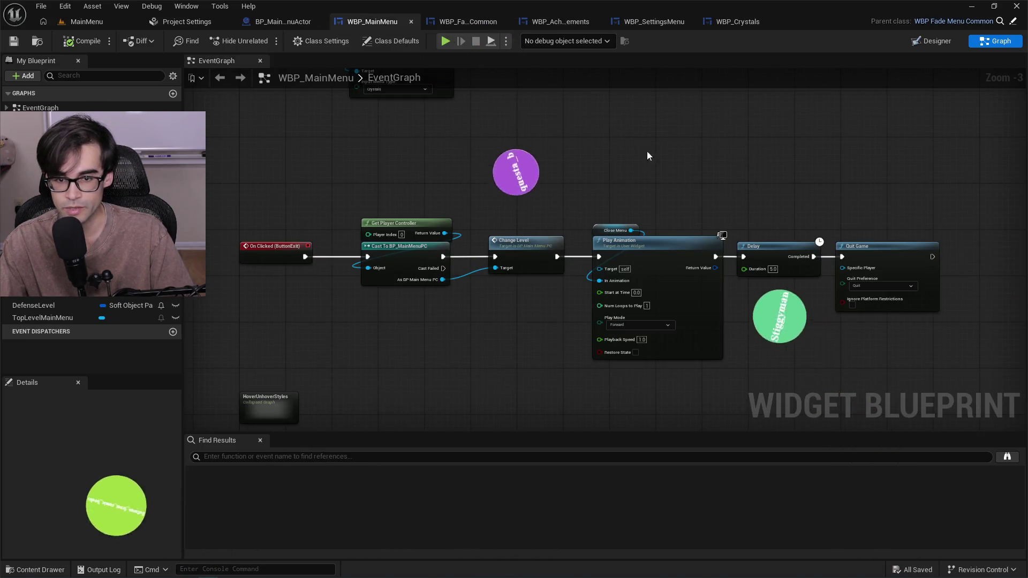
{"action": "left_click", "coordinate": [289, 23]}
{"action": "mouse_move", "coordinate": [704, 191]}
{"action": "left_mouse_down"}
{"action": "mouse_move", "coordinate": [440, 226]}
{"action": "mouse_move", "coordinate": [630, 343]}
{"action": "mouse_move", "coordinate": [548, 369]}
{"action": "left_mouse_up"}
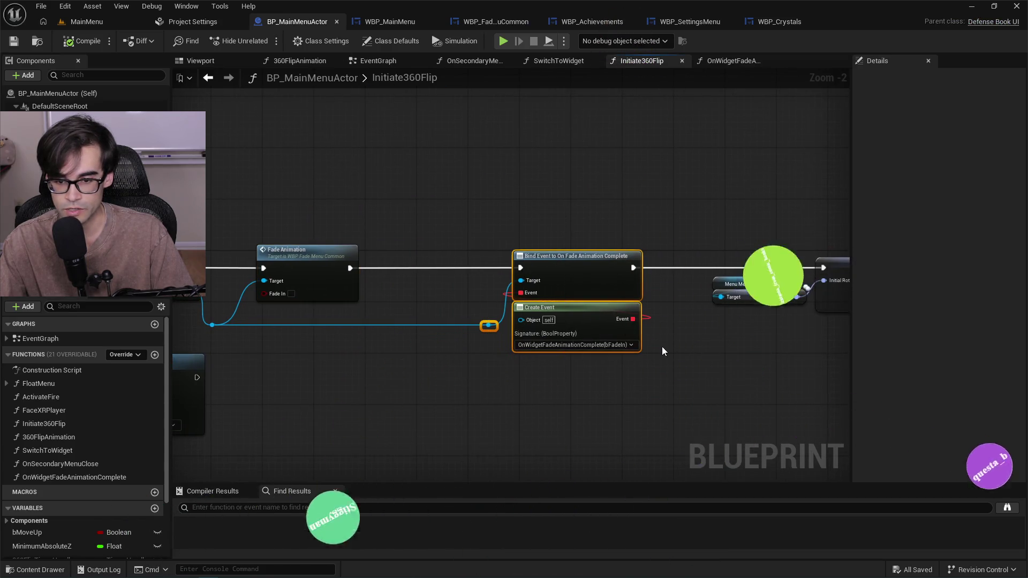
{"action": "scroll", "coordinate": [662, 346], "scroll_direction": "up", "scroll_amount": 1}
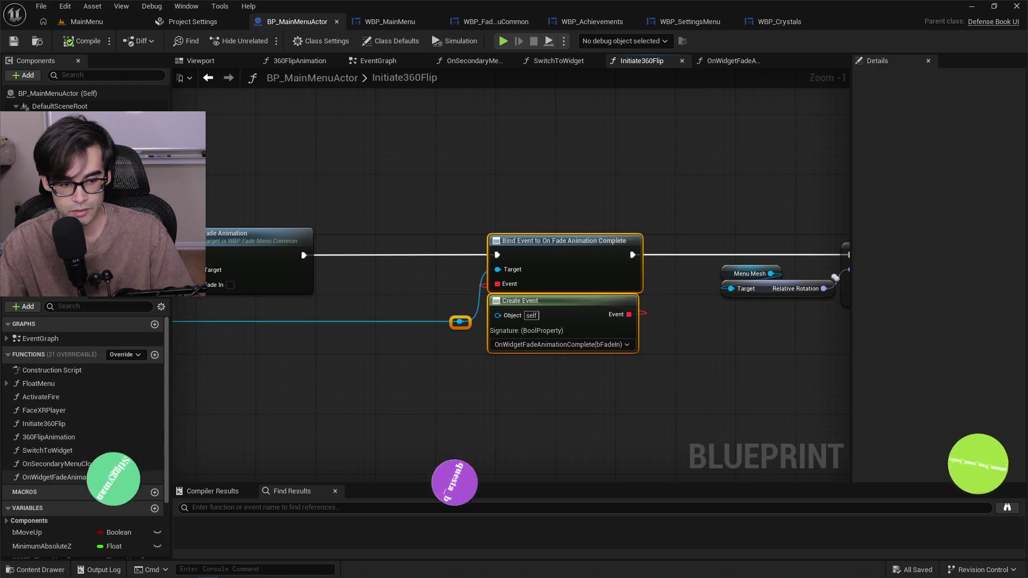
{"action": "double_click", "coordinate": [102, 477]}
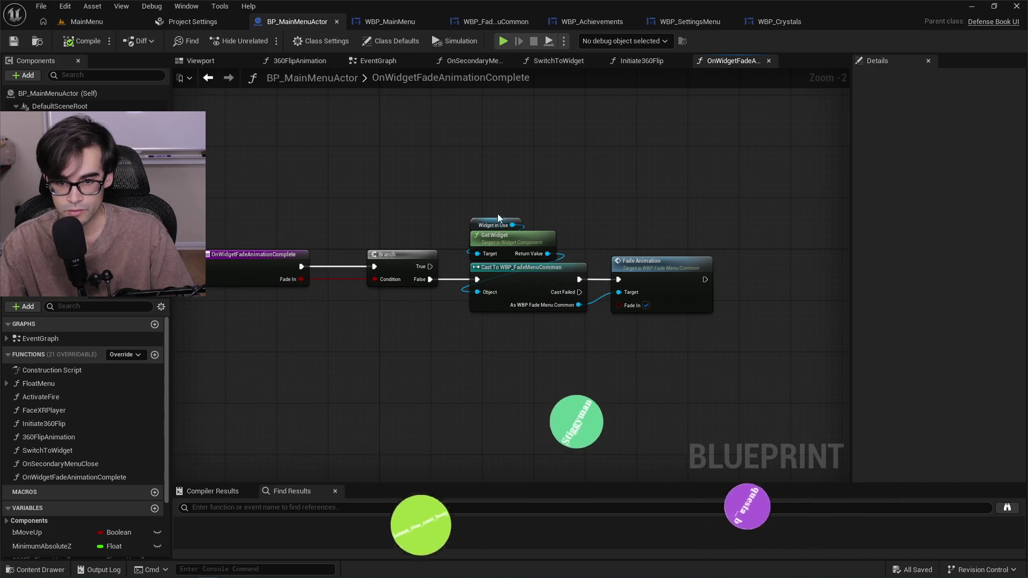
Re-centre the Get Widget, Cast and Fade Animation nodes and pull an exec wire from Fade Animation
{"action": "left_click_drag", "start_coordinate": [471, 209], "coordinate": [713, 355]}
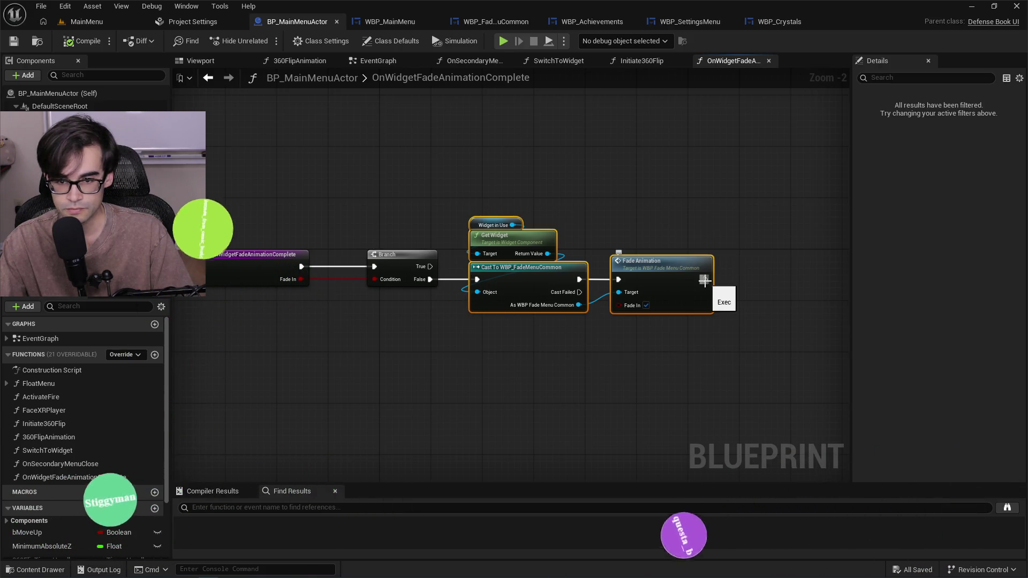
{"action": "left_click_drag", "start_coordinate": [747, 301], "coordinate": [651, 315]}
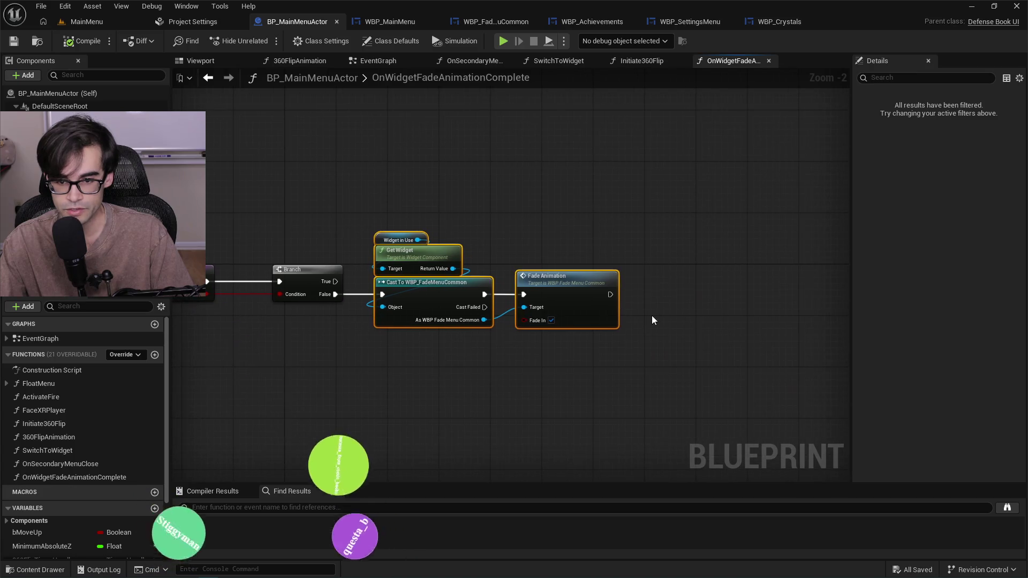
{"action": "left_click", "coordinate": [651, 316]}
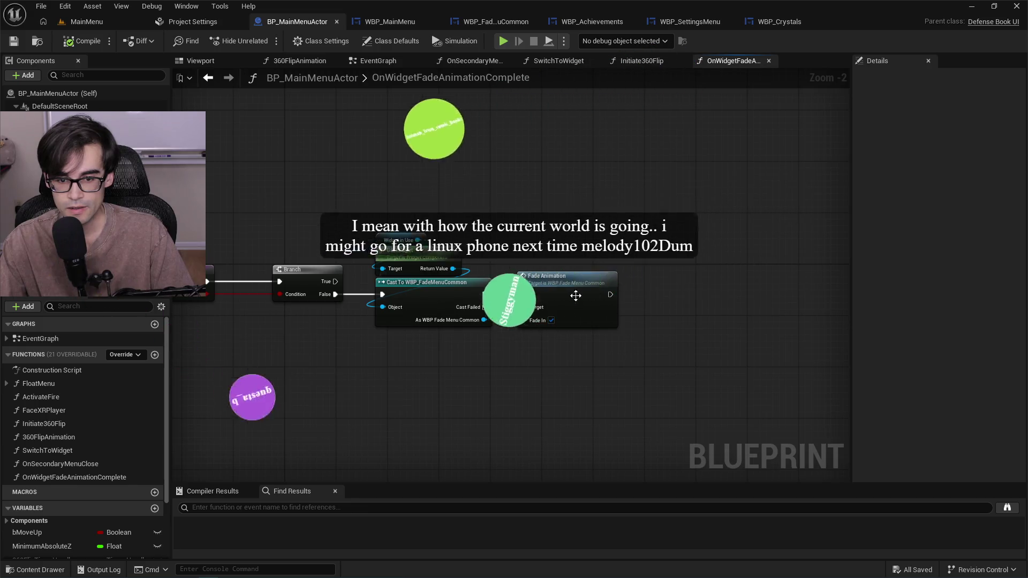
{"action": "left_click_drag", "start_coordinate": [610, 295], "coordinate": [657, 290]}
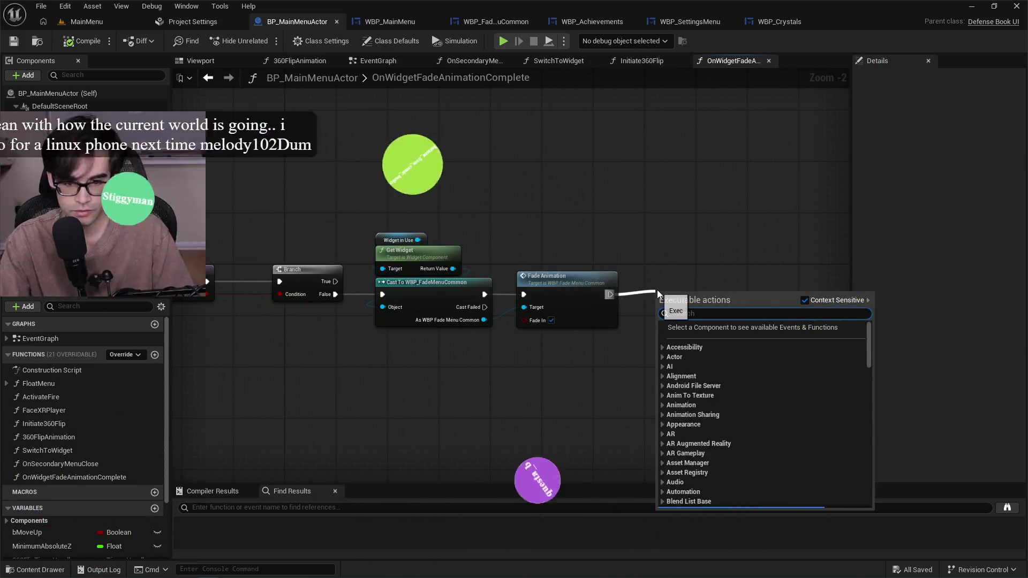
Add a Print String after Fade Animation reading 'I should now be fading in with the setting smenu'
{"action": "type", "text": "print string"}
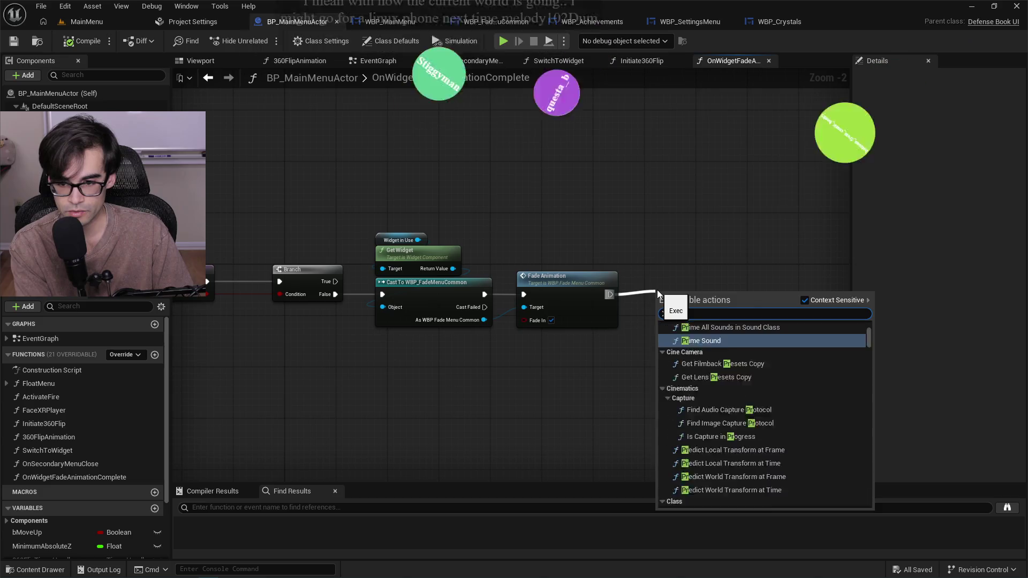
{"action": "key", "text": "Return"}
{"action": "left_click", "coordinate": [696, 321]}
{"action": "type", "text": "I should"}
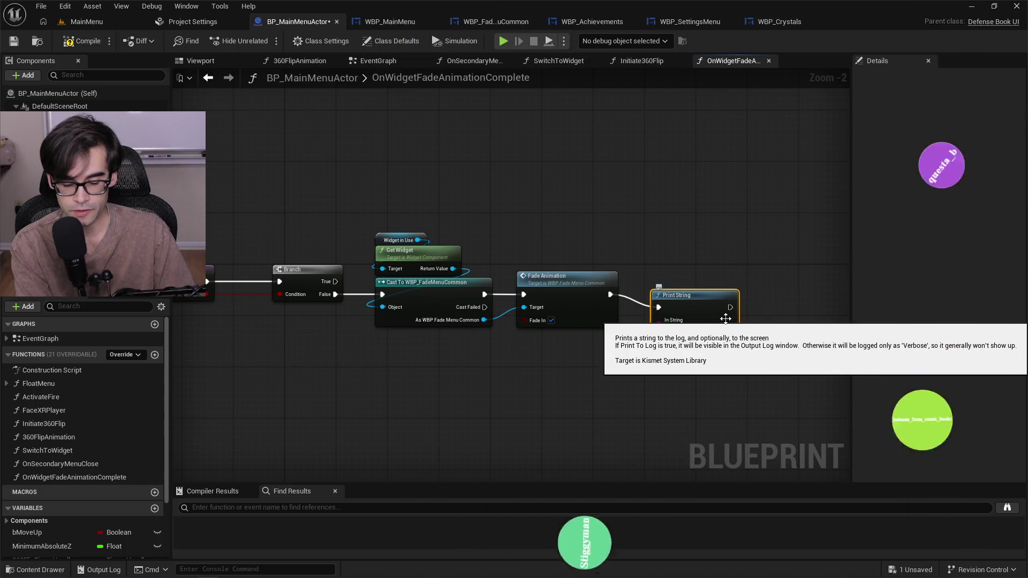
{"action": "type", "text": " now be fading in with the setting smenu"}
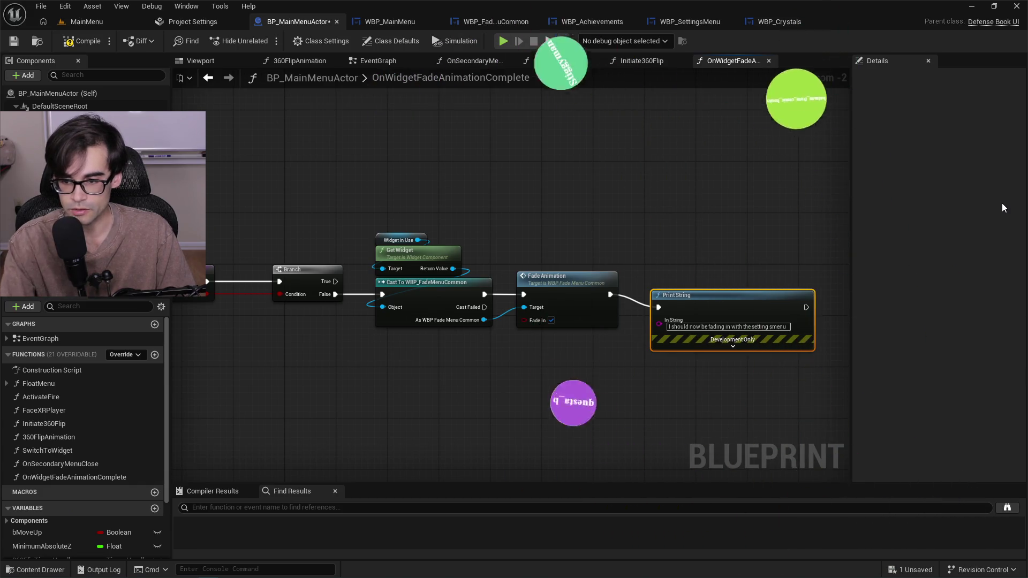
Set the message colour to green and its duration to 50 seconds, then save
{"action": "left_click", "coordinate": [732, 346]}
{"action": "left_click", "coordinate": [692, 367]}
{"action": "left_click", "coordinate": [744, 484]}
{"action": "left_click", "coordinate": [853, 509]}
{"action": "left_click", "coordinate": [690, 382]}
{"action": "type", "text": "50"}
{"action": "key", "text": "Return"}
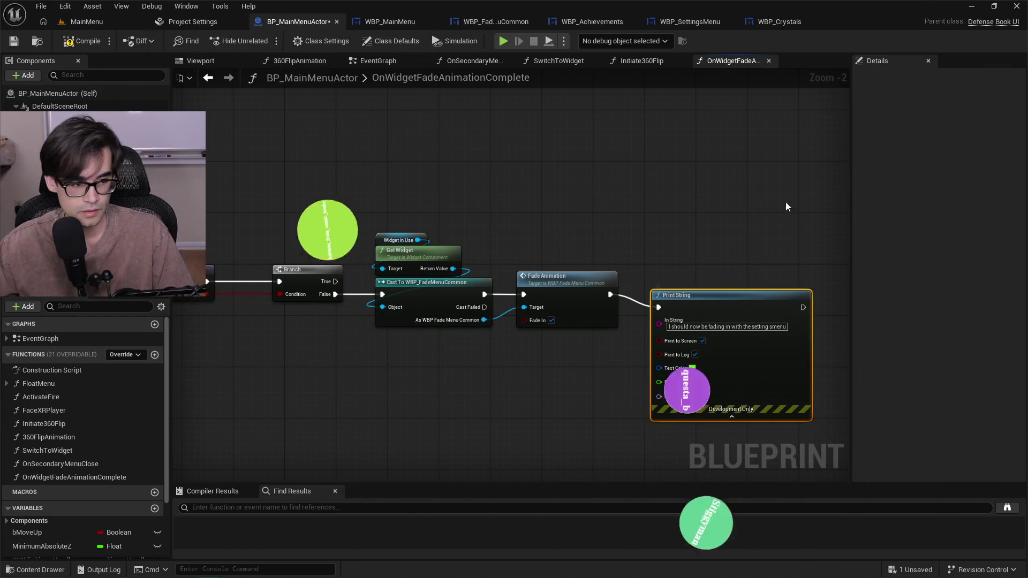
{"action": "left_click", "coordinate": [730, 271]}
{"action": "key", "text": "ctrl+s"}
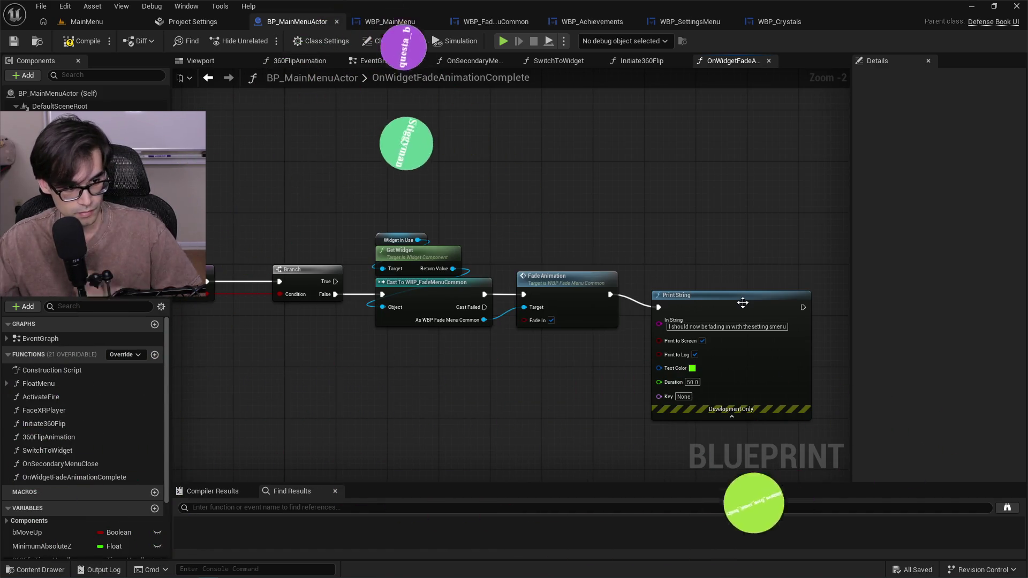
Nudge the Print String node into place, save again and collapse its advanced pins
{"action": "mouse_move", "coordinate": [762, 226]}
{"action": "left_mouse_down"}
{"action": "mouse_move", "coordinate": [762, 340]}
{"action": "mouse_move", "coordinate": [722, 393]}
{"action": "left_mouse_up"}
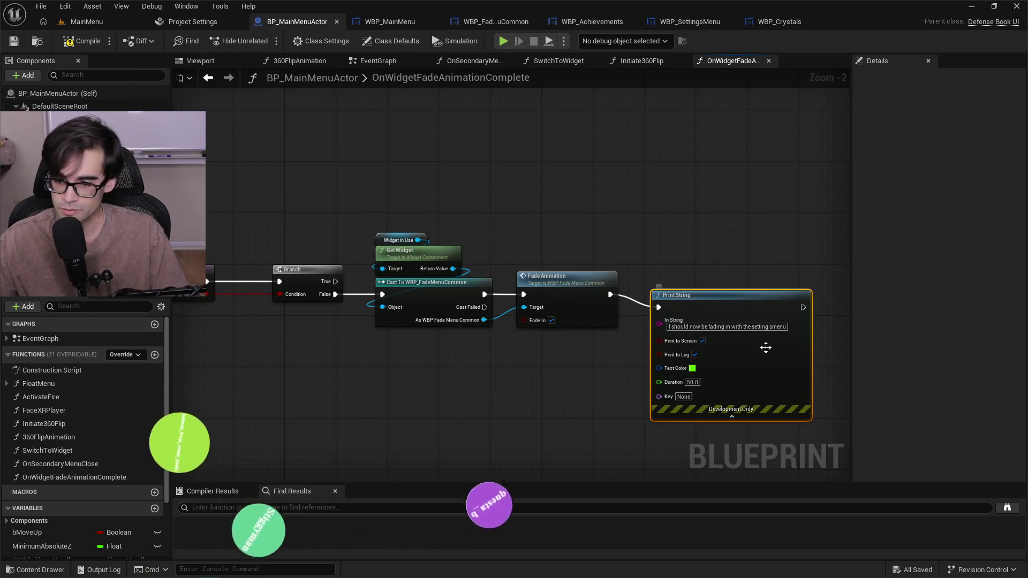
{"action": "left_click_drag", "start_coordinate": [750, 295], "coordinate": [756, 282]}
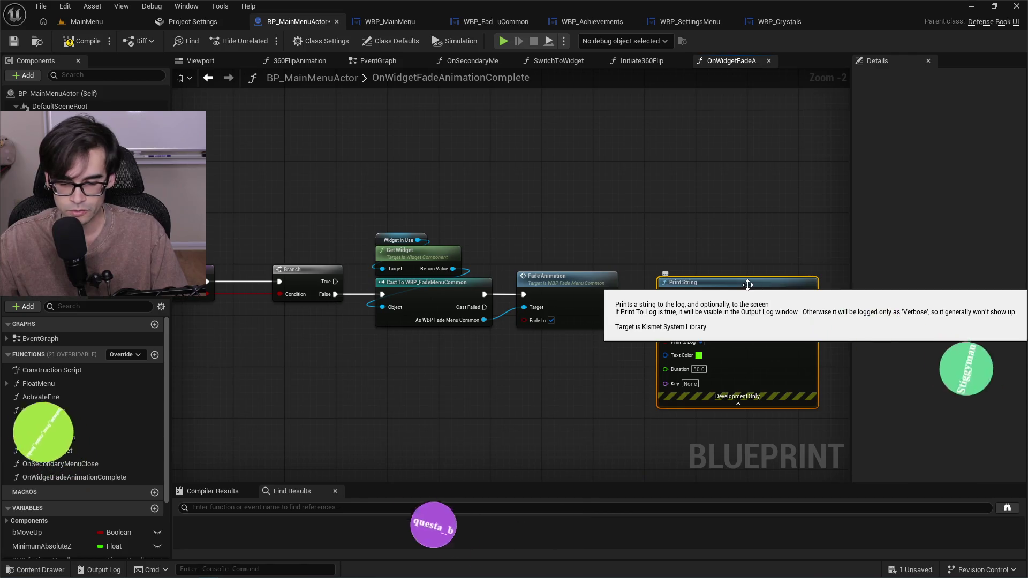
{"action": "key", "text": "ctrl+s"}
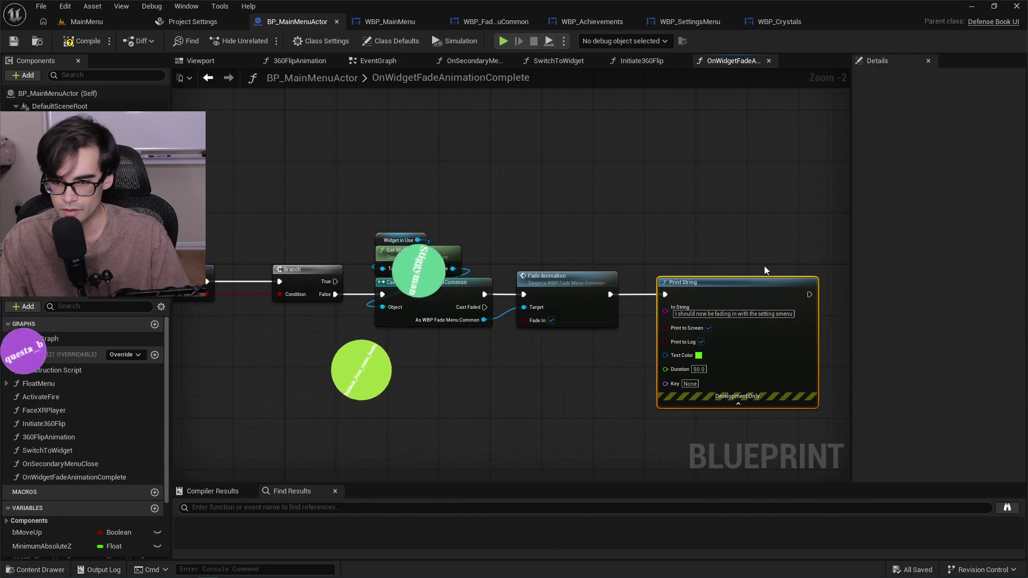
{"action": "left_click", "coordinate": [738, 403]}
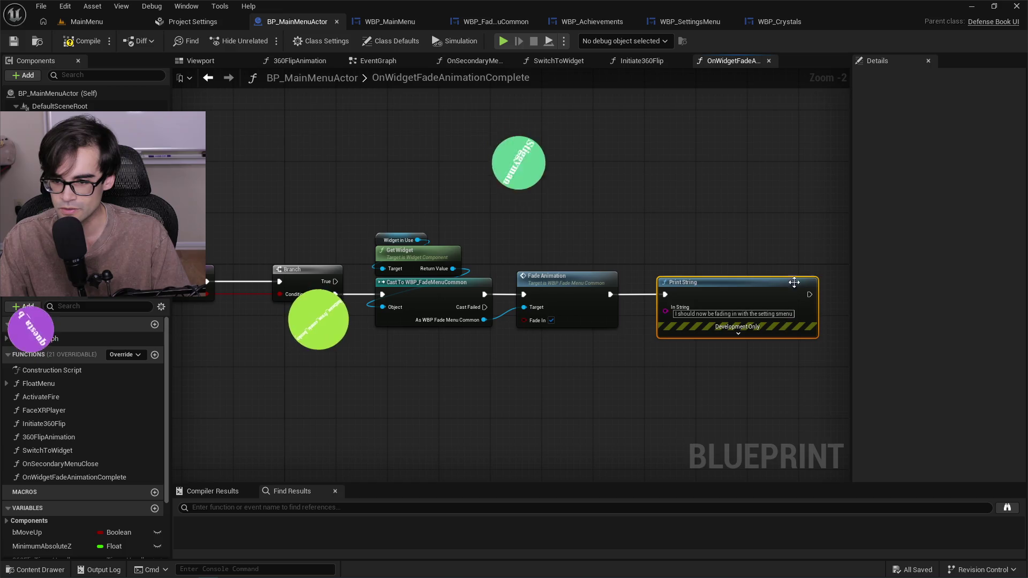
{"action": "left_click_drag", "start_coordinate": [833, 274], "coordinate": [650, 352]}
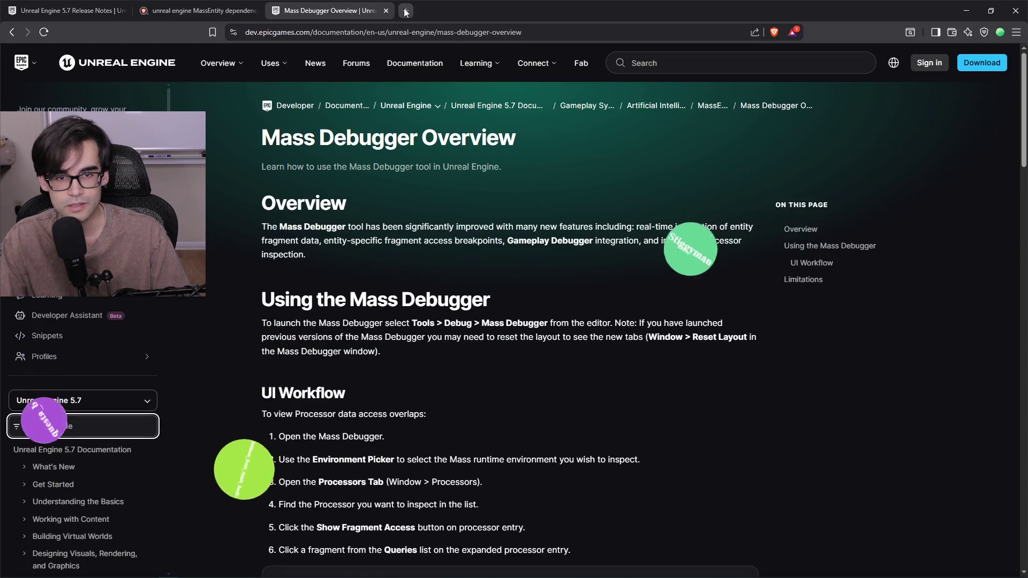
{"action": "left_click", "coordinate": [406, 11]}
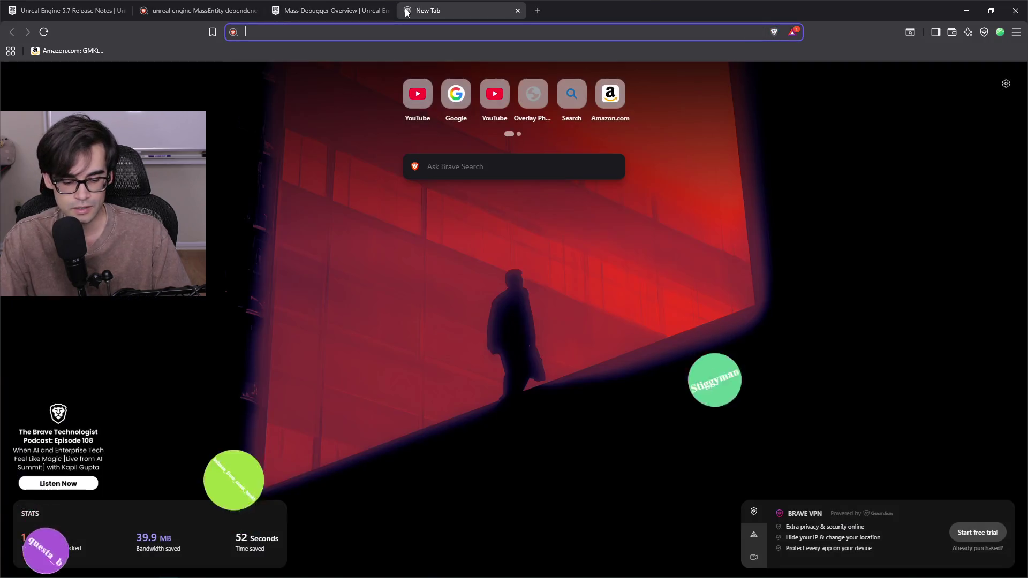
Search the web for 'open source linux phone' and scroll down through the results
{"action": "type", "text": "open sourcelinux phone"}
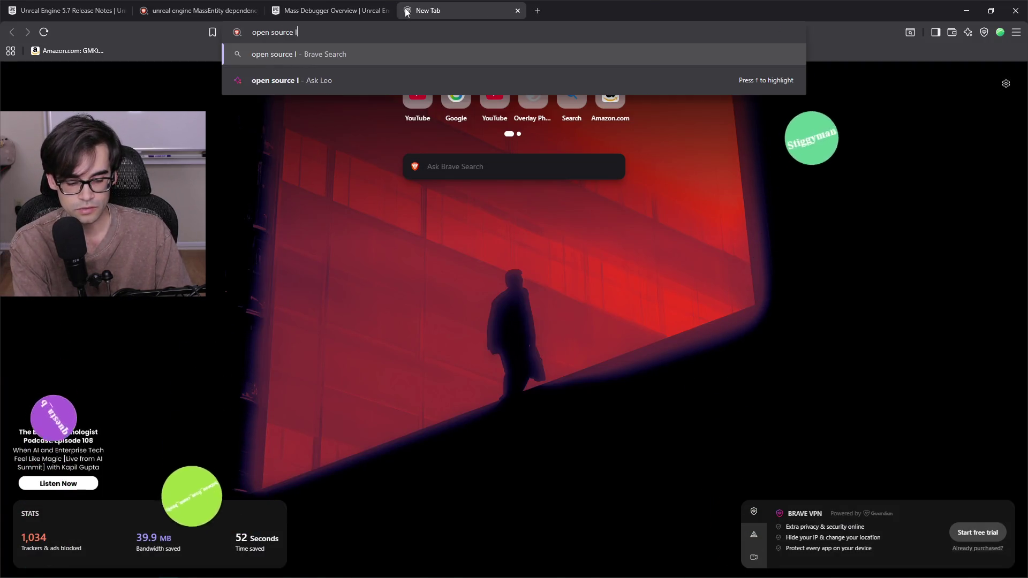
{"action": "key", "text": "Return"}
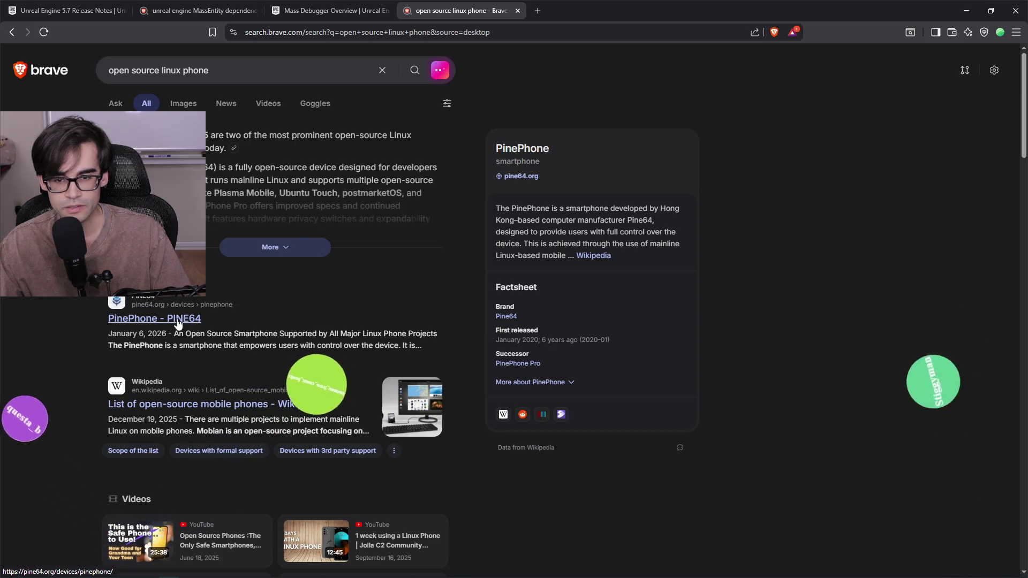
{"action": "scroll", "coordinate": [276, 348], "scroll_direction": "down", "scroll_amount": 8}
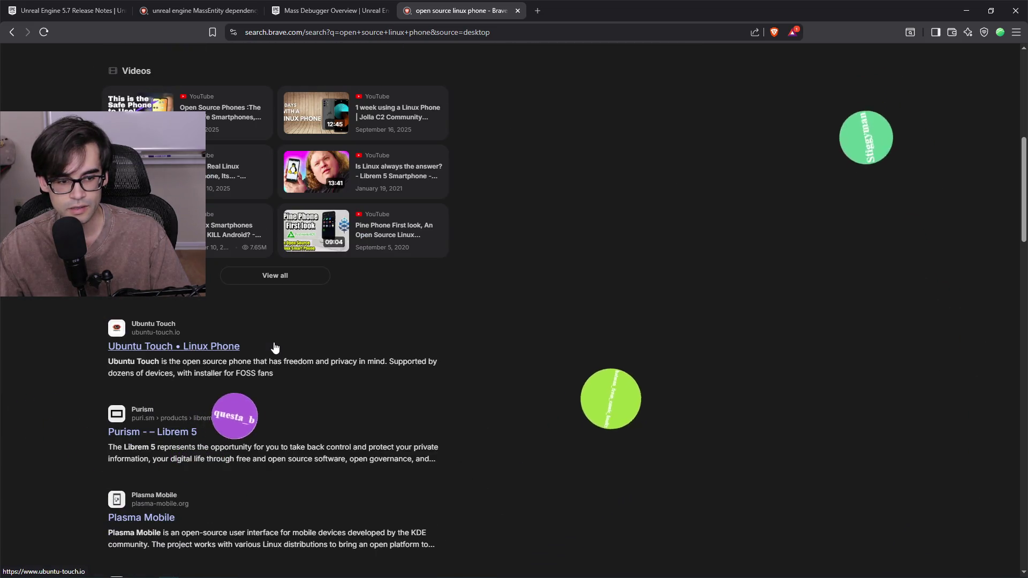
{"action": "scroll", "coordinate": [276, 348], "scroll_direction": "down", "scroll_amount": 3}
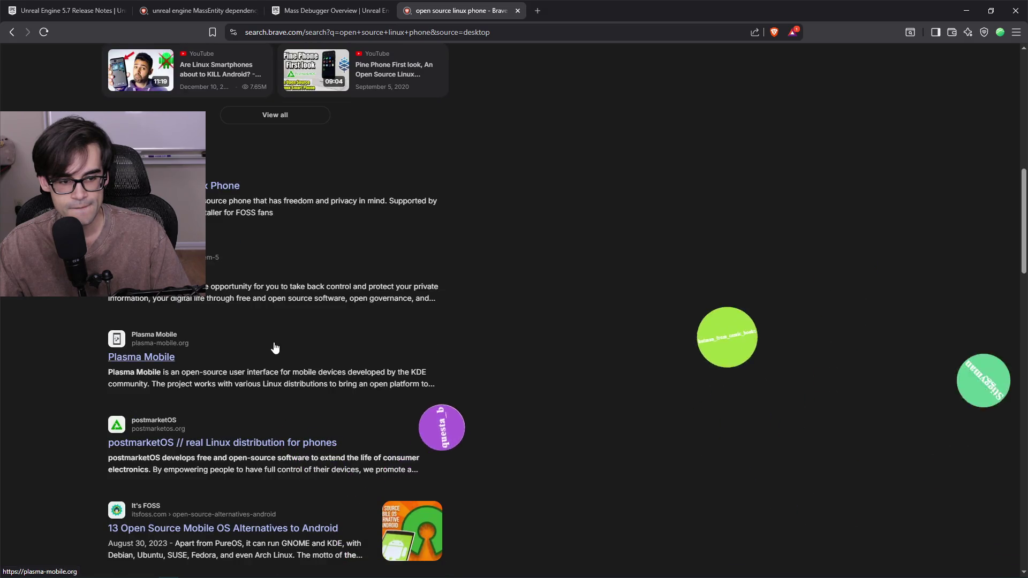
{"action": "scroll", "coordinate": [276, 348], "scroll_direction": "down", "scroll_amount": 5}
{"action": "scroll", "coordinate": [274, 348], "scroll_direction": "down", "scroll_amount": 5}
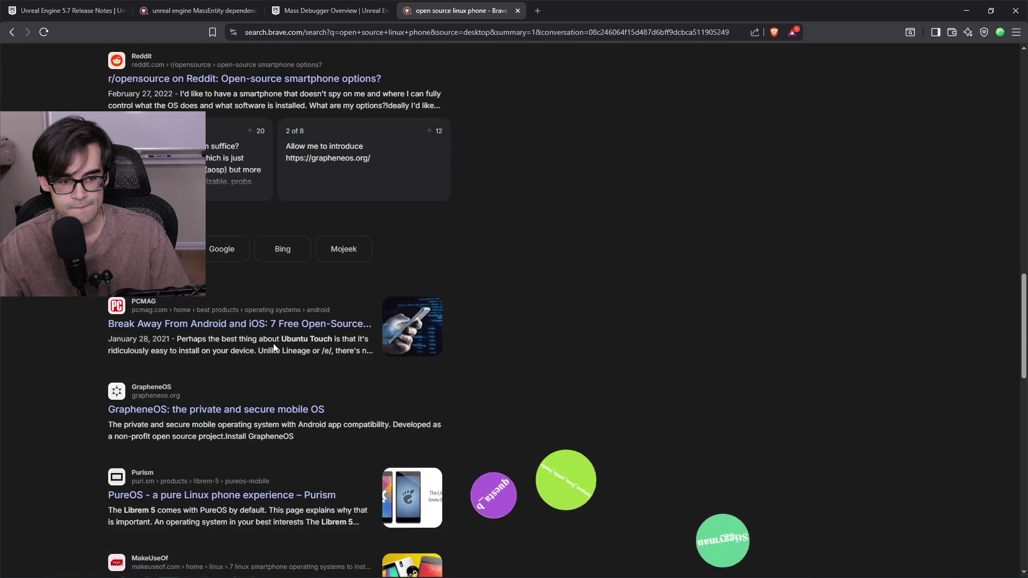
{"action": "scroll", "coordinate": [274, 347], "scroll_direction": "down", "scroll_amount": 2}
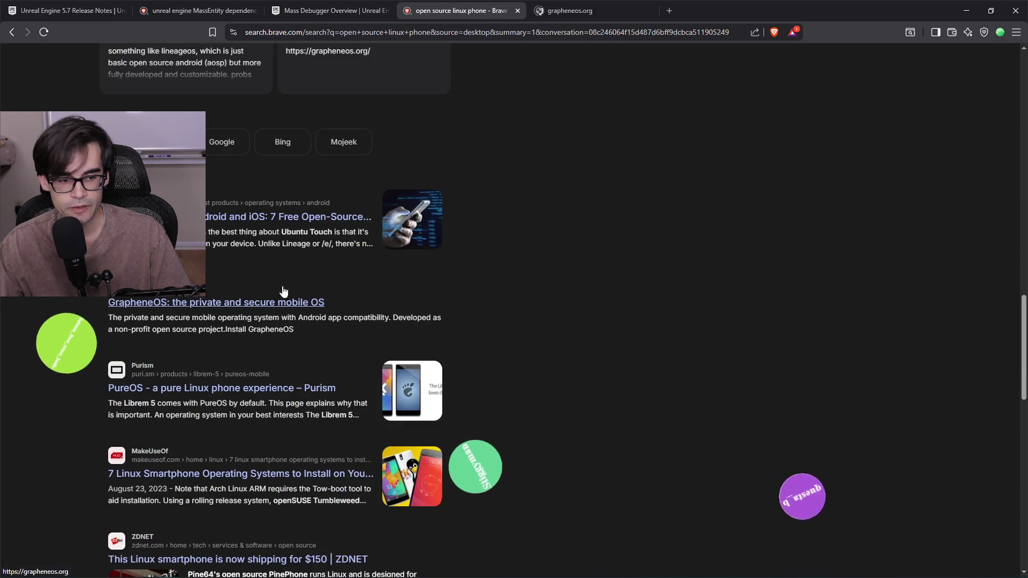
Open the GrapheneOS result and visit its Install and Features overview pages
{"action": "left_click", "coordinate": [573, 11]}
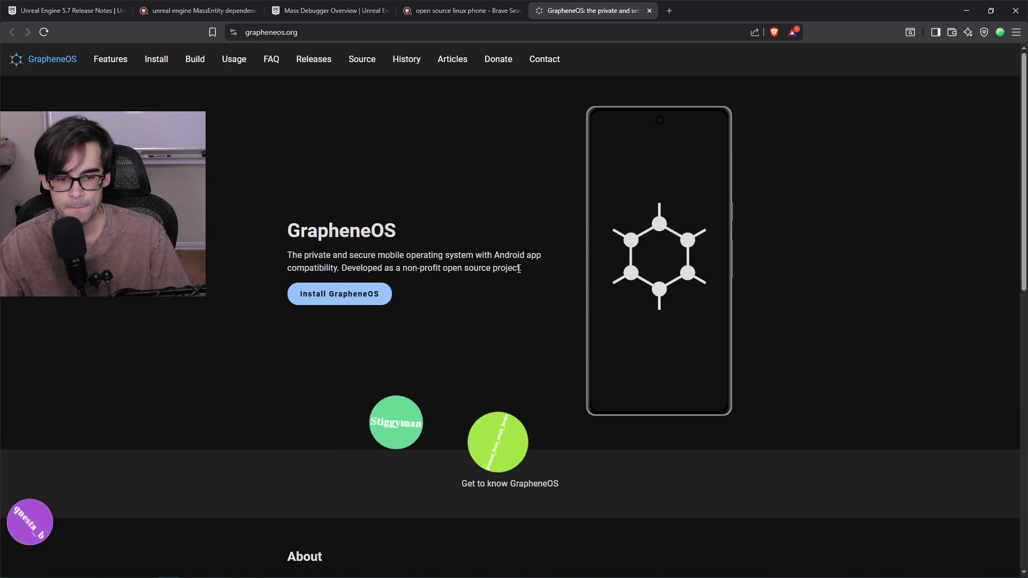
{"action": "left_click_drag", "start_coordinate": [523, 268], "coordinate": [288, 255]}
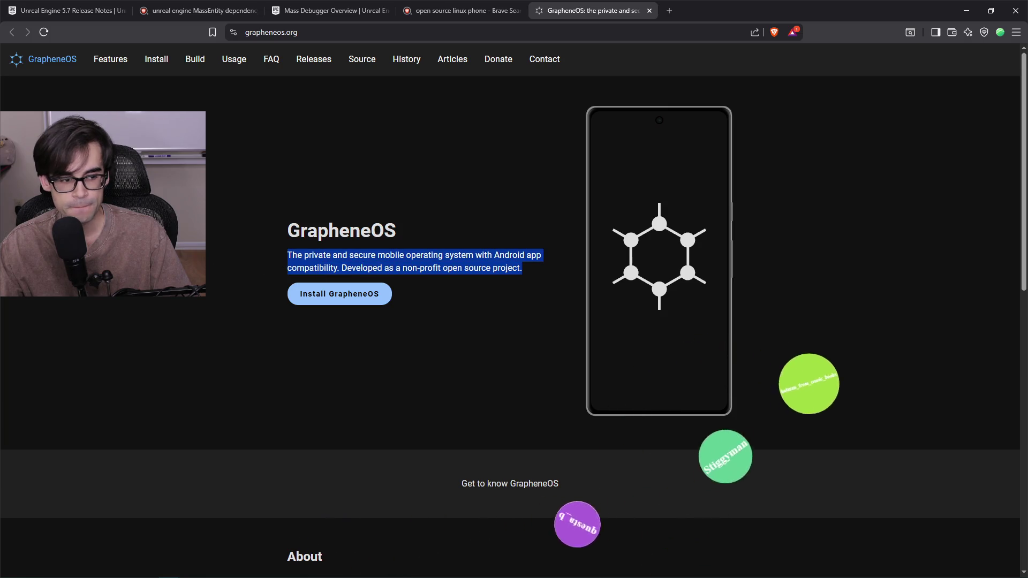
{"action": "left_click", "coordinate": [284, 257]}
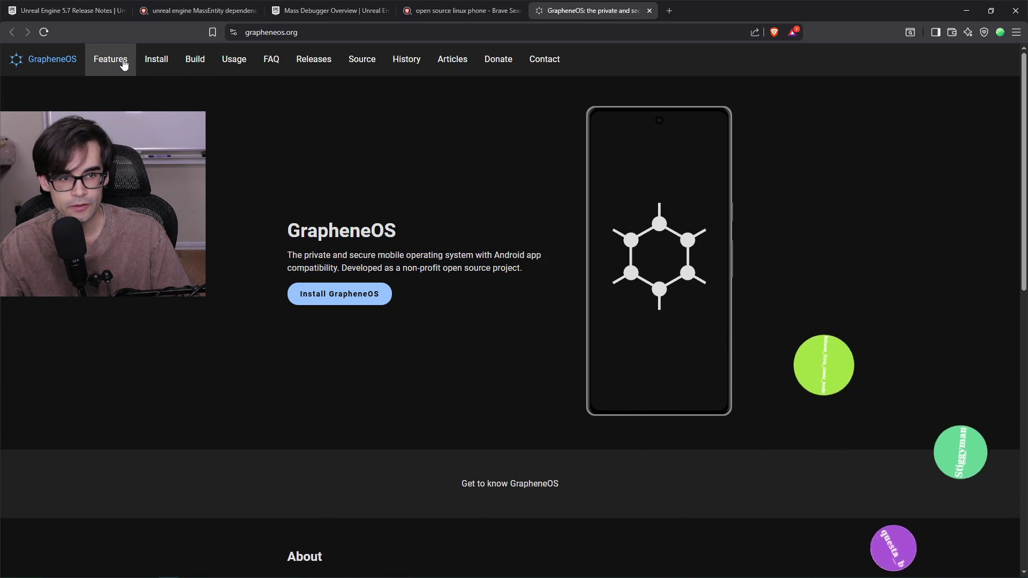
{"action": "left_click", "coordinate": [162, 66]}
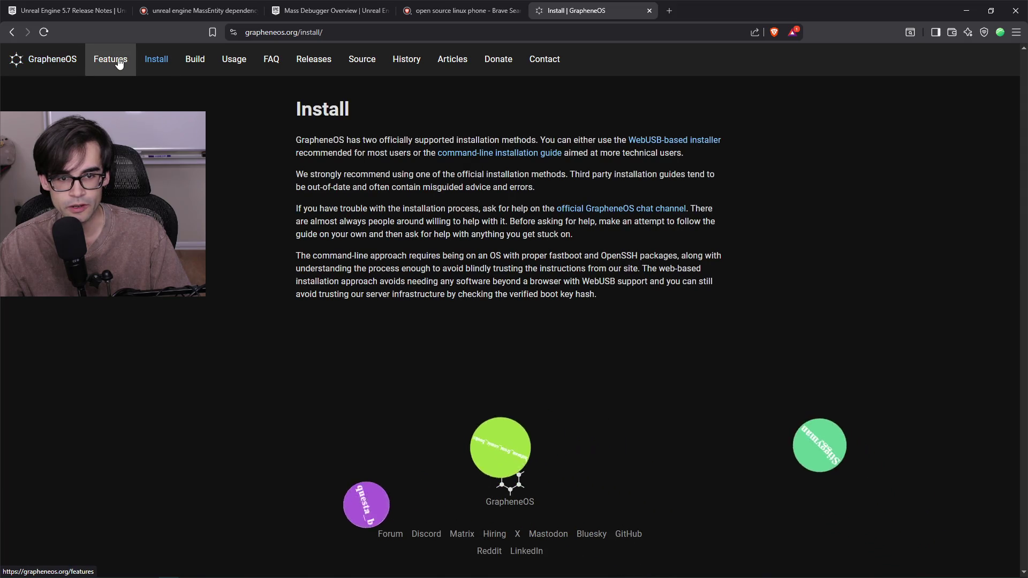
{"action": "left_click", "coordinate": [119, 63]}
Scroll through the GrapheneOS Features overview page
{"action": "scroll", "coordinate": [239, 274], "scroll_direction": "down", "scroll_amount": 5}
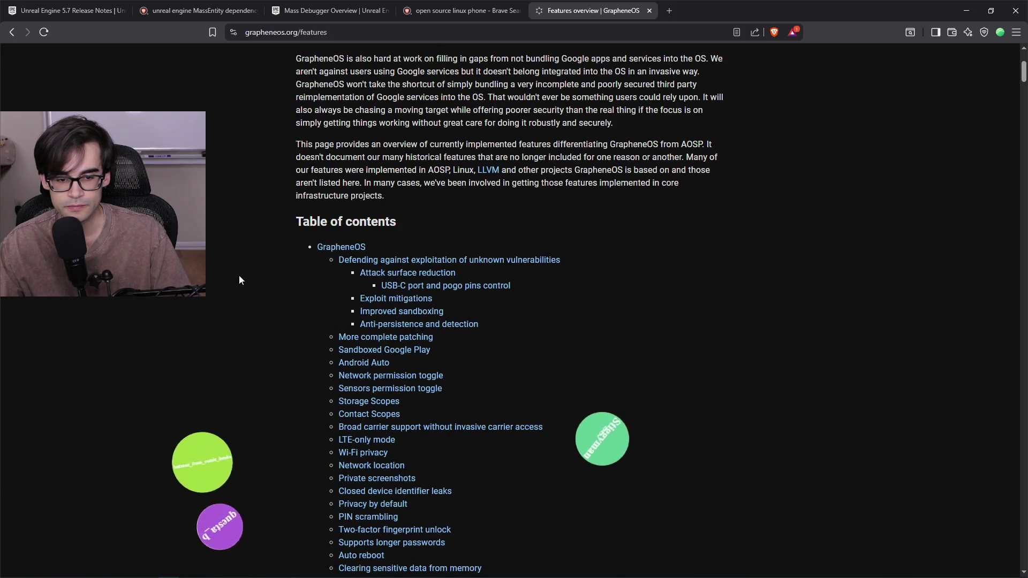
{"action": "scroll", "coordinate": [239, 276], "scroll_direction": "down", "scroll_amount": 10}
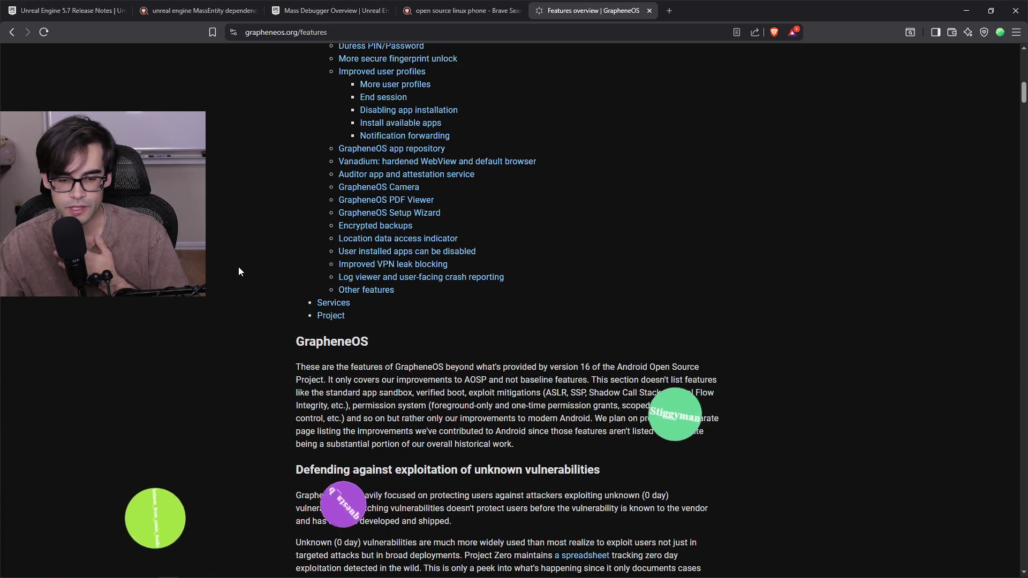
{"action": "scroll", "coordinate": [239, 271], "scroll_direction": "down", "scroll_amount": 15}
{"action": "scroll", "coordinate": [239, 272], "scroll_direction": "down", "scroll_amount": 20}
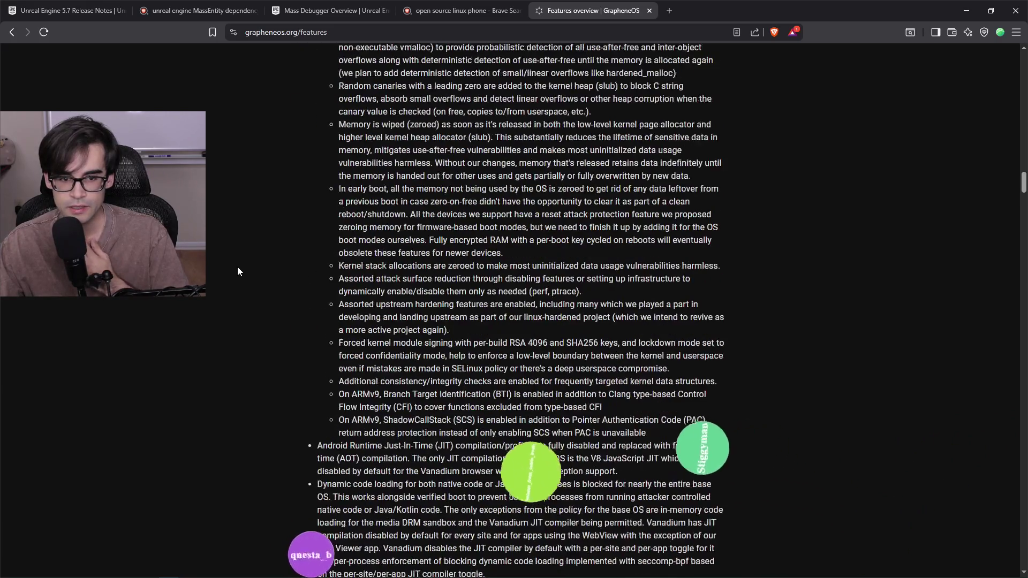
{"action": "scroll", "coordinate": [238, 272], "scroll_direction": "down", "scroll_amount": 15}
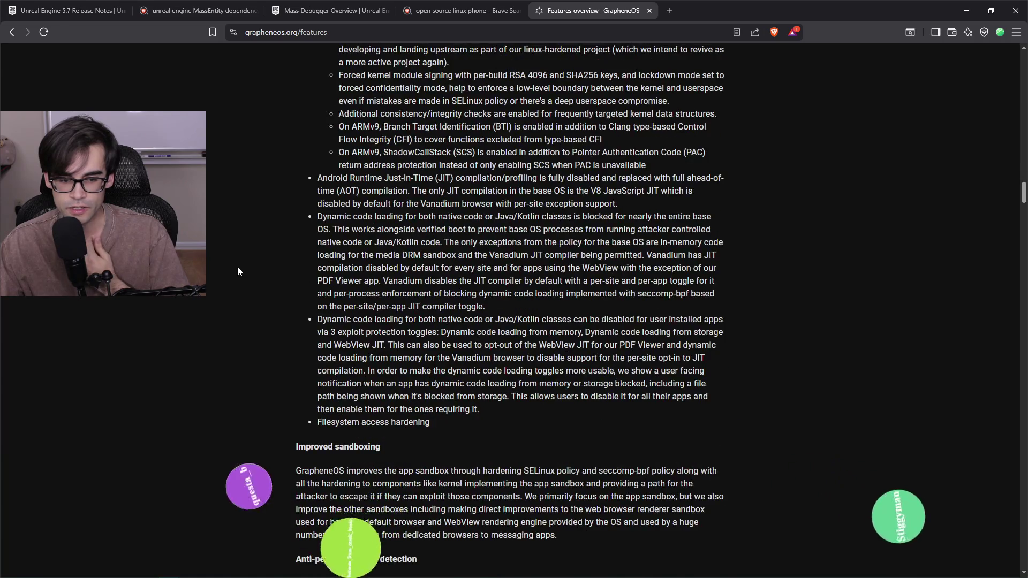
{"action": "scroll", "coordinate": [238, 271], "scroll_direction": "down", "scroll_amount": 20}
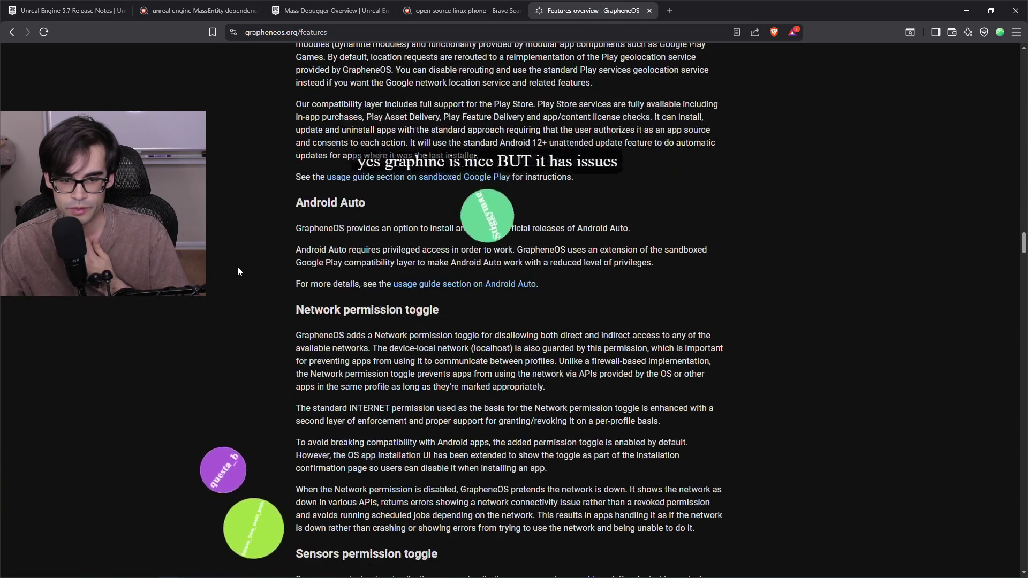
{"action": "scroll", "coordinate": [238, 272], "scroll_direction": "down", "scroll_amount": 8}
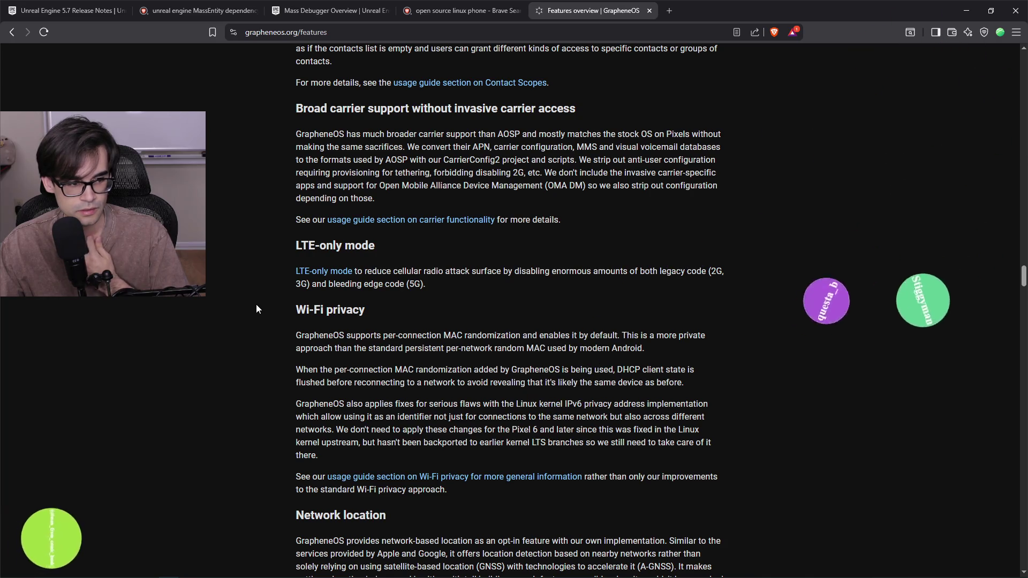
{"action": "scroll", "coordinate": [257, 305], "scroll_direction": "down", "scroll_amount": 5}
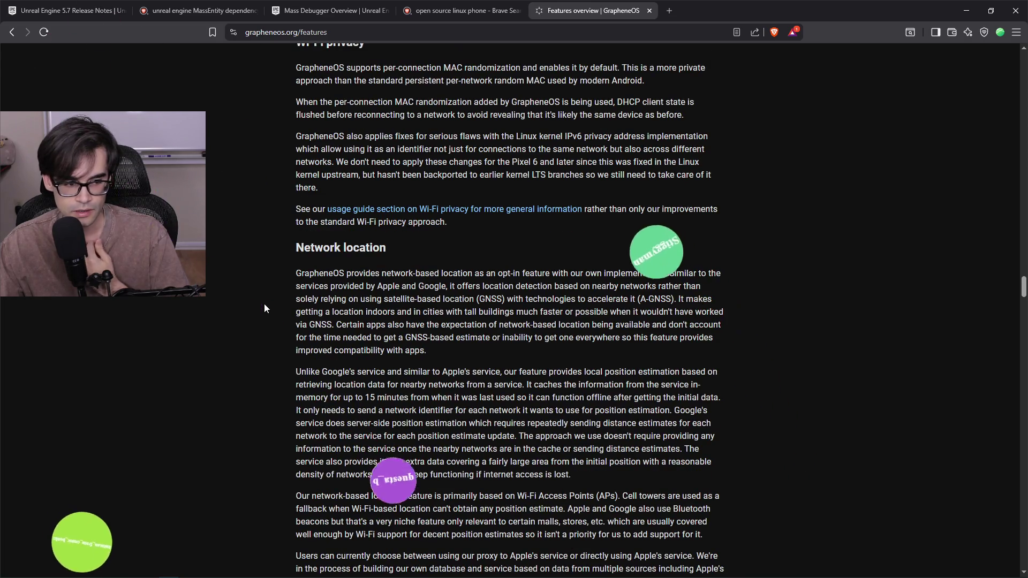
{"action": "scroll", "coordinate": [265, 304], "scroll_direction": "down", "scroll_amount": 4}
{"action": "scroll", "coordinate": [265, 305], "scroll_direction": "down", "scroll_amount": 3}
{"action": "scroll", "coordinate": [263, 306], "scroll_direction": "down", "scroll_amount": 4}
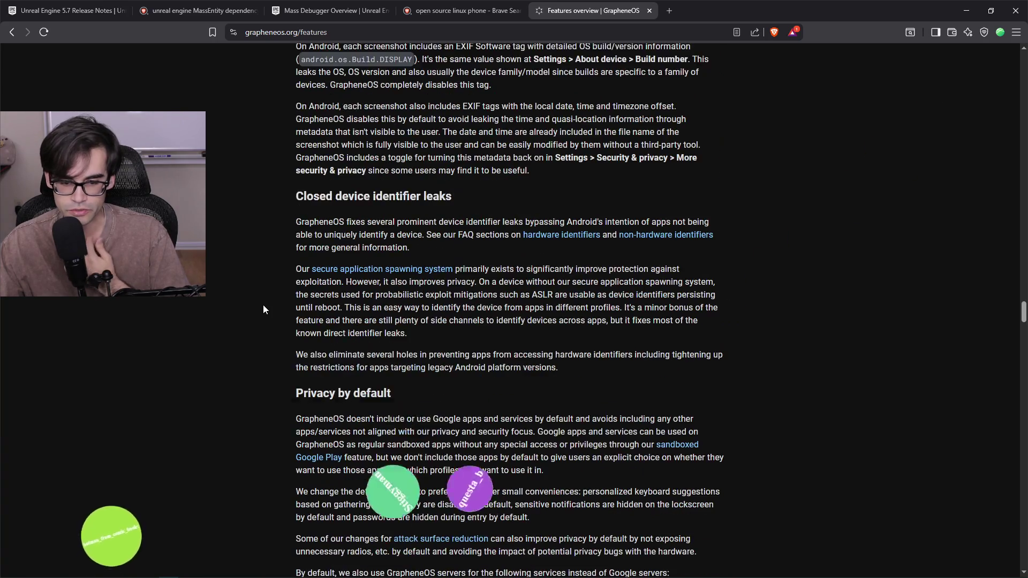
{"action": "scroll", "coordinate": [264, 306], "scroll_direction": "down", "scroll_amount": 4}
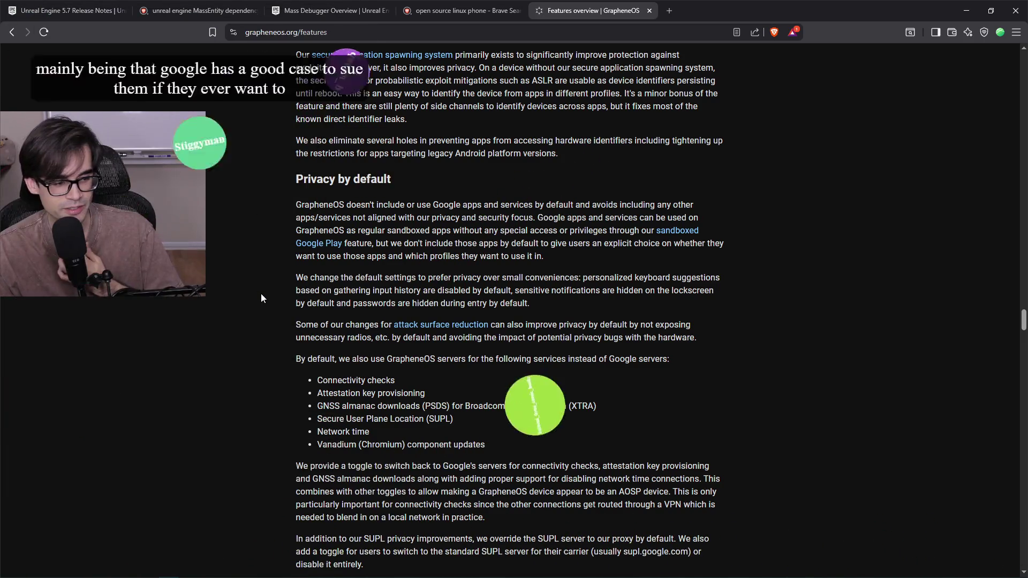
{"action": "scroll", "coordinate": [278, 297], "scroll_direction": "down", "scroll_amount": 10}
{"action": "scroll", "coordinate": [283, 297], "scroll_direction": "down", "scroll_amount": 15}
{"action": "scroll", "coordinate": [315, 289], "scroll_direction": "down", "scroll_amount": 14}
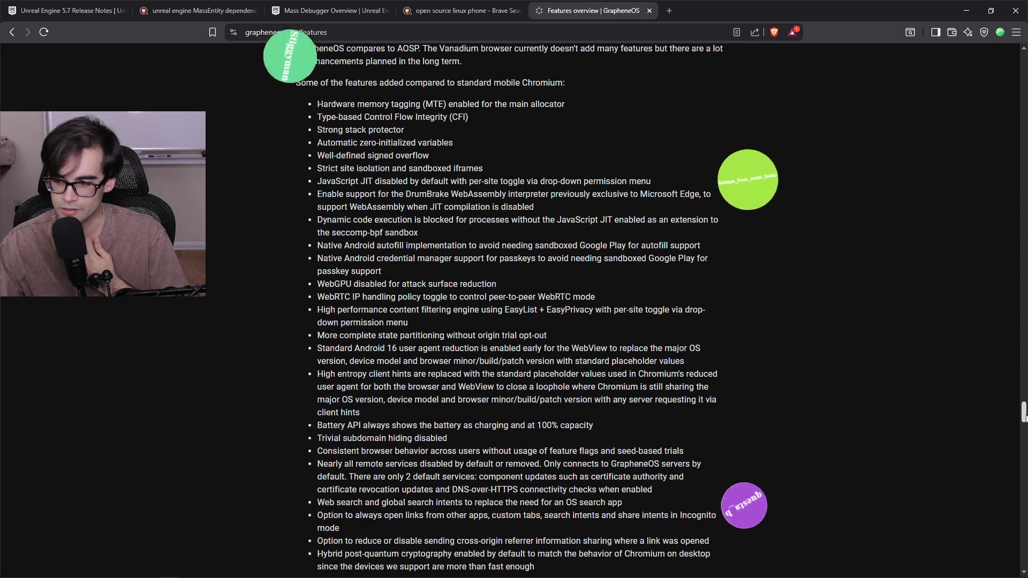
{"action": "scroll", "coordinate": [988, 391], "scroll_direction": "down", "scroll_amount": 15}
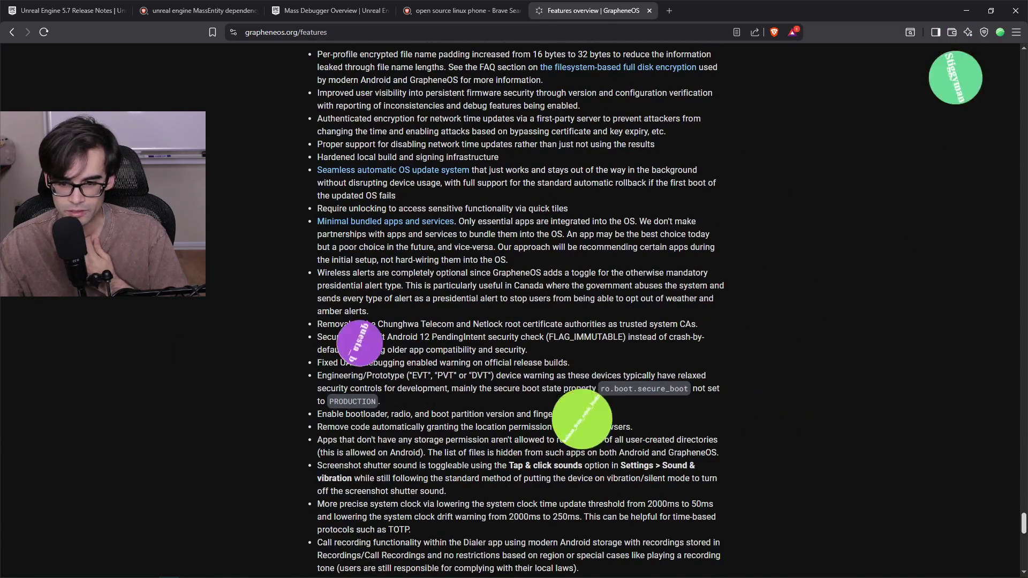
{"action": "scroll", "coordinate": [997, 286], "scroll_direction": "up", "scroll_amount": 20}
{"action": "scroll", "coordinate": [994, 167], "scroll_direction": "up", "scroll_amount": 10}
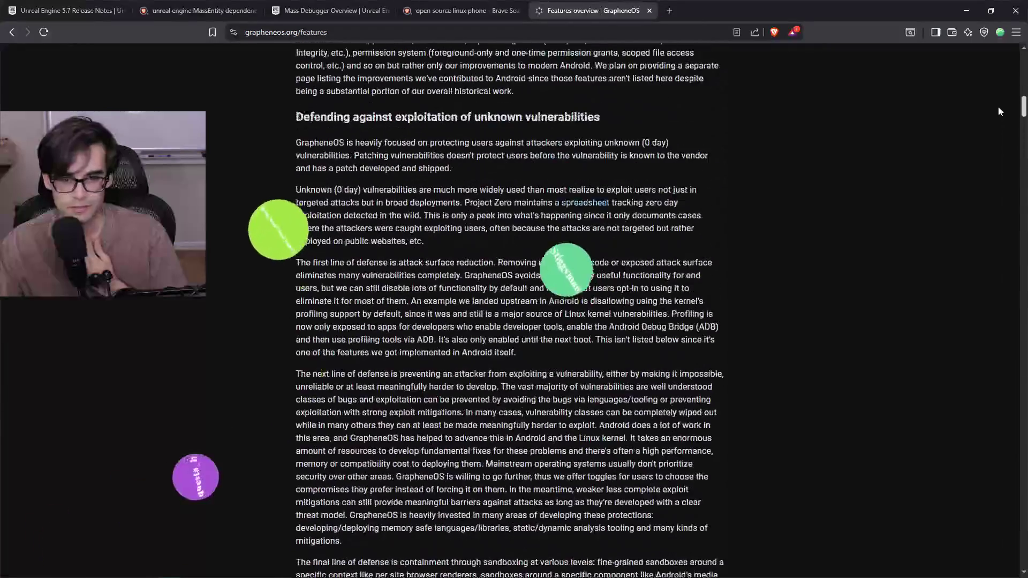
Close the GrapheneOS tab and the 'open source linux phone' search results tab
{"action": "left_click", "coordinate": [649, 11]}
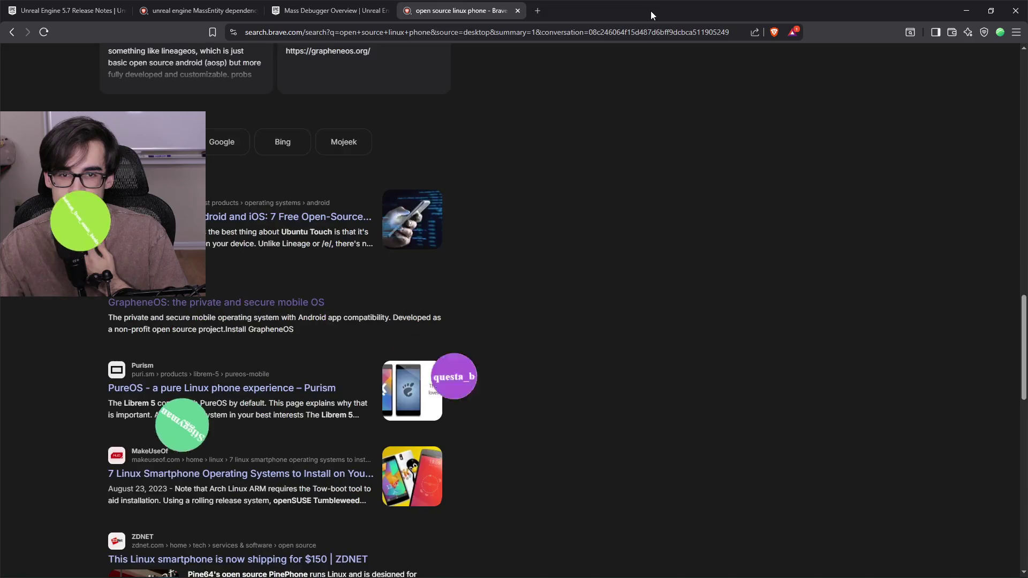
{"action": "scroll", "coordinate": [598, 217], "scroll_direction": "down", "scroll_amount": 4}
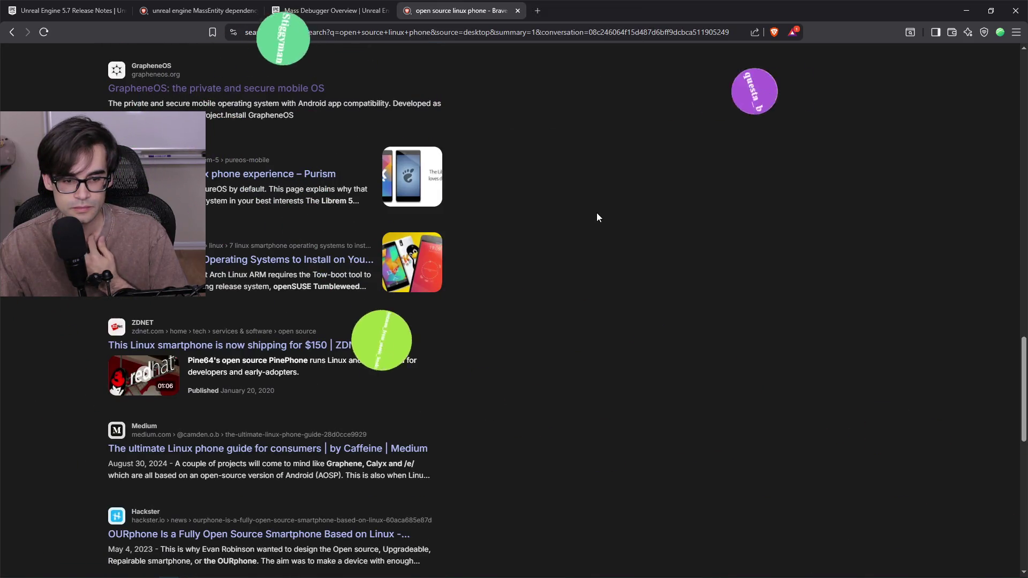
{"action": "scroll", "coordinate": [598, 217], "scroll_direction": "down", "scroll_amount": 3}
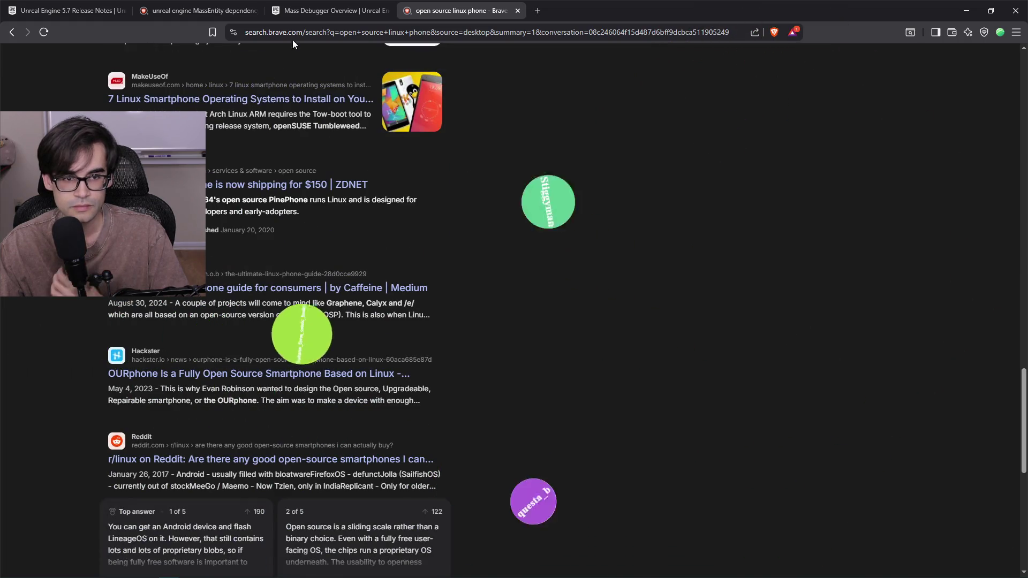
{"action": "left_click", "coordinate": [517, 10]}
Minimize Brave and open Fade Animation's function graph from OnWidgetFadeAnimationComplete, framing both fade branches
{"action": "left_click", "coordinate": [964, 11]}
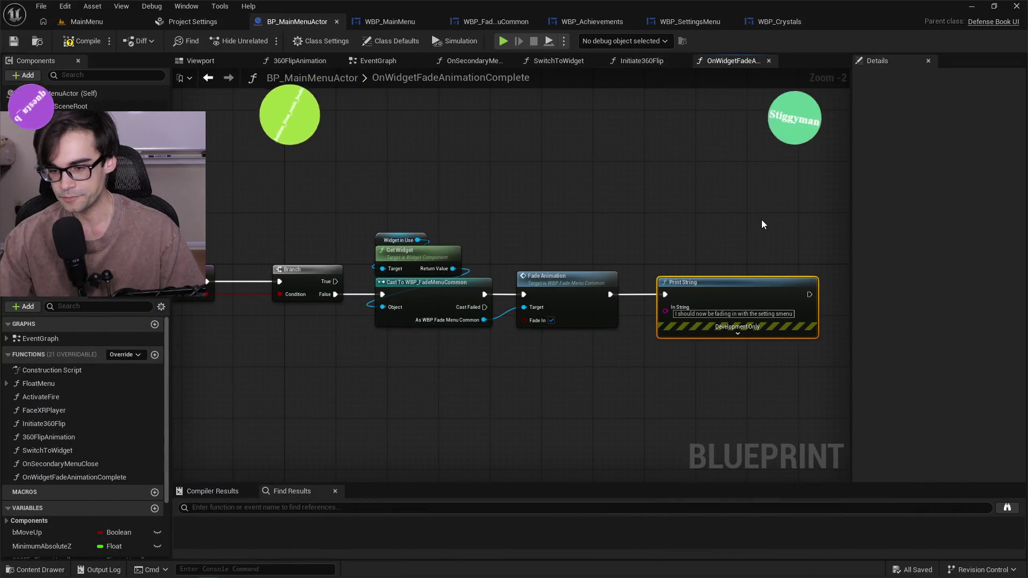
{"action": "mouse_move", "coordinate": [597, 268]}
{"action": "left_mouse_down"}
{"action": "mouse_move", "coordinate": [846, 380]}
{"action": "mouse_move", "coordinate": [750, 355]}
{"action": "mouse_move", "coordinate": [526, 231]}
{"action": "mouse_move", "coordinate": [562, 261]}
{"action": "left_mouse_up"}
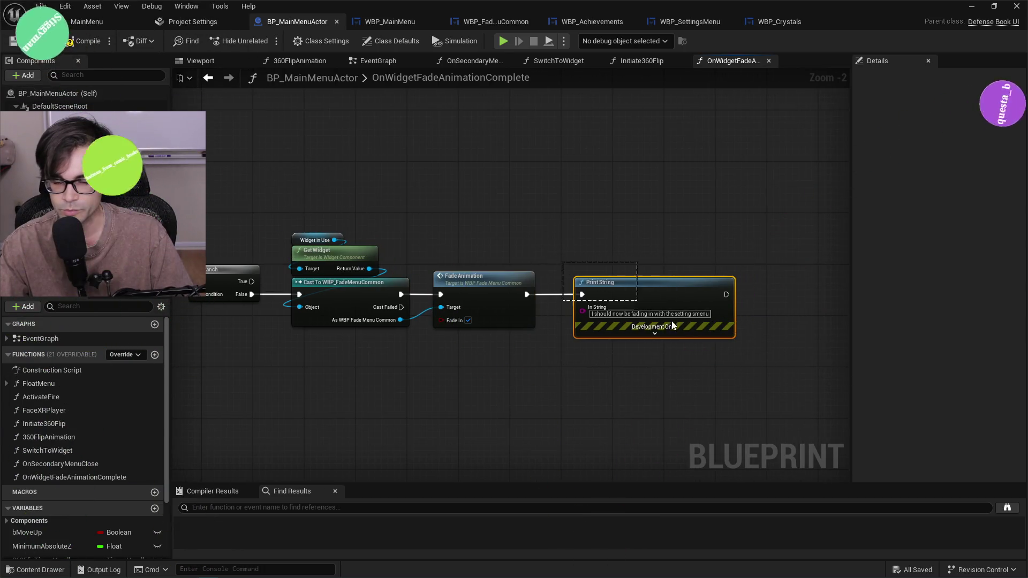
{"action": "left_click", "coordinate": [749, 360]}
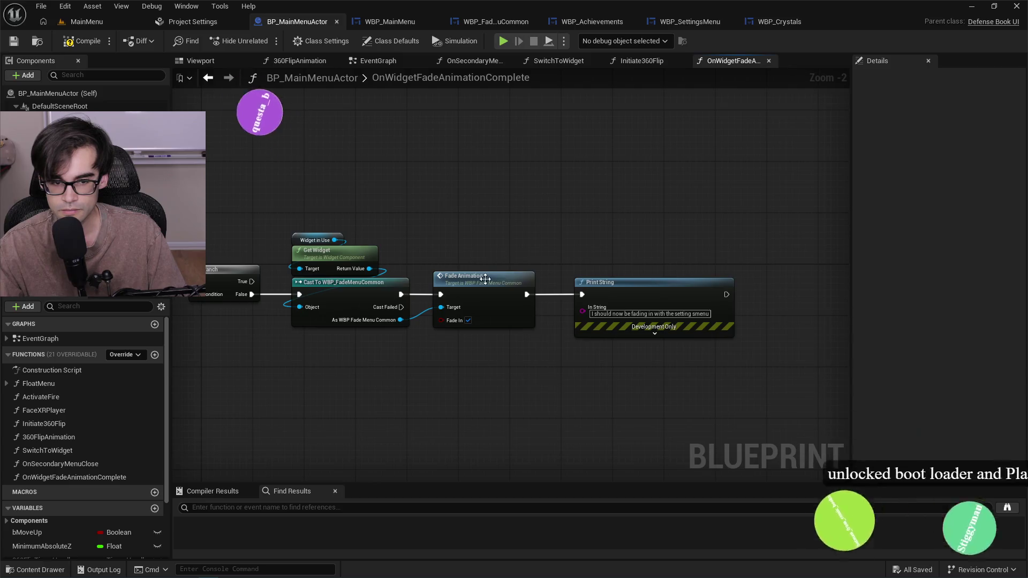
{"action": "double_click", "coordinate": [519, 281]}
{"action": "mouse_move", "coordinate": [684, 191]}
{"action": "left_mouse_down"}
{"action": "mouse_move", "coordinate": [672, 307]}
{"action": "mouse_move", "coordinate": [667, 224]}
{"action": "mouse_move", "coordinate": [792, 259]}
{"action": "mouse_move", "coordinate": [693, 236]}
{"action": "left_mouse_up"}
Try a copy of Set Is Enabled after the fade-in animation, compile and save, then delete the copy
{"action": "left_click", "coordinate": [696, 364]}
{"action": "key", "text": "ctrl+c"}
{"action": "key", "text": "ctrl+v"}
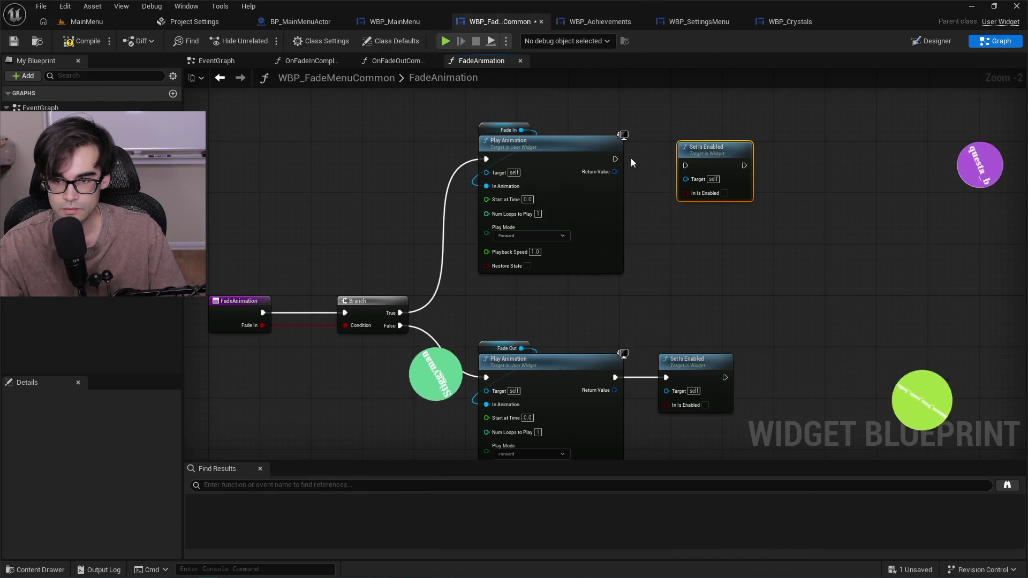
{"action": "mouse_move", "coordinate": [615, 159]}
{"action": "left_mouse_down"}
{"action": "mouse_move", "coordinate": [685, 165]}
{"action": "mouse_move", "coordinate": [707, 150]}
{"action": "left_mouse_up"}
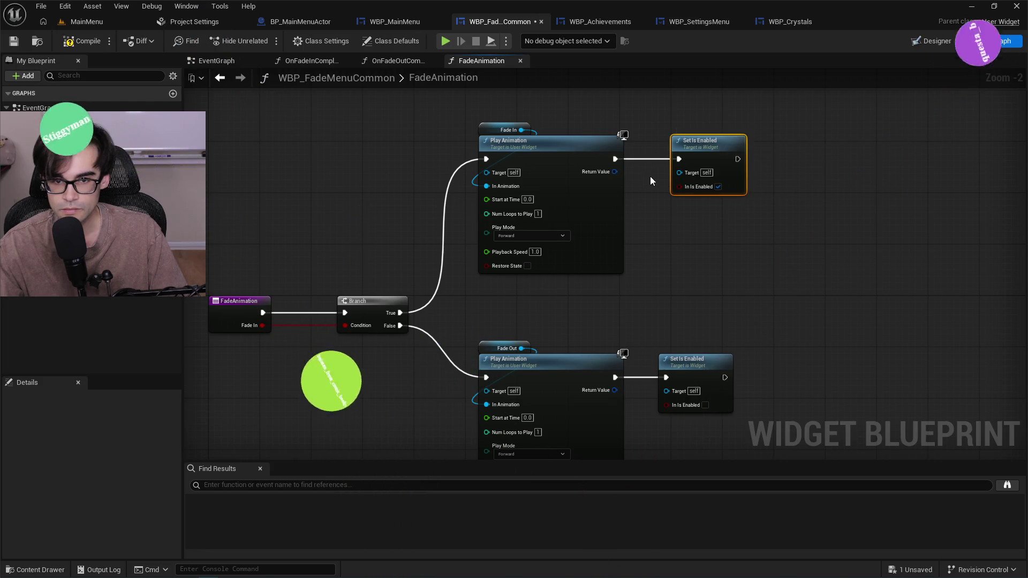
{"action": "left_click", "coordinate": [80, 43]}
{"action": "left_click", "coordinate": [14, 42]}
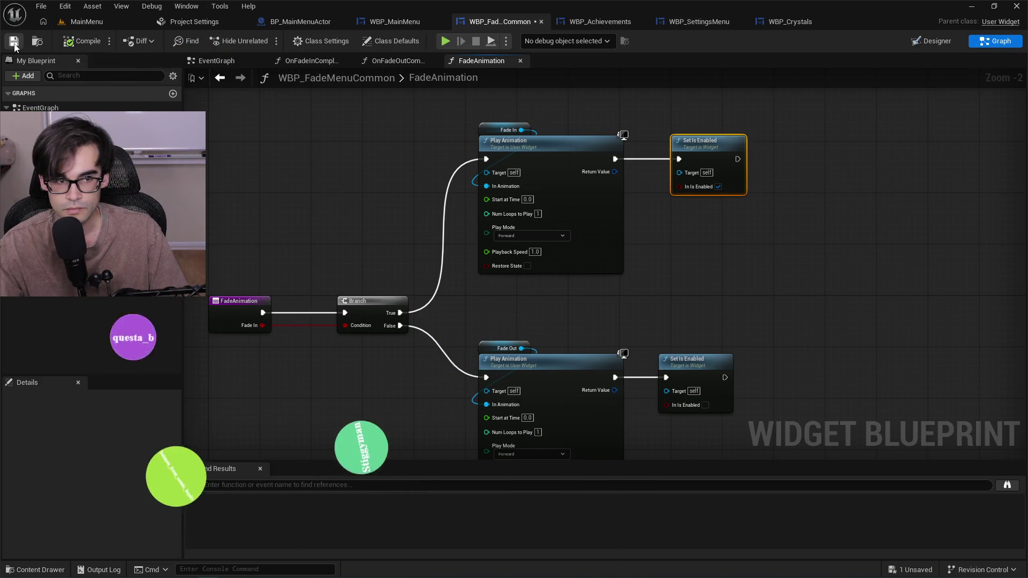
{"action": "key", "text": "Delete"}
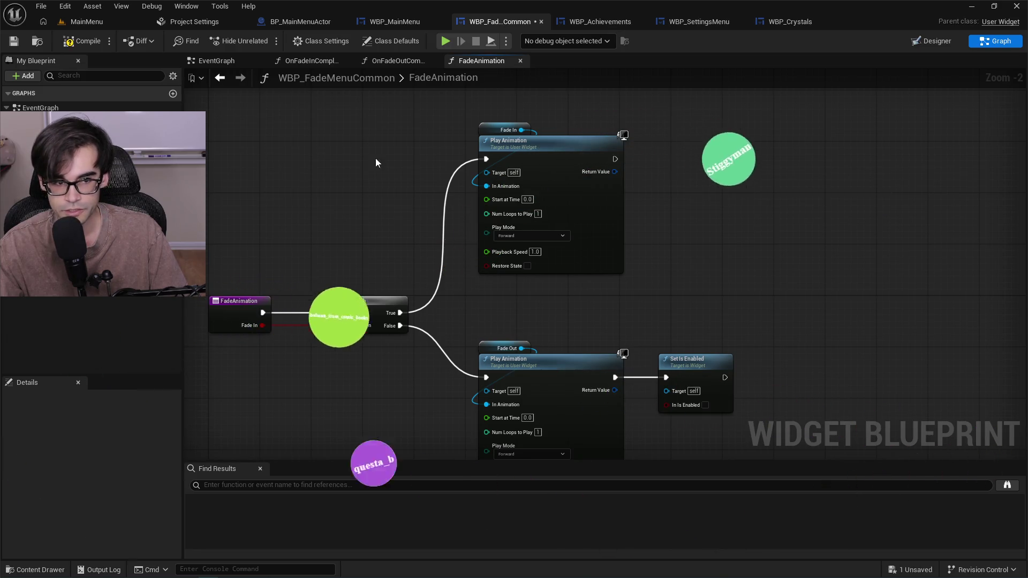
In OnFadeInComplete, add a green 50-second Print String 'I should be seeign a menu now' after Set Is Enabled
{"action": "left_click", "coordinate": [311, 61]}
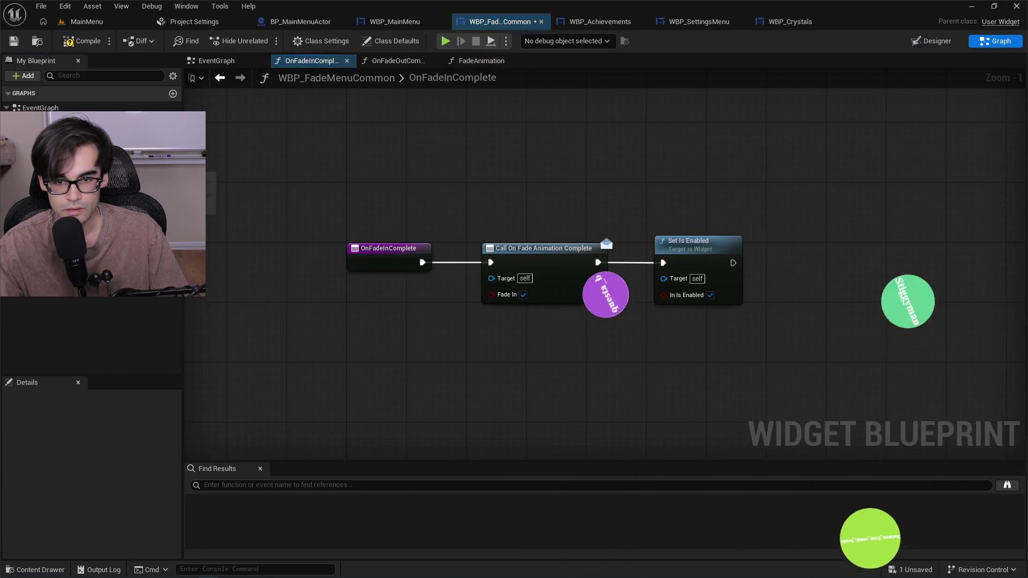
{"action": "left_click_drag", "start_coordinate": [592, 249], "coordinate": [640, 236]}
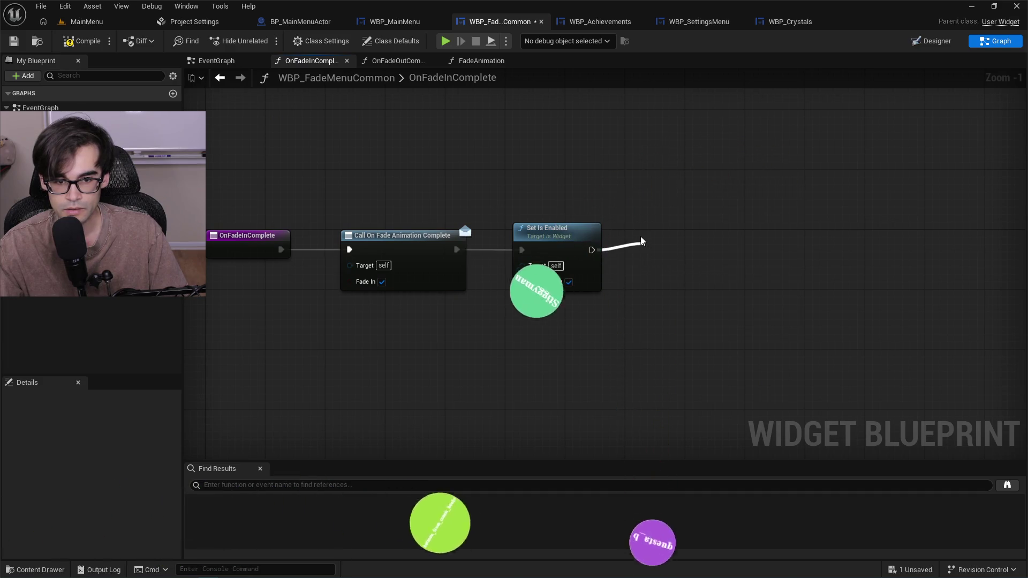
{"action": "type", "text": "print"}
{"action": "key", "text": "Return"}
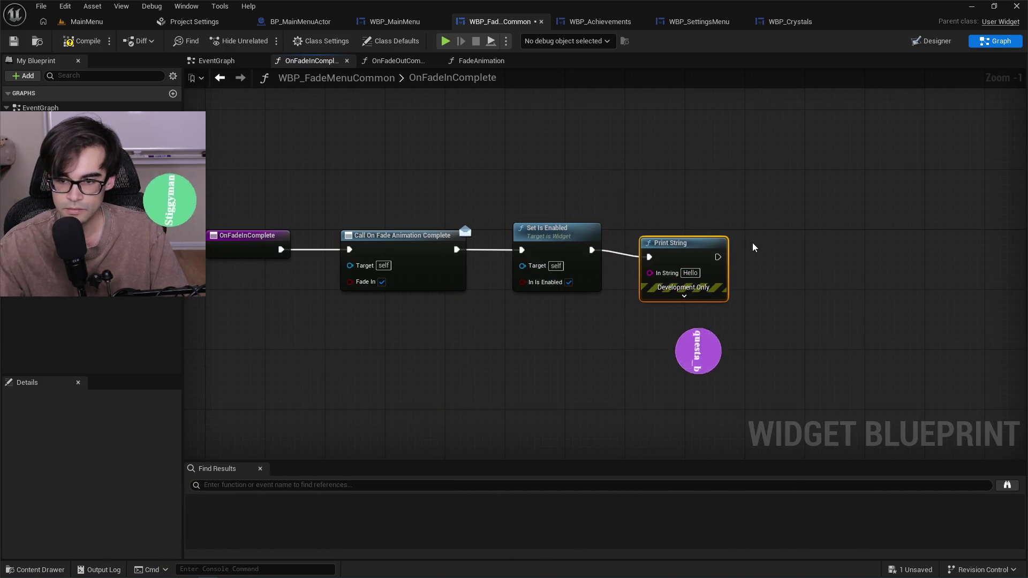
{"action": "left_click", "coordinate": [690, 321]}
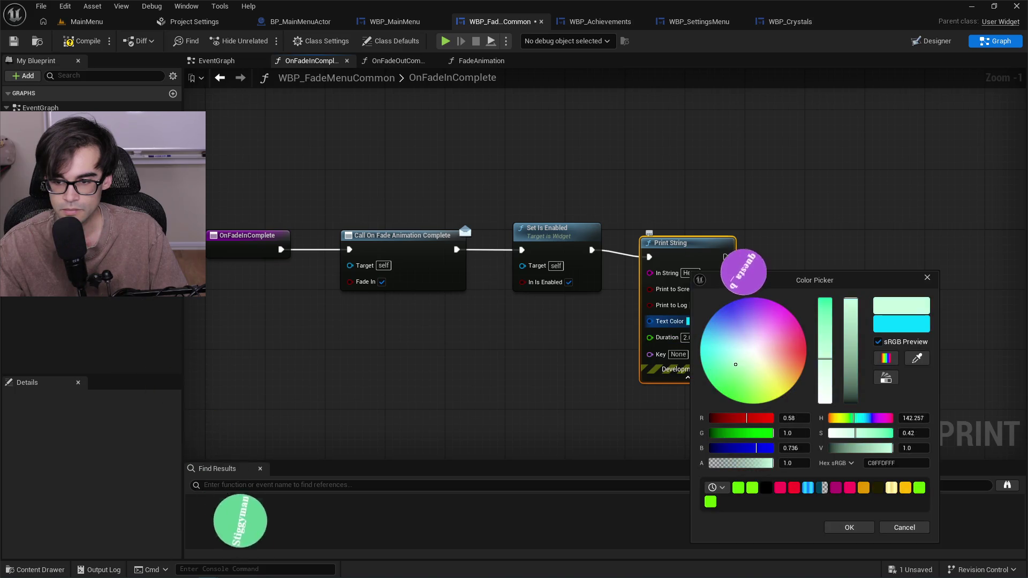
{"action": "left_click", "coordinate": [850, 529]}
{"action": "type", "text": "I should be s"}
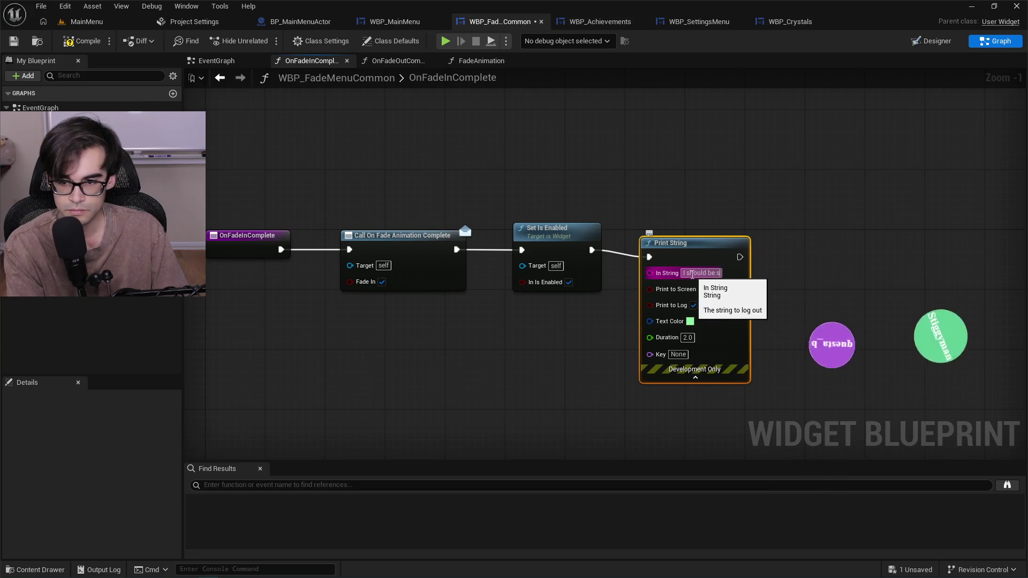
{"action": "type", "text": "hown"}
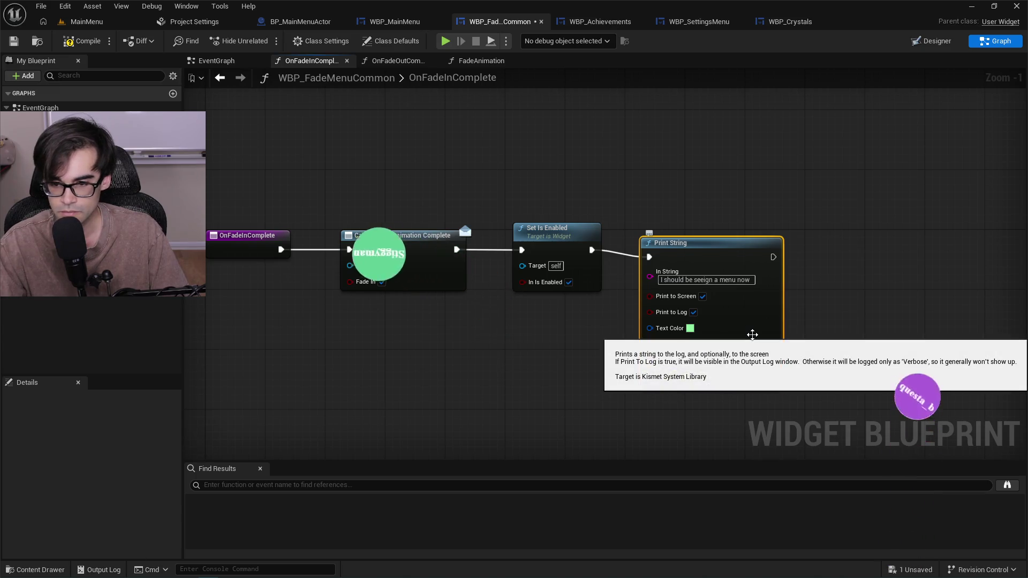
{"action": "left_click", "coordinate": [699, 198]}
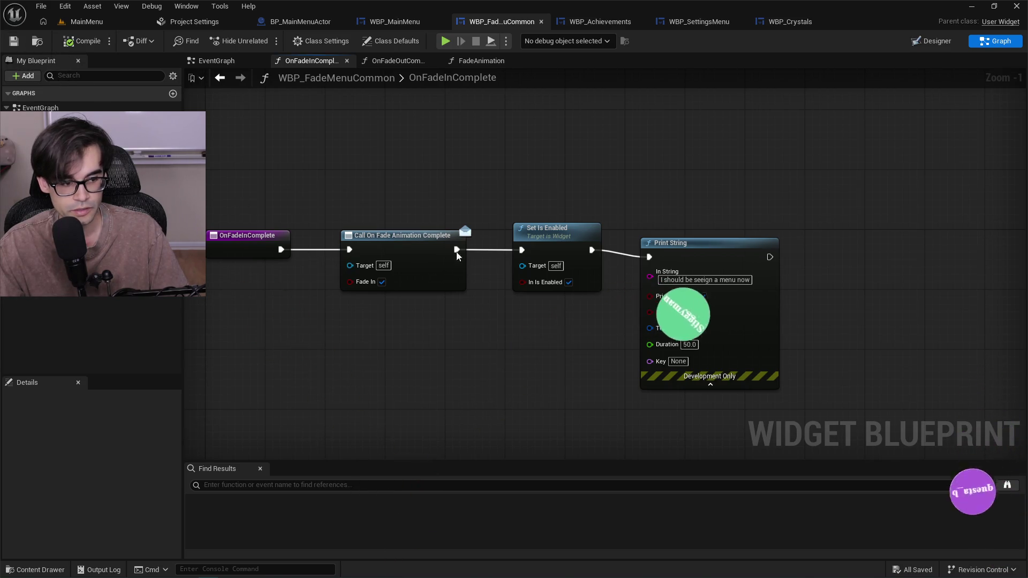
{"action": "left_click_drag", "start_coordinate": [693, 250], "coordinate": [691, 242]}
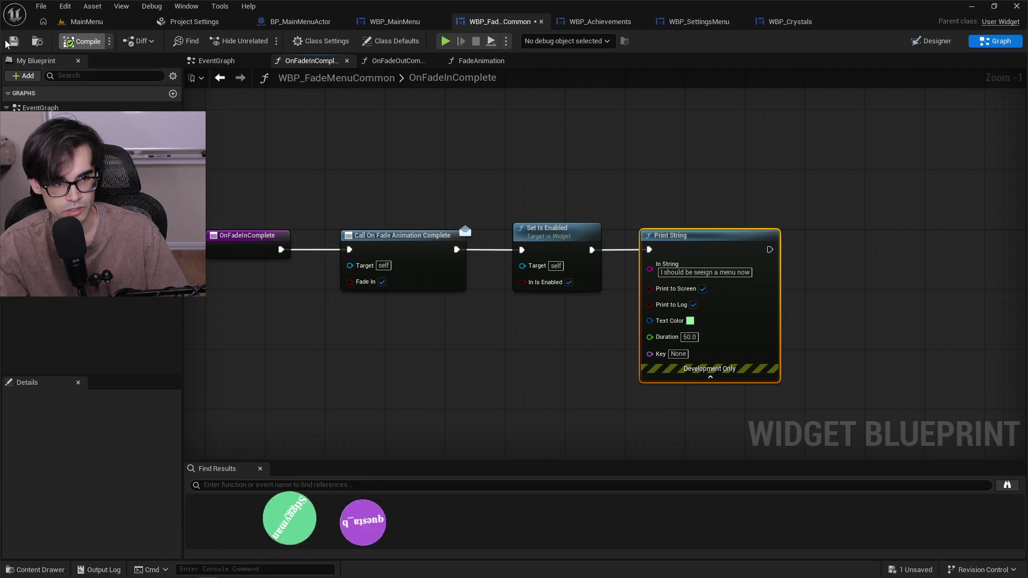
Play the MainMenu level in-editor and choose SETTINGS on the menu scroll
{"action": "left_click", "coordinate": [85, 22]}
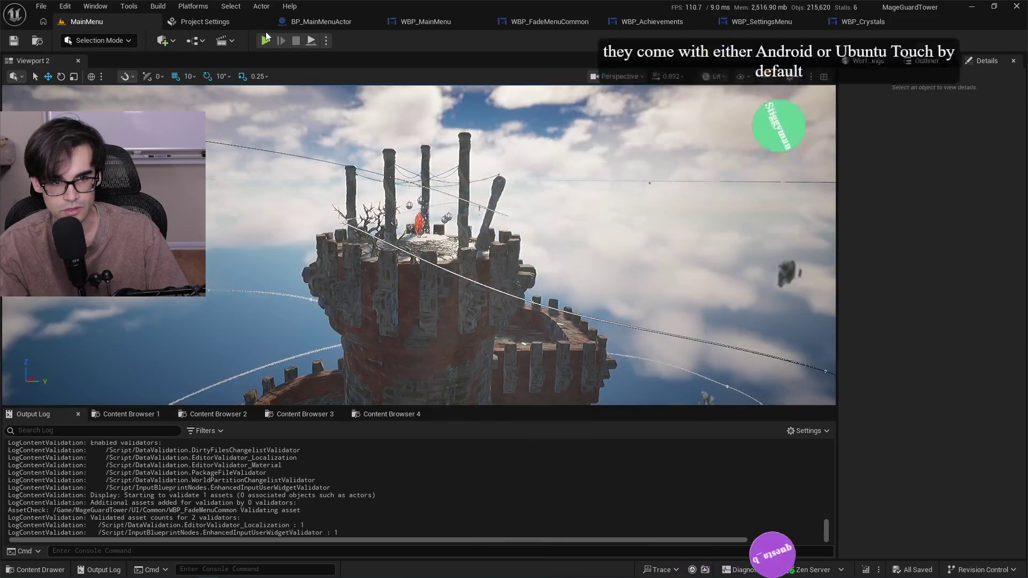
{"action": "left_click", "coordinate": [266, 39]}
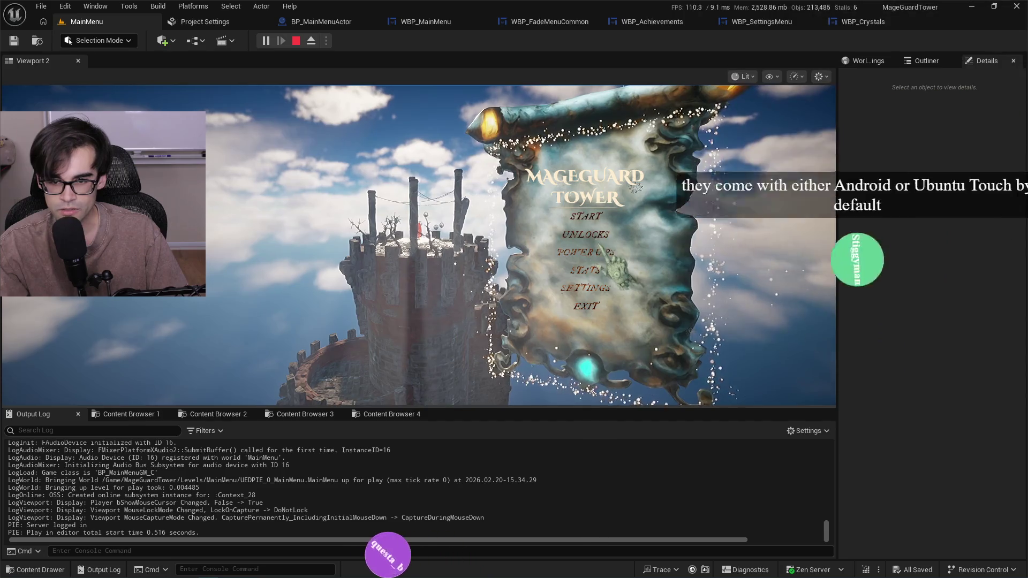
{"action": "left_click", "coordinate": [602, 289]}
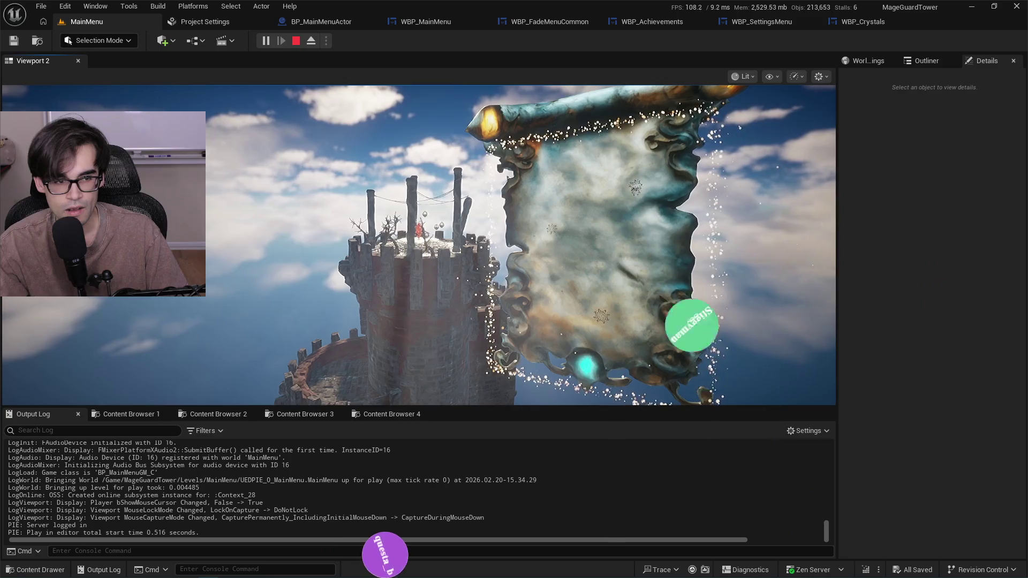
Stop the play session and move through the widget blueprints to BP_MainMenuActor
{"action": "left_click", "coordinate": [313, 37]}
{"action": "left_click", "coordinate": [863, 22]}
{"action": "left_click", "coordinate": [560, 21]}
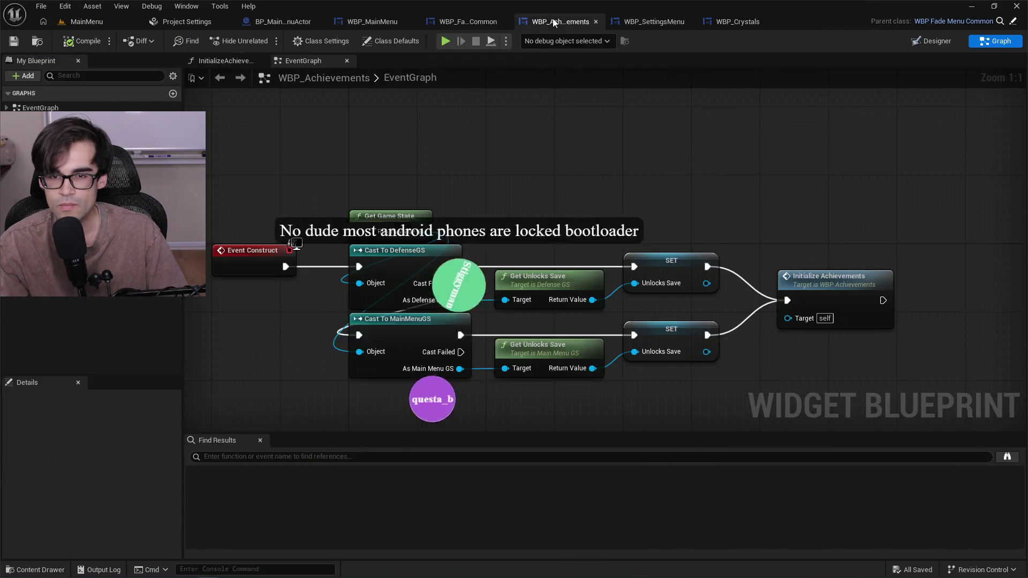
{"action": "left_click", "coordinate": [471, 21]}
{"action": "left_click", "coordinate": [401, 22]}
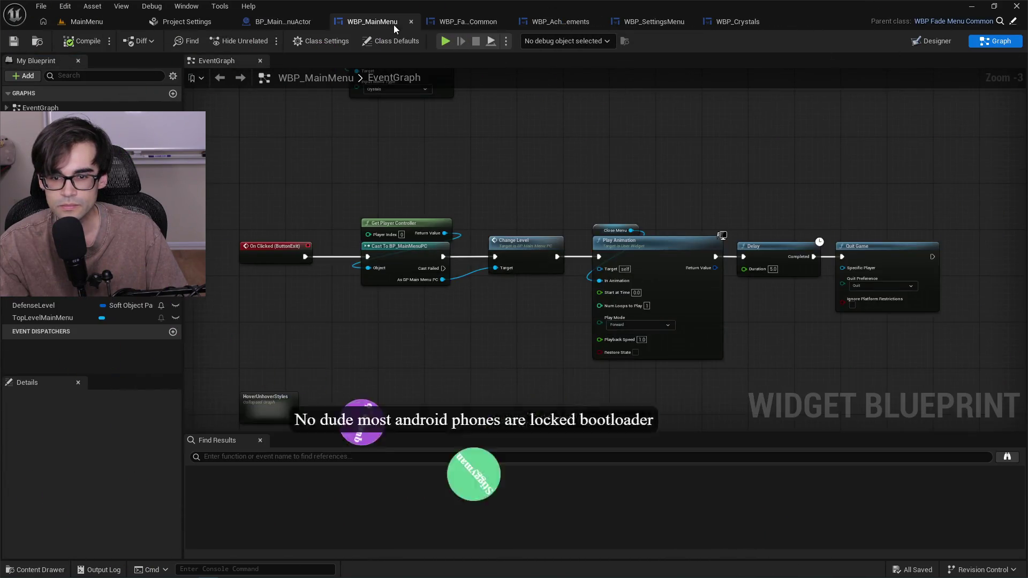
{"action": "left_click", "coordinate": [284, 22]}
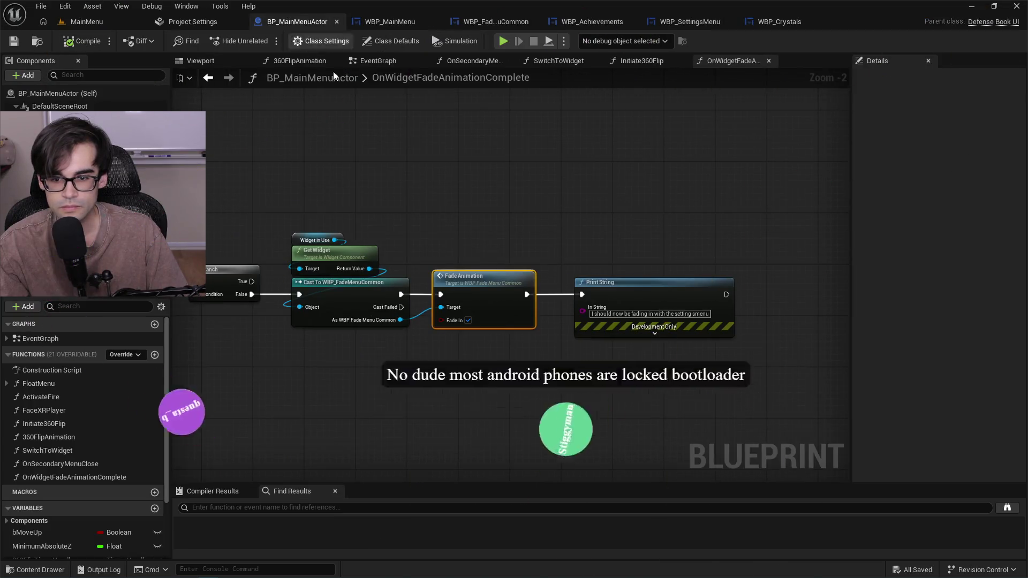
Expand the fade-complete Print String's advanced pins, then go to the Initiate360Flip graph
{"action": "mouse_move", "coordinate": [706, 241]}
{"action": "left_mouse_down"}
{"action": "mouse_move", "coordinate": [614, 222]}
{"action": "mouse_move", "coordinate": [664, 294]}
{"action": "left_mouse_up"}
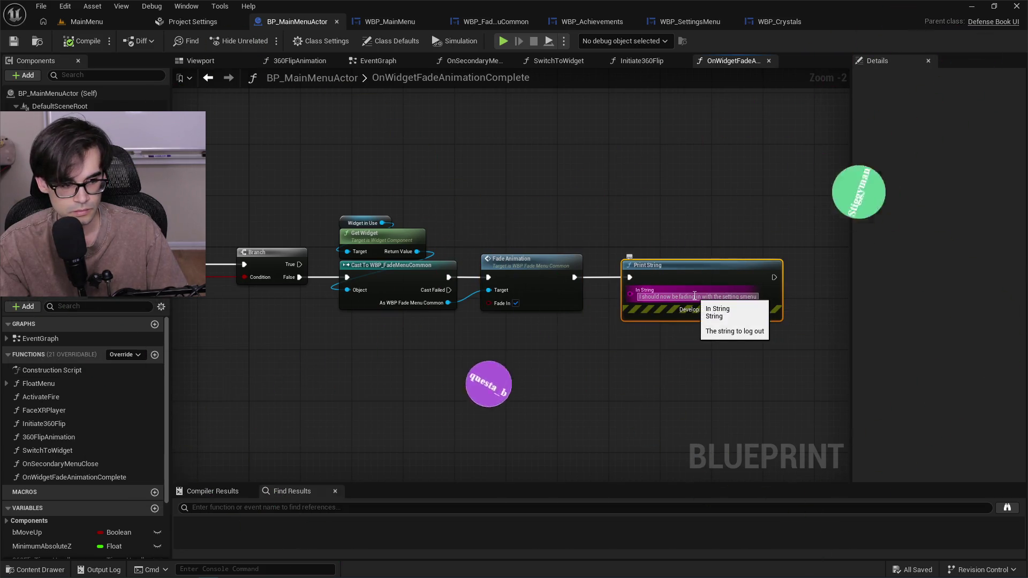
{"action": "left_click", "coordinate": [701, 317]}
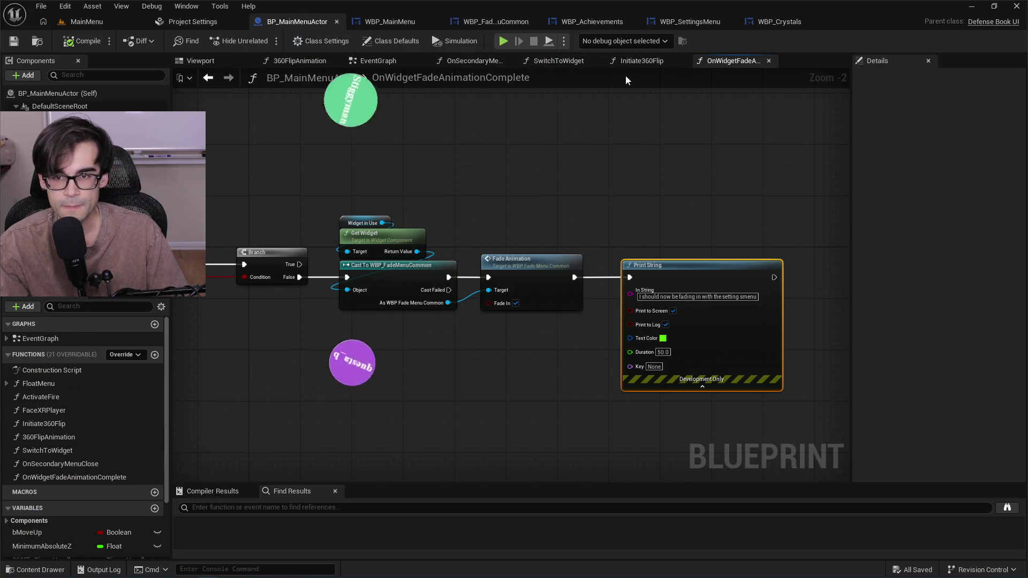
{"action": "left_click", "coordinate": [645, 61]}
{"action": "mouse_move", "coordinate": [661, 161]}
{"action": "left_mouse_down"}
{"action": "mouse_move", "coordinate": [737, 151]}
{"action": "mouse_move", "coordinate": [703, 202]}
{"action": "mouse_move", "coordinate": [746, 183]}
{"action": "mouse_move", "coordinate": [839, 190]}
{"action": "left_mouse_up"}
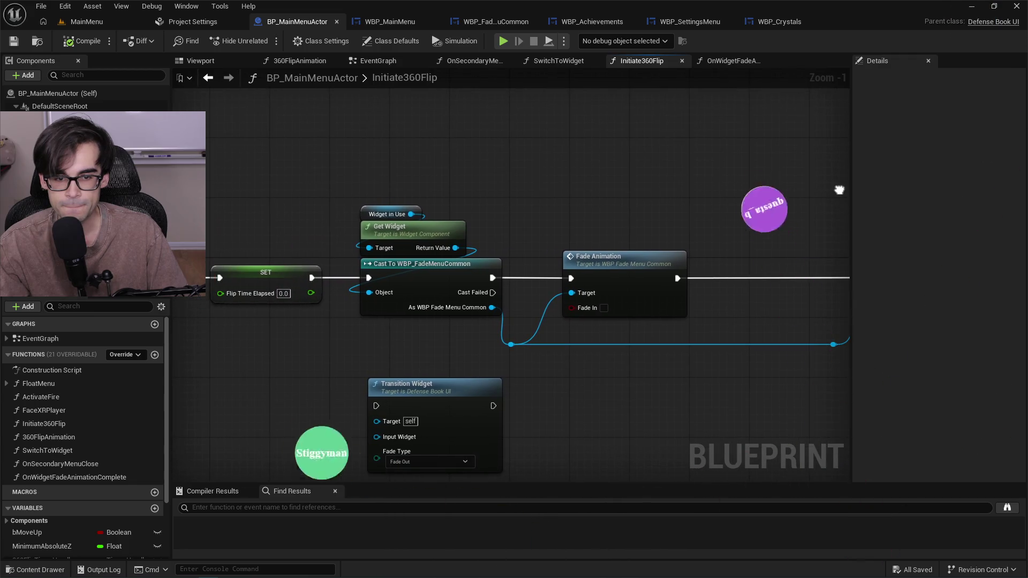
Add a trial Print String with orange text after Fade Animation in Initiate360Flip
{"action": "scroll", "coordinate": [825, 196], "scroll_direction": "down", "scroll_amount": 1}
{"action": "left_click_drag", "start_coordinate": [705, 211], "coordinate": [571, 268]}
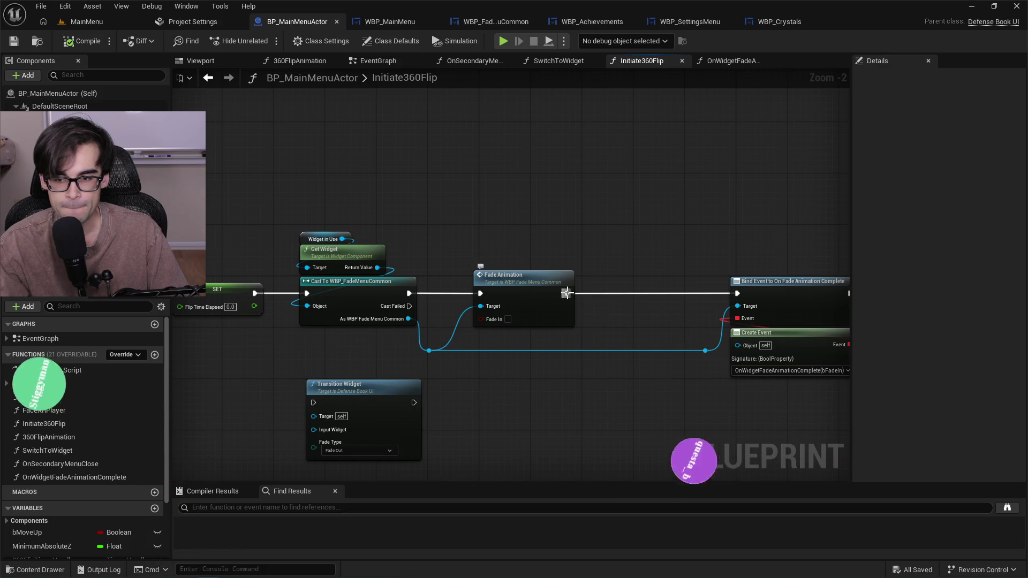
{"action": "left_click_drag", "start_coordinate": [577, 289], "coordinate": [611, 221]}
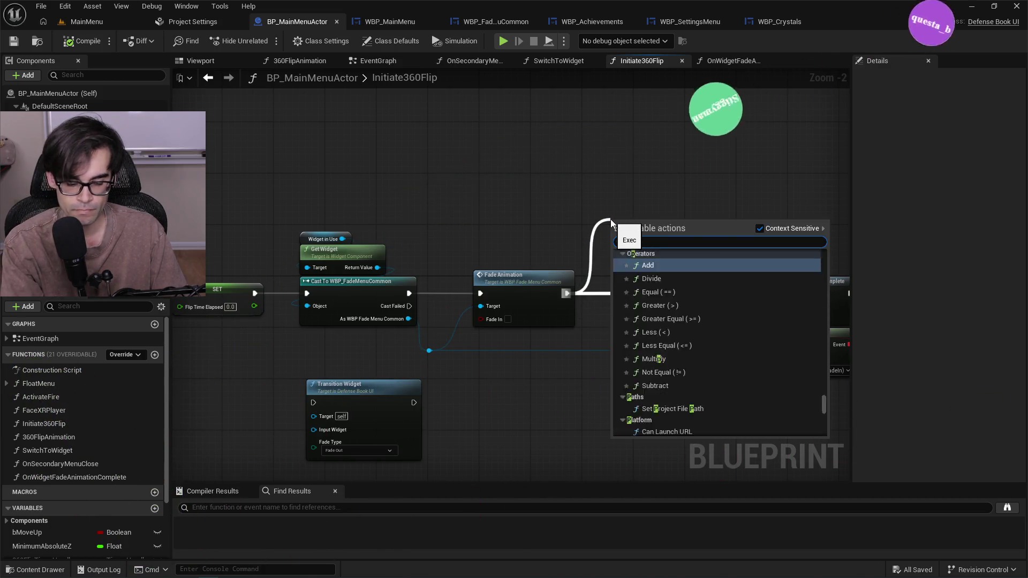
{"action": "left_click", "coordinate": [653, 265]}
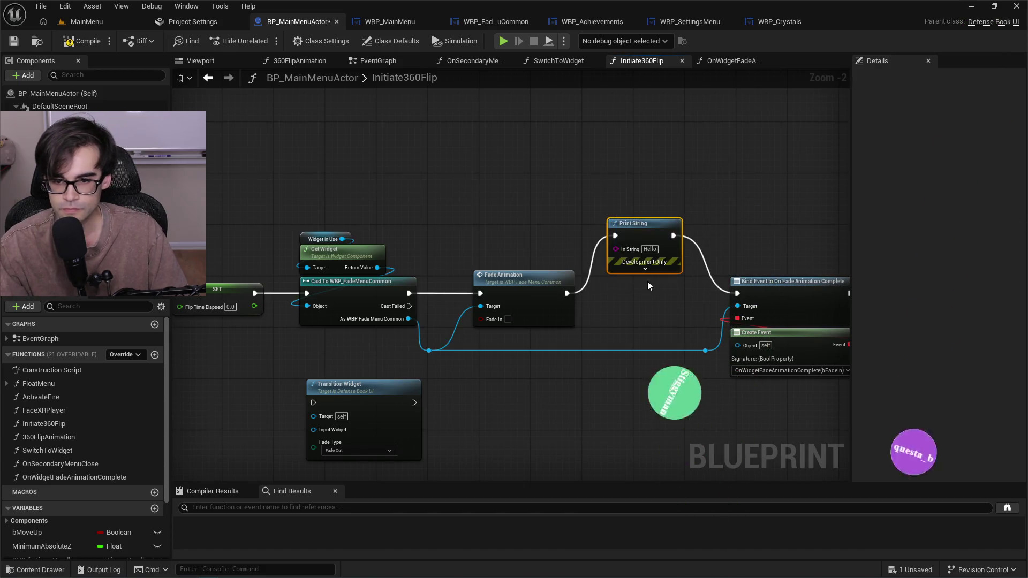
{"action": "left_click", "coordinate": [652, 272]}
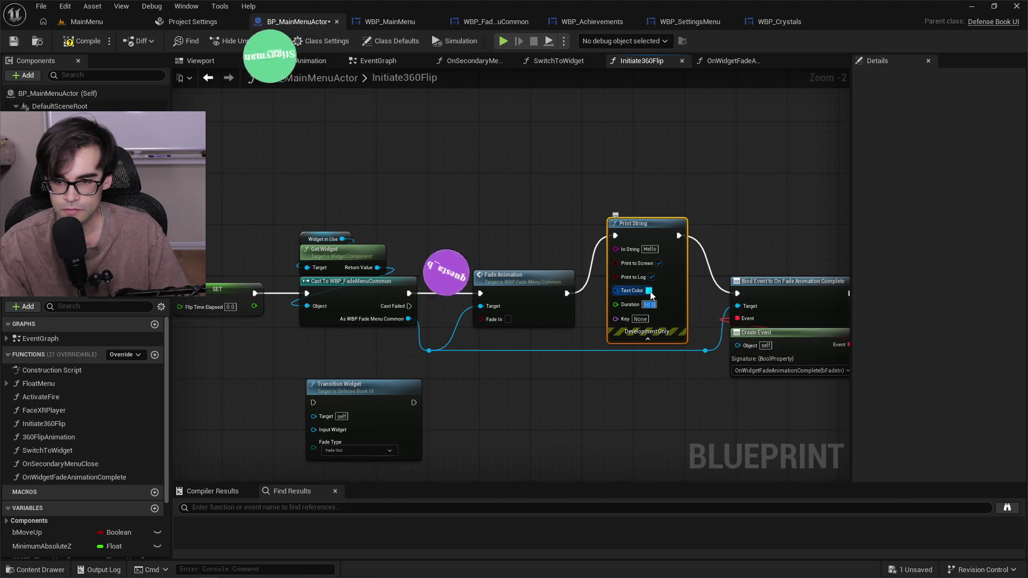
{"action": "left_click", "coordinate": [648, 291]}
{"action": "left_click_drag", "start_coordinate": [663, 332], "coordinate": [749, 391]}
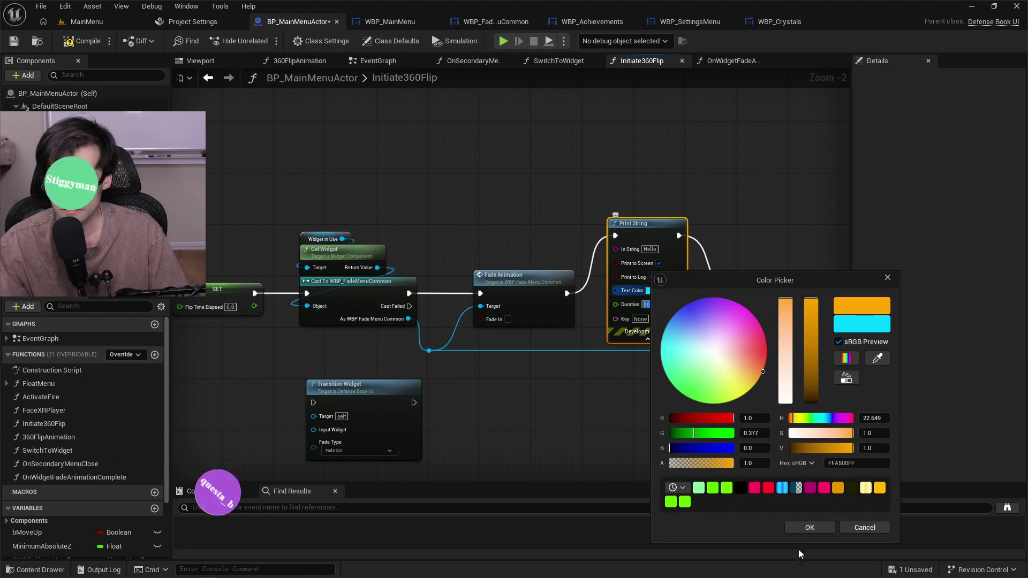
{"action": "left_click", "coordinate": [814, 528]}
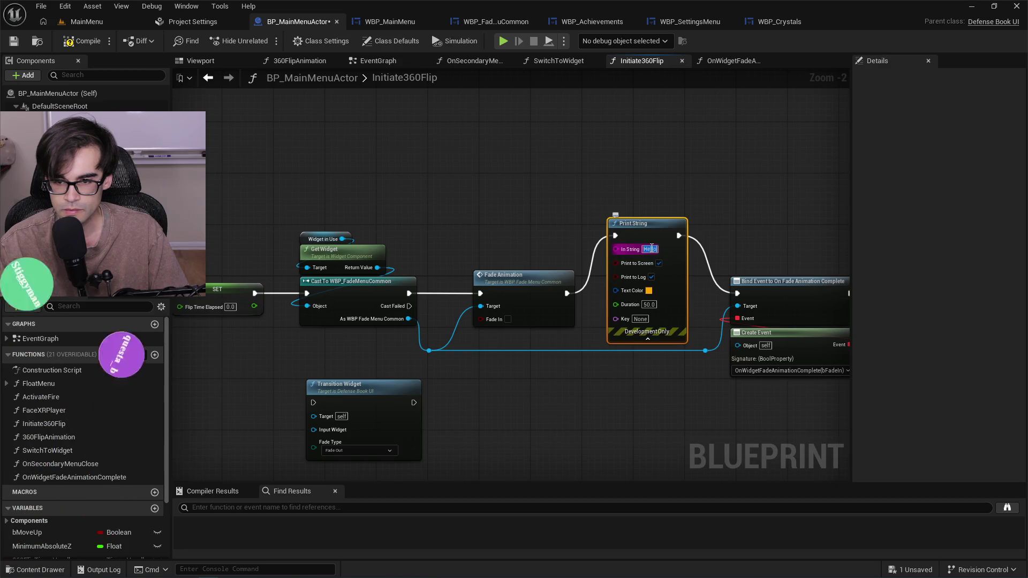
{"action": "left_click", "coordinate": [645, 249]}
{"action": "type", "text": "After fade out"}
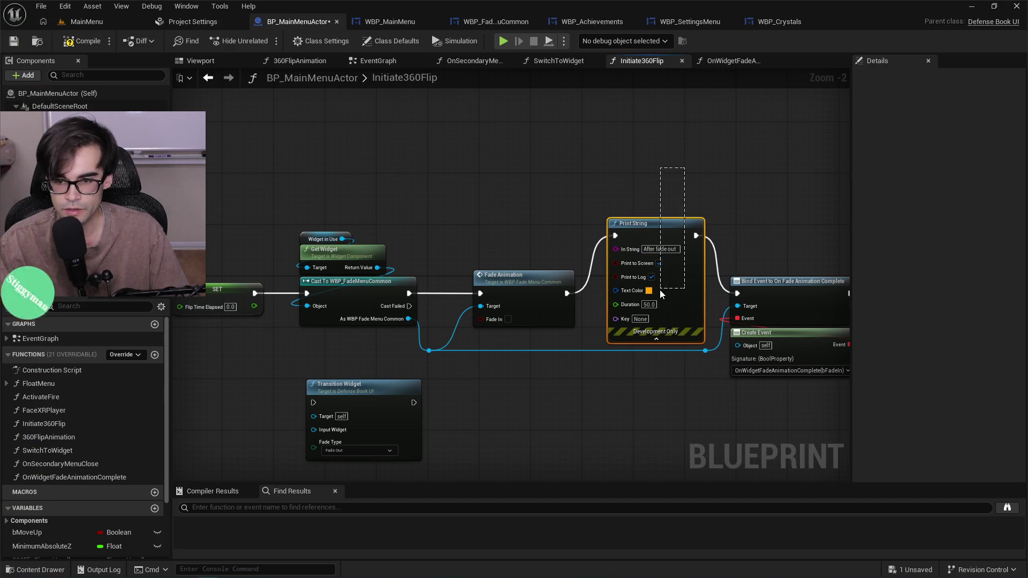
Delete the trial Print String and open WBP_FadeMenuCommon's FadeAnimation function
{"action": "left_click_drag", "start_coordinate": [661, 294], "coordinate": [661, 293]}
{"action": "key", "text": "Delete"}
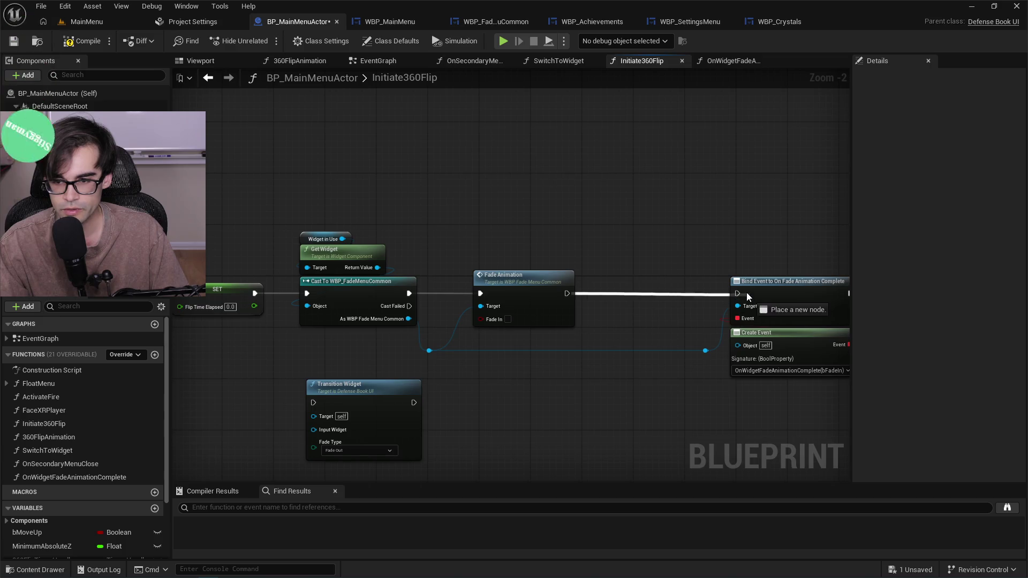
{"action": "double_click", "coordinate": [526, 285]}
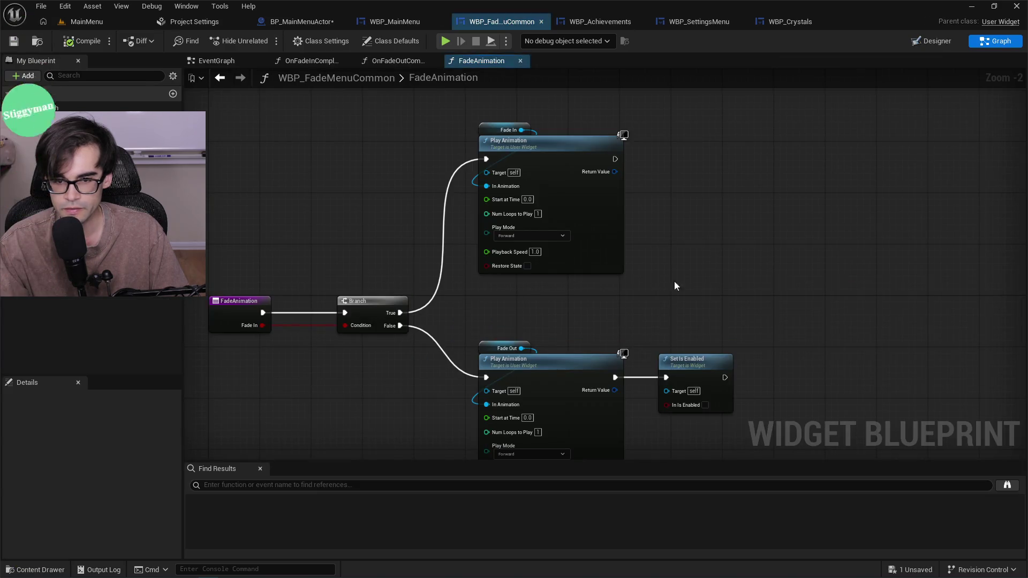
In OnFadeOutComplete, paste a Print String reading 'Fade out complete calling delgate' after the completion call
{"action": "mouse_move", "coordinate": [719, 271]}
{"action": "left_mouse_down"}
{"action": "mouse_move", "coordinate": [849, 232]}
{"action": "mouse_move", "coordinate": [708, 228]}
{"action": "left_mouse_up"}
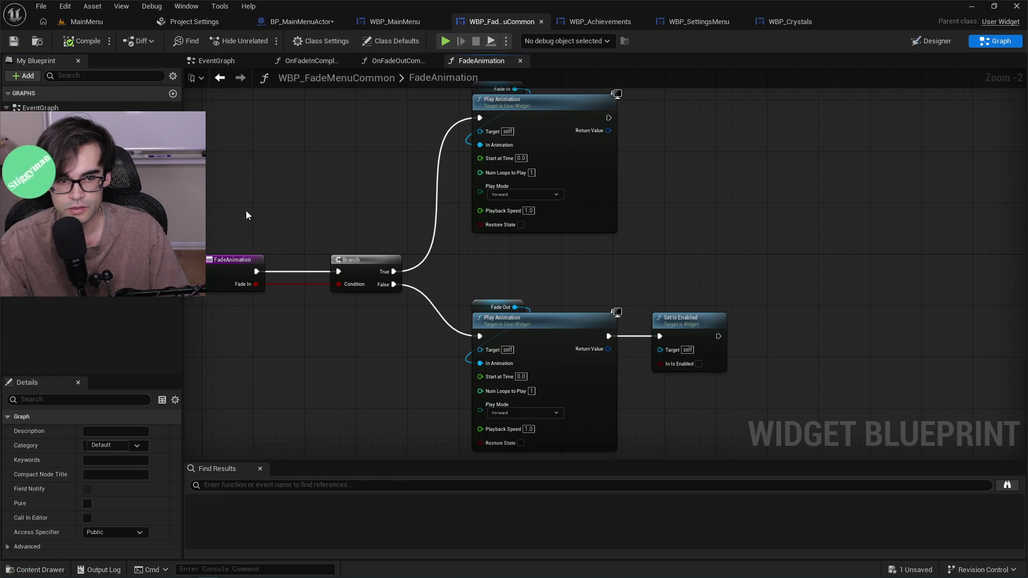
{"action": "left_click", "coordinate": [398, 60]}
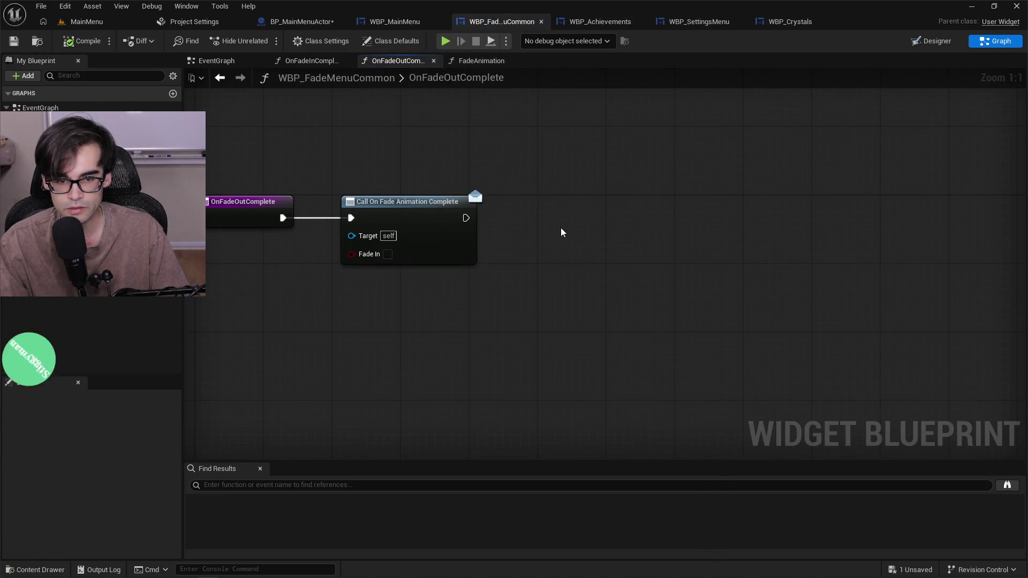
{"action": "key", "text": "ctrl+v"}
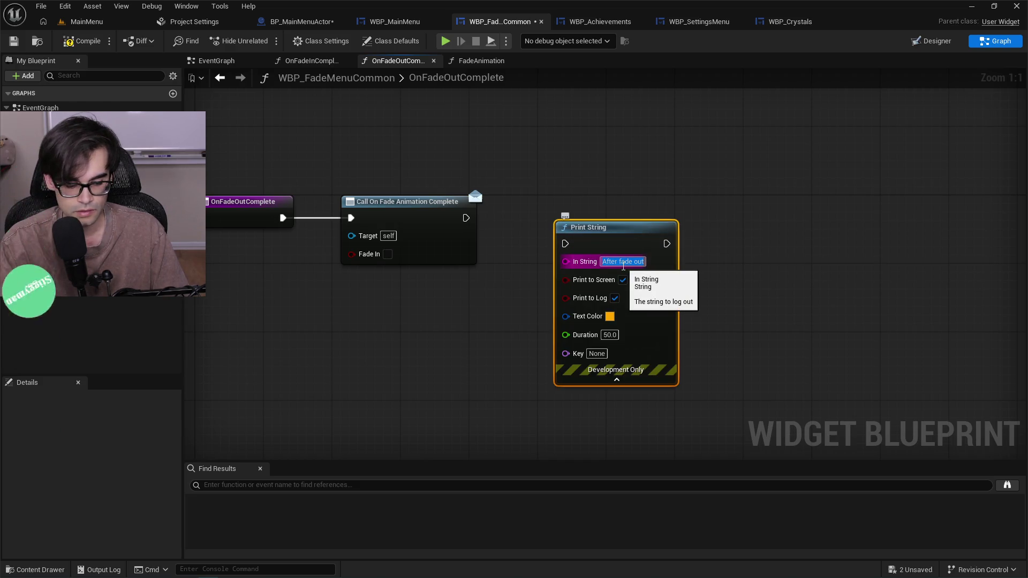
{"action": "type", "text": "Fade out comp"}
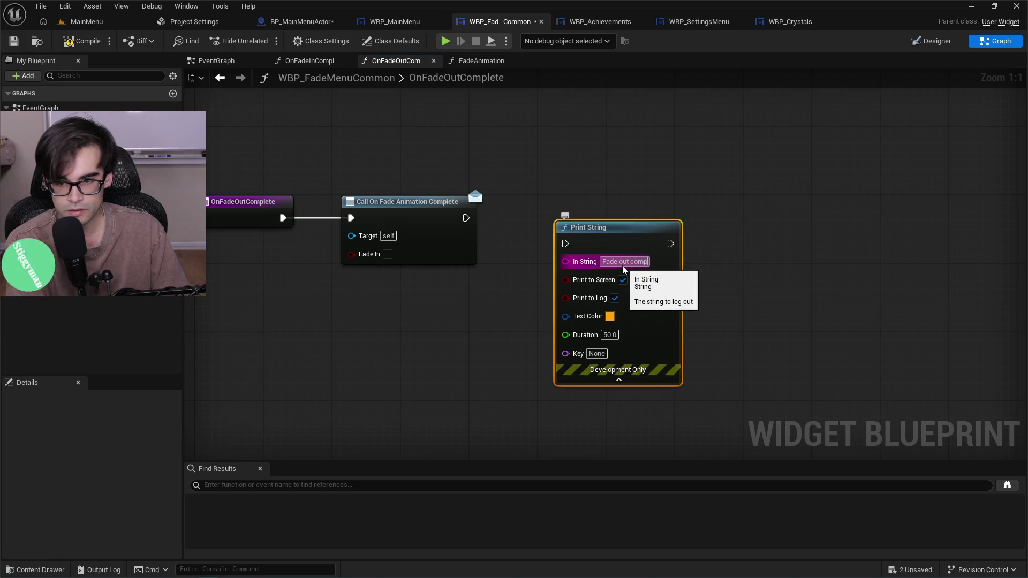
{"action": "type", "text": "lete calling delgate"}
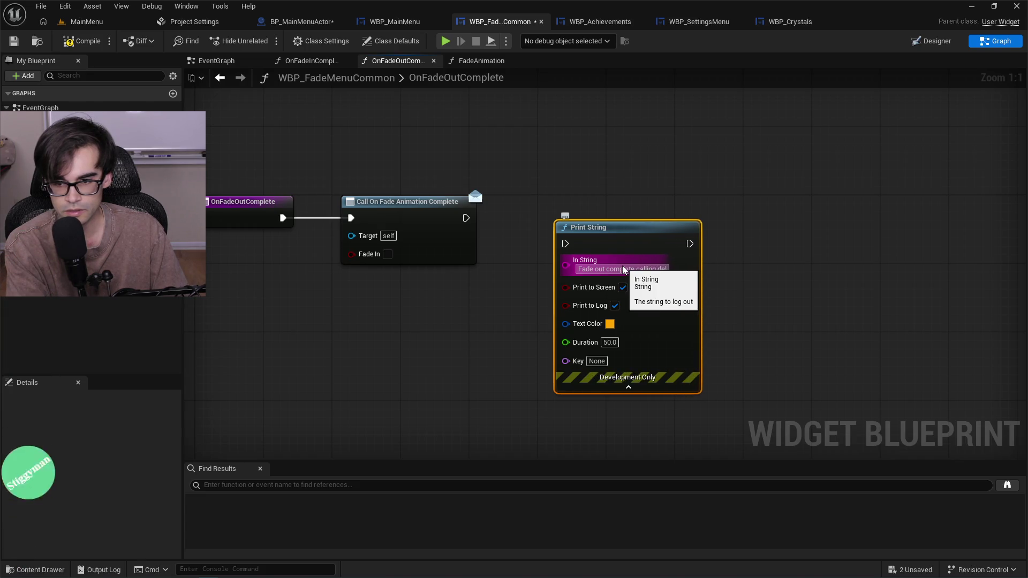
{"action": "key", "text": "Return"}
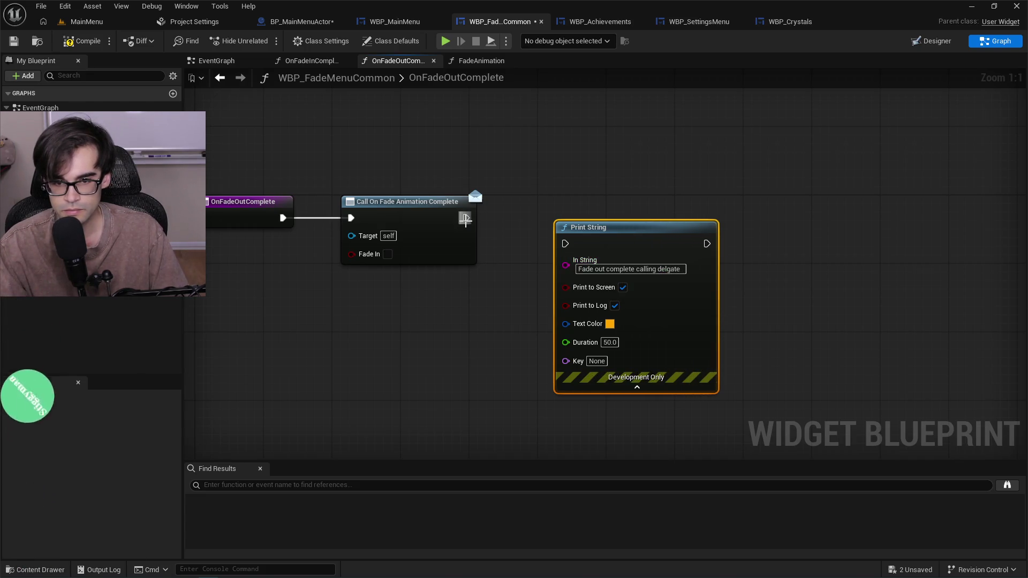
{"action": "mouse_move", "coordinate": [466, 219]}
{"action": "left_mouse_down"}
{"action": "mouse_move", "coordinate": [565, 243]}
{"action": "mouse_move", "coordinate": [542, 217]}
{"action": "left_mouse_up"}
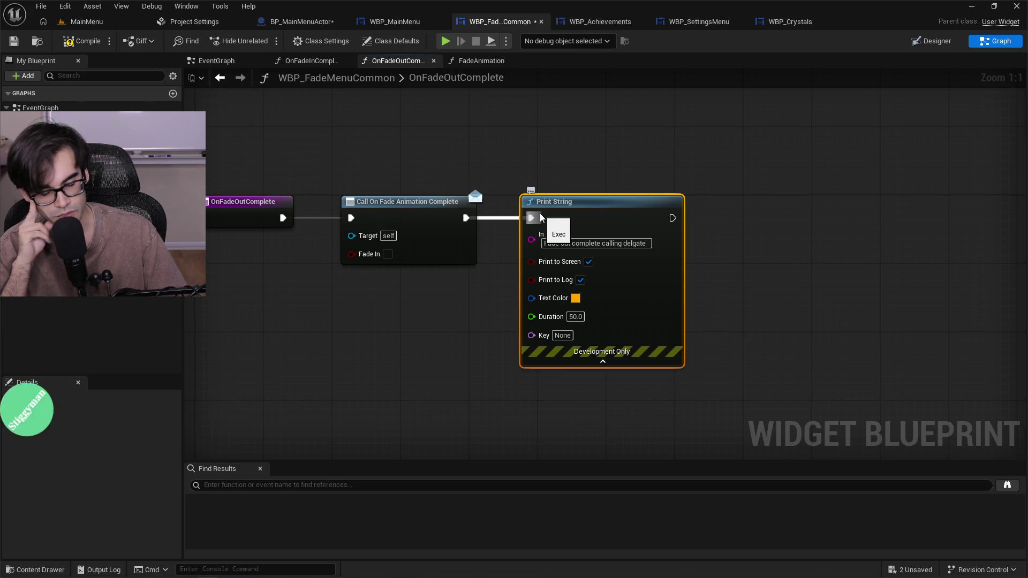
{"action": "left_click", "coordinate": [514, 159]}
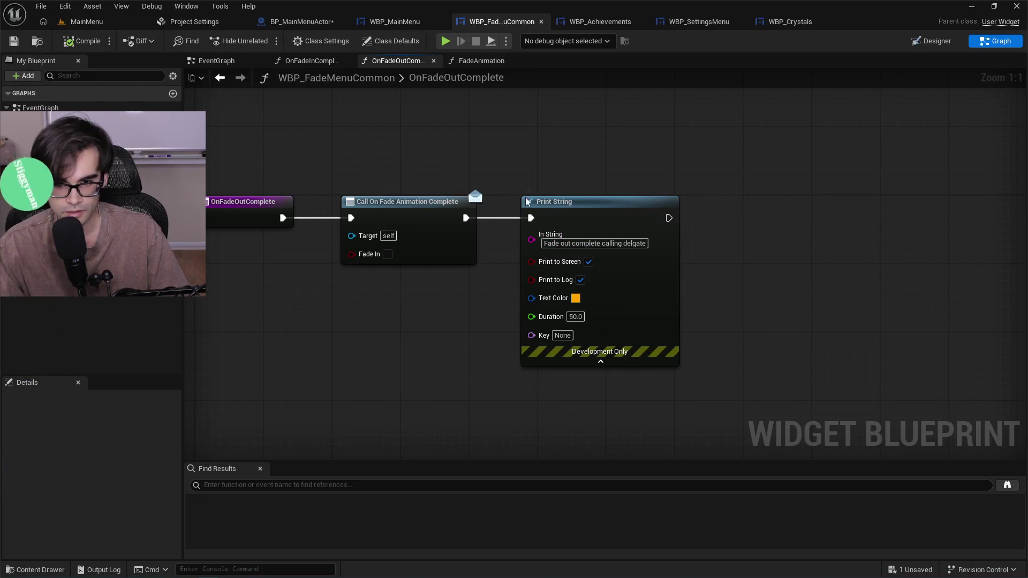
{"action": "left_click_drag", "start_coordinate": [689, 378], "coordinate": [689, 378]}
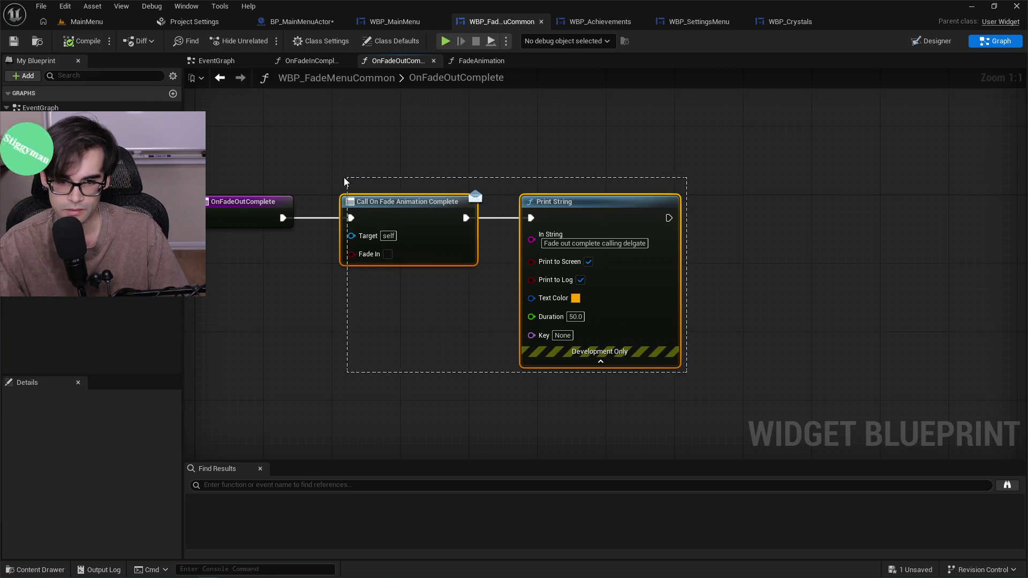
{"action": "left_click_drag", "start_coordinate": [333, 192], "coordinate": [689, 378]}
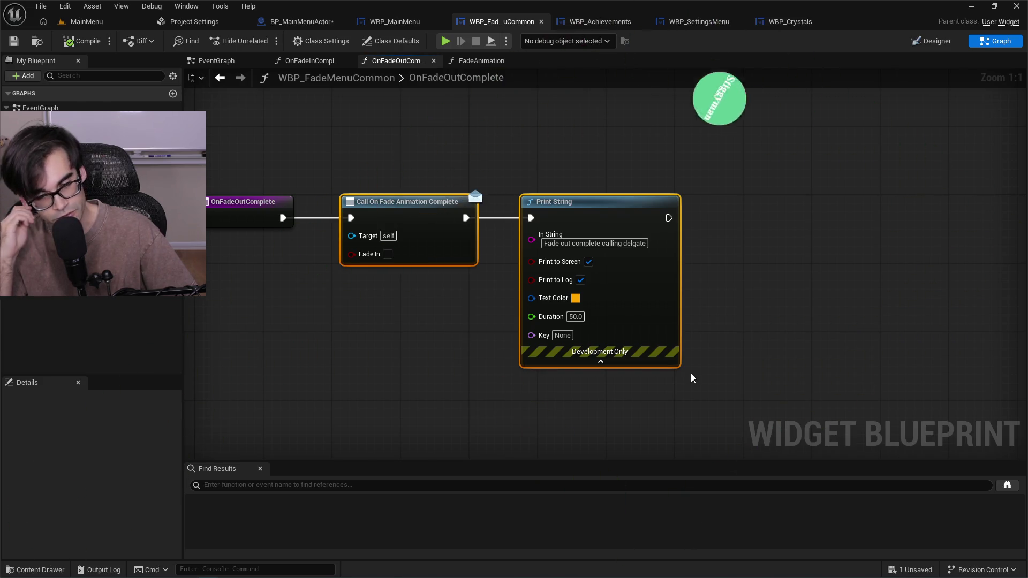
{"action": "left_click", "coordinate": [343, 144]}
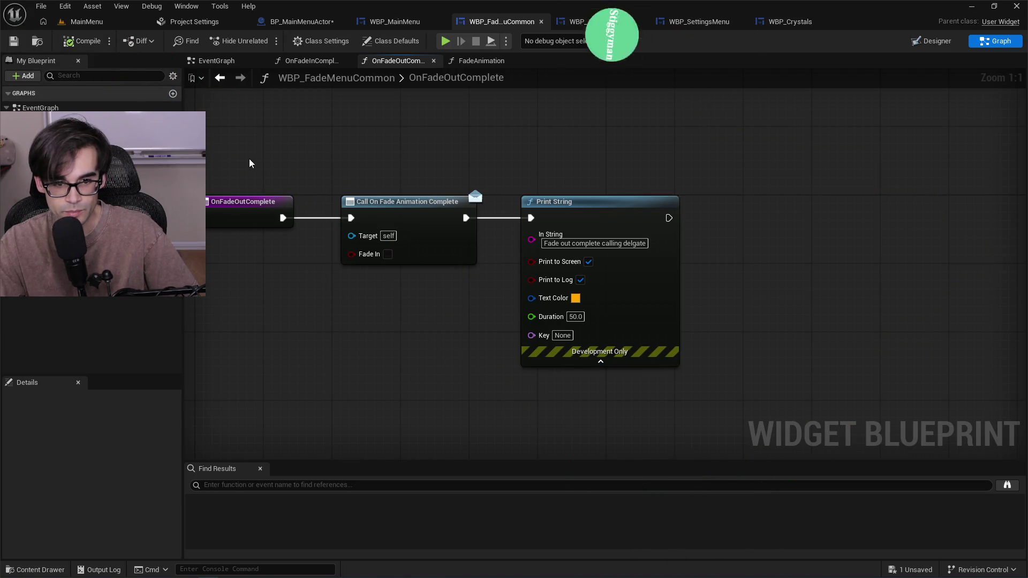
{"action": "left_click_drag", "start_coordinate": [582, 160], "coordinate": [656, 159]}
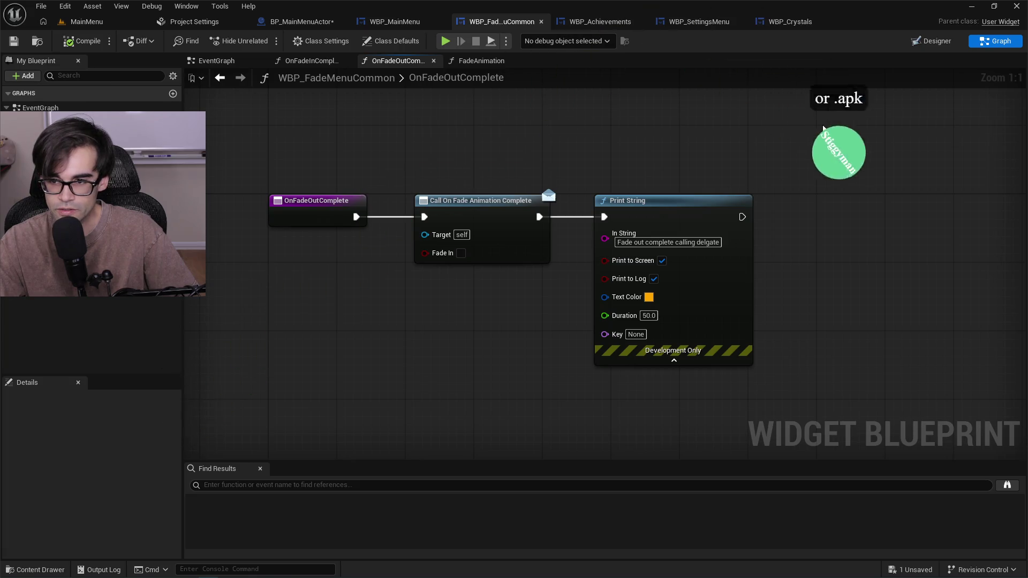
{"action": "left_click_drag", "start_coordinate": [814, 126], "coordinate": [338, 395]}
{"action": "left_click_drag", "start_coordinate": [263, 406], "coordinate": [255, 406]}
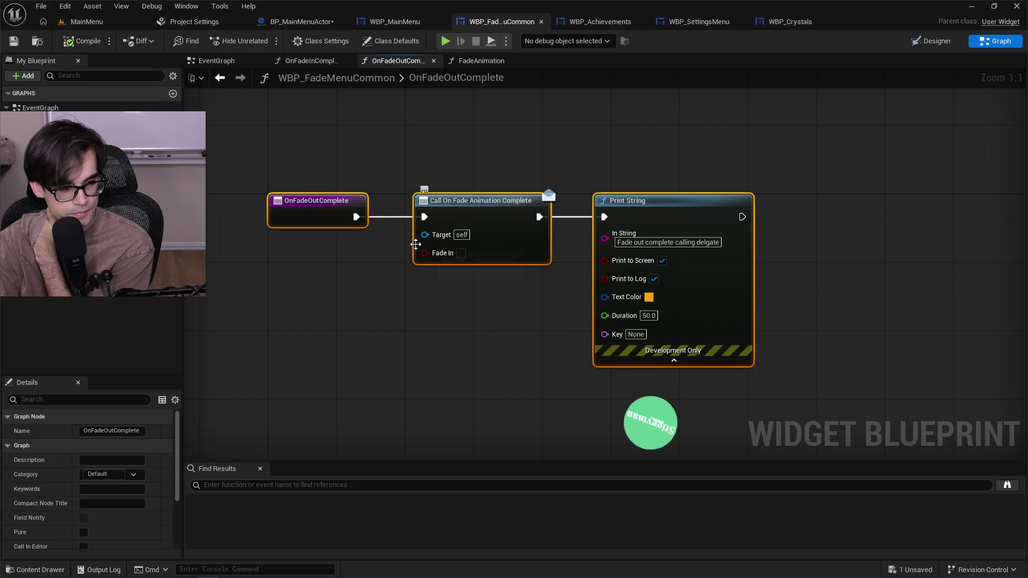
{"action": "left_click_drag", "start_coordinate": [818, 127], "coordinate": [535, 271]}
{"action": "mouse_move", "coordinate": [283, 410]}
{"action": "left_mouse_down"}
{"action": "mouse_move", "coordinate": [243, 420]}
{"action": "mouse_move", "coordinate": [268, 412]}
{"action": "left_mouse_up"}
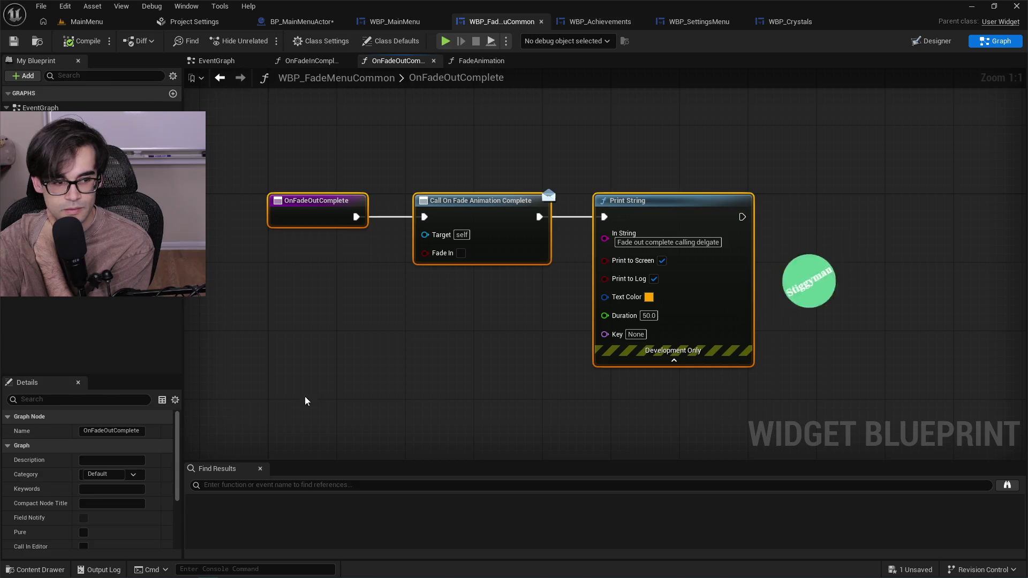
{"action": "left_click", "coordinate": [369, 386]}
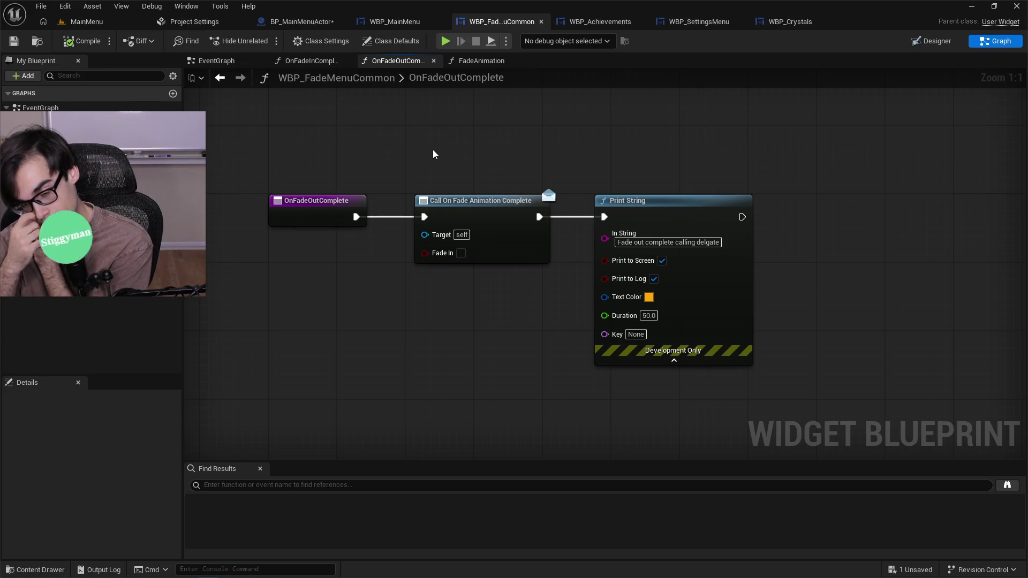
Play-test the MainMenu level in-editor, then stop it
{"action": "left_click", "coordinate": [395, 22]}
{"action": "left_click", "coordinate": [462, 22]}
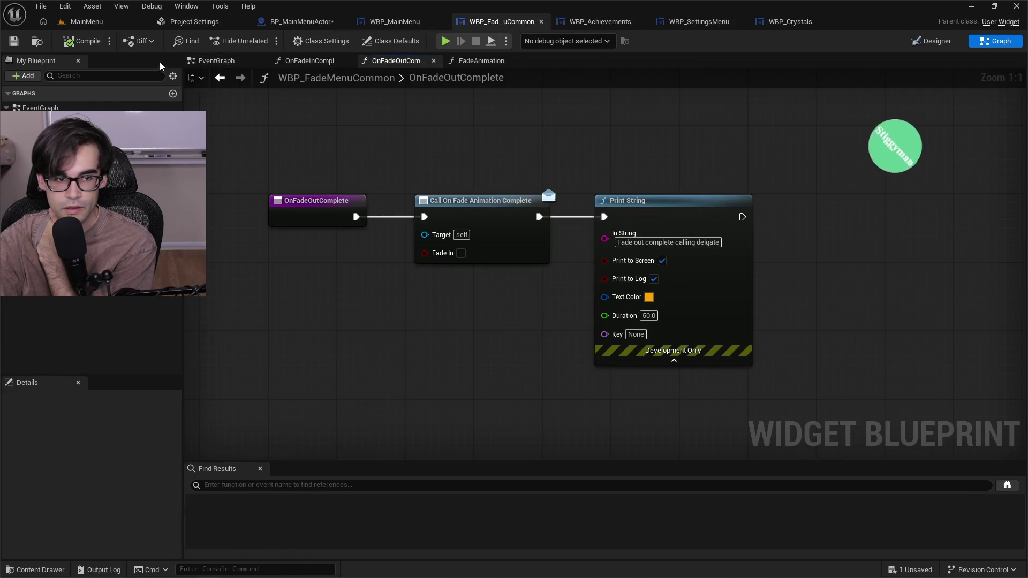
{"action": "left_click", "coordinate": [106, 24]}
{"action": "left_click", "coordinate": [264, 42]}
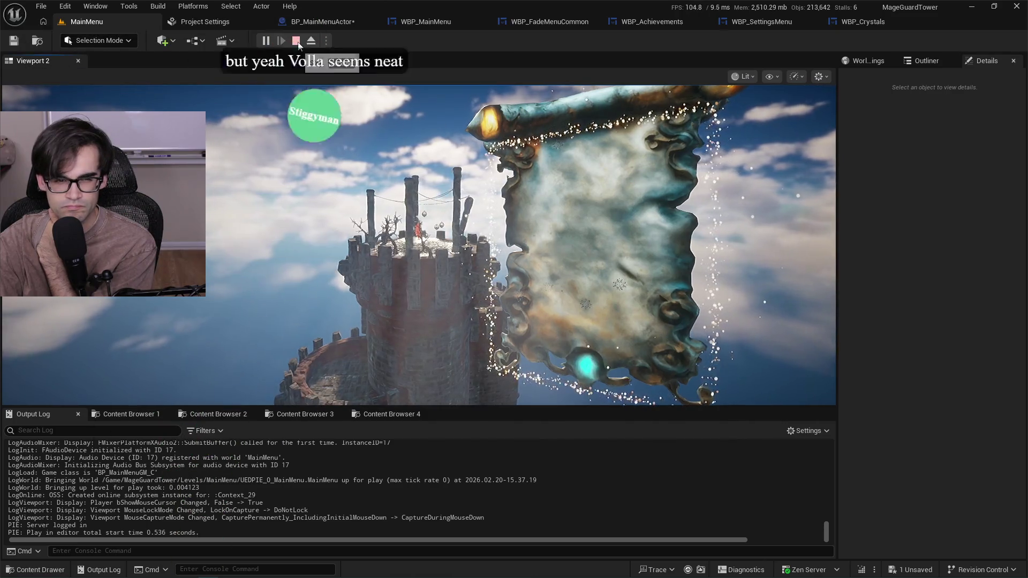
{"action": "left_click", "coordinate": [298, 43]}
Save the BP_MainMenuActor blueprint and return to WBP_FadeMenuCommon's OnFadeOutComplete graph
{"action": "left_click", "coordinate": [323, 24]}
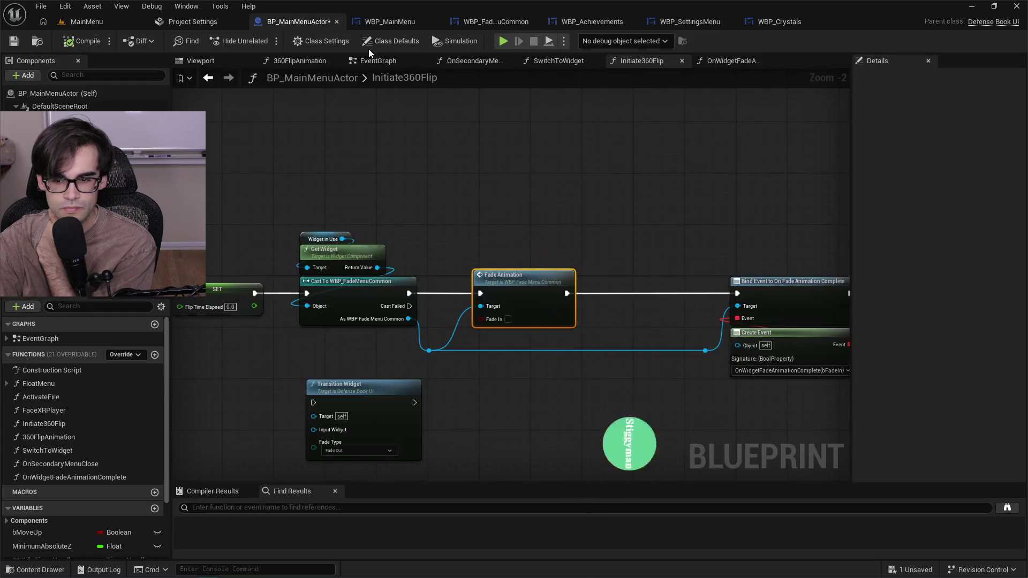
{"action": "left_click", "coordinate": [388, 23]}
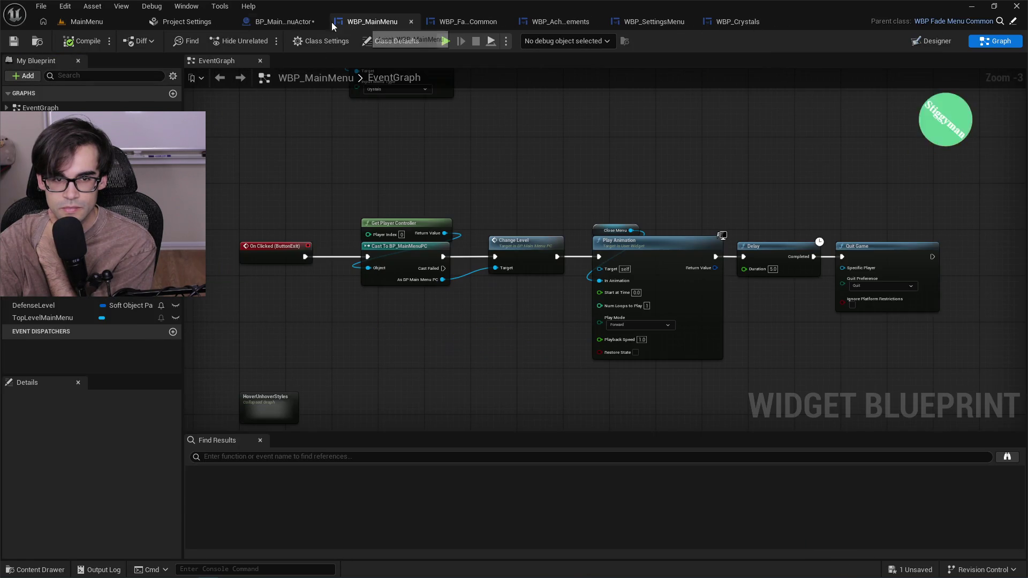
{"action": "left_click", "coordinate": [276, 20]}
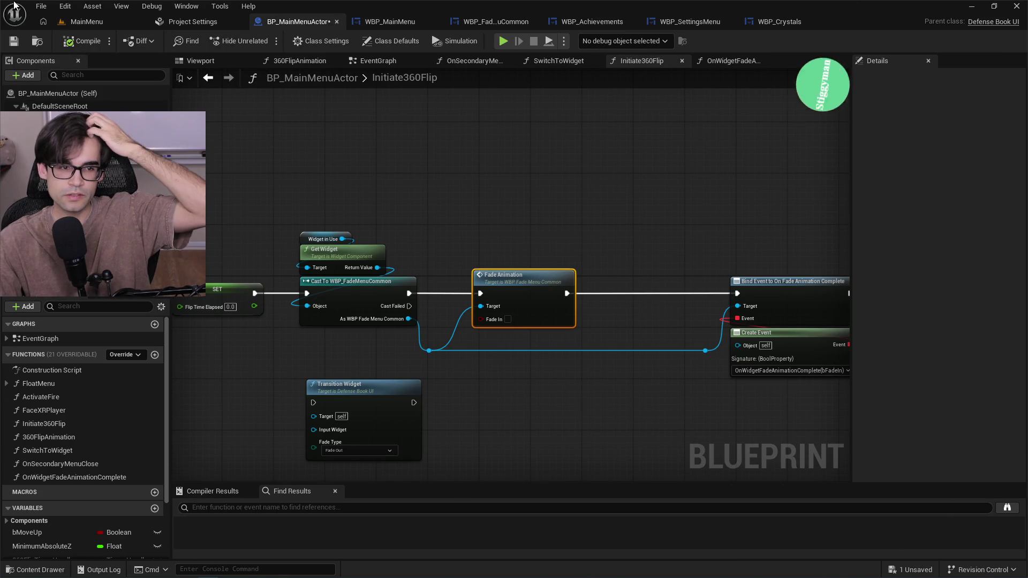
{"action": "left_click", "coordinate": [14, 42]}
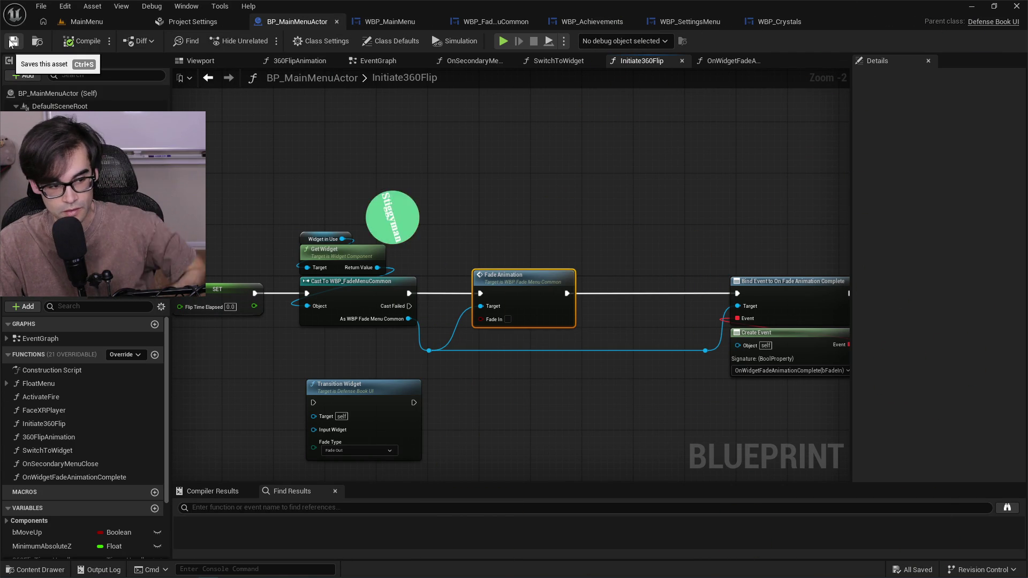
{"action": "left_click", "coordinate": [479, 20]}
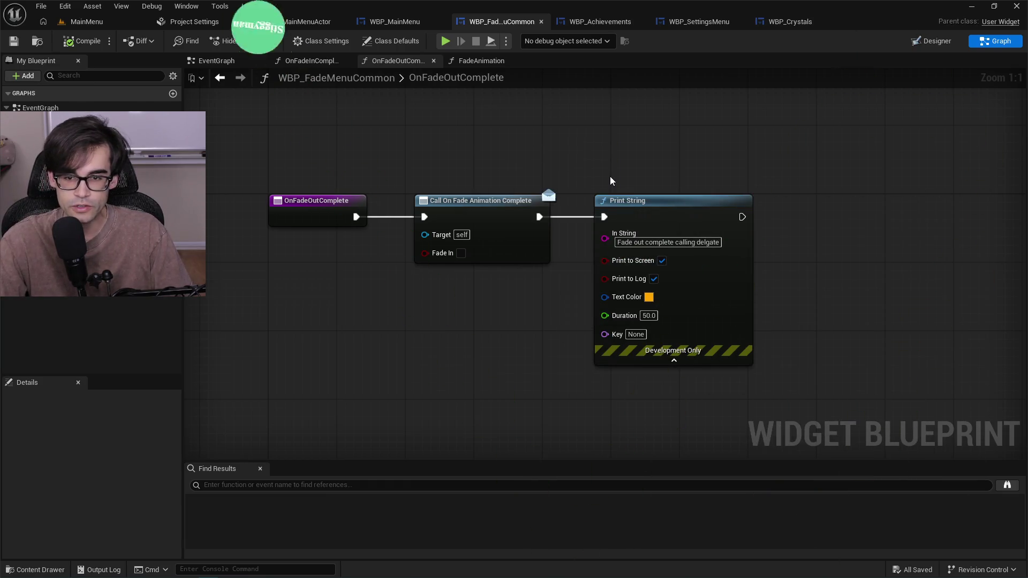
Copy the fade-out Print String and paste it beside the fade-out branch in FadeAnimation
{"action": "left_click_drag", "start_coordinate": [622, 172], "coordinate": [761, 307]}
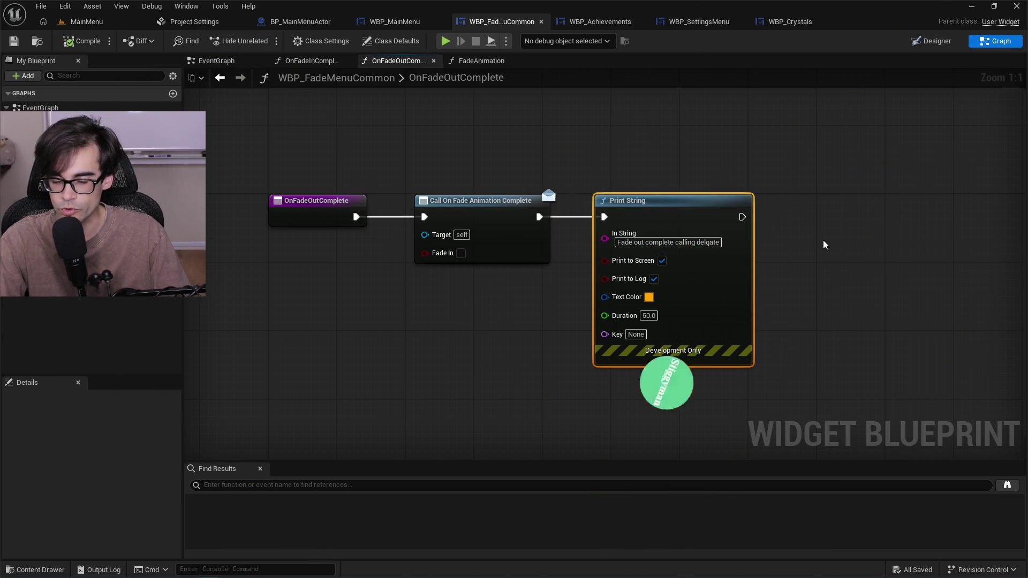
{"action": "left_click_drag", "start_coordinate": [580, 364], "coordinate": [580, 381]}
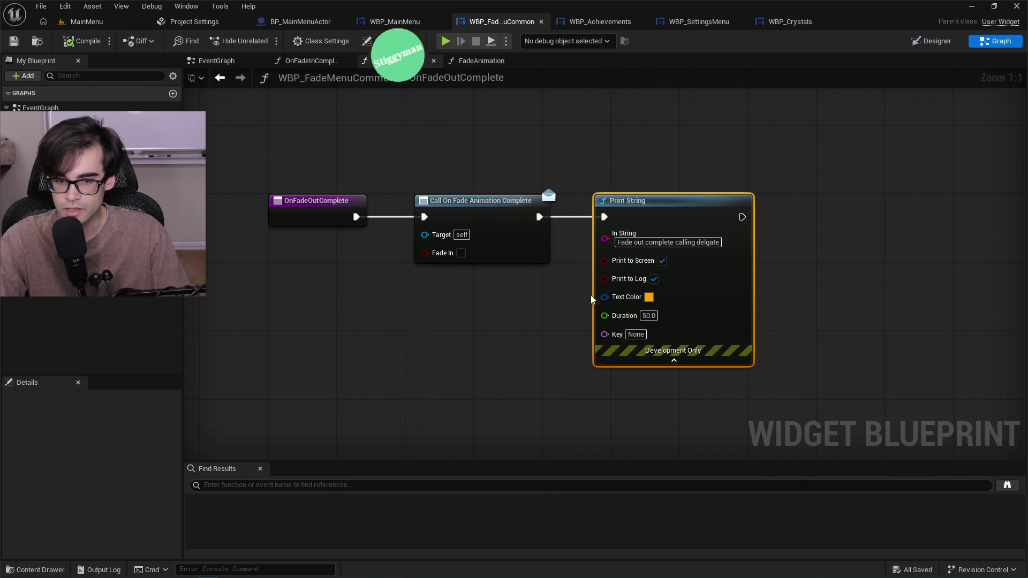
{"action": "left_click", "coordinate": [310, 60]}
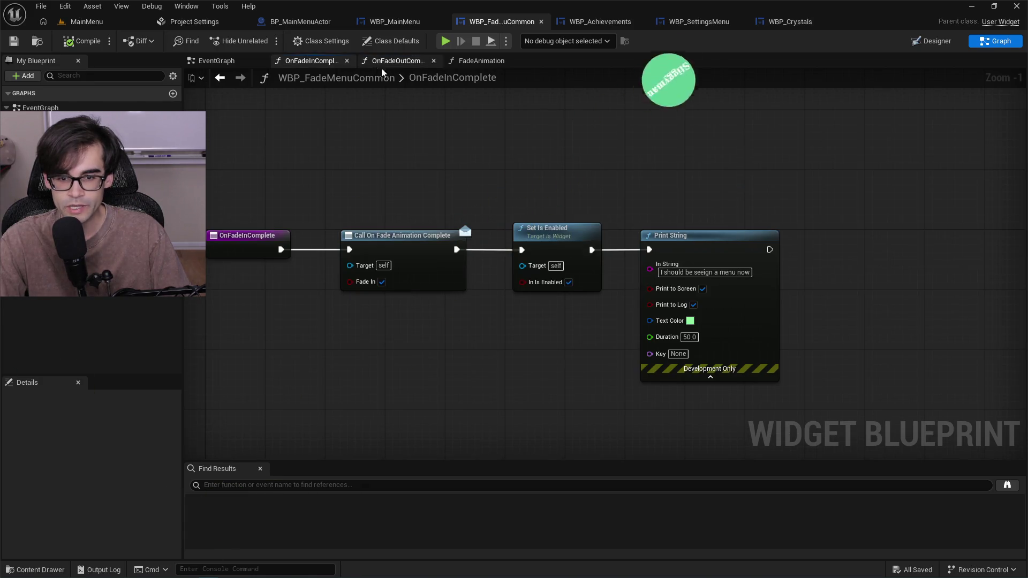
{"action": "left_click", "coordinate": [473, 62]}
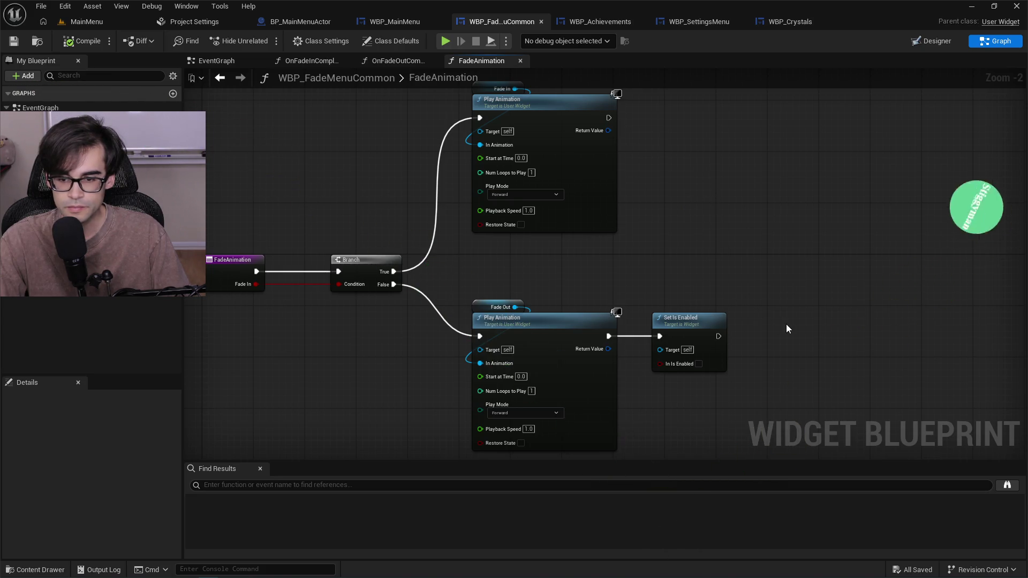
{"action": "left_click_drag", "start_coordinate": [788, 323], "coordinate": [662, 251]}
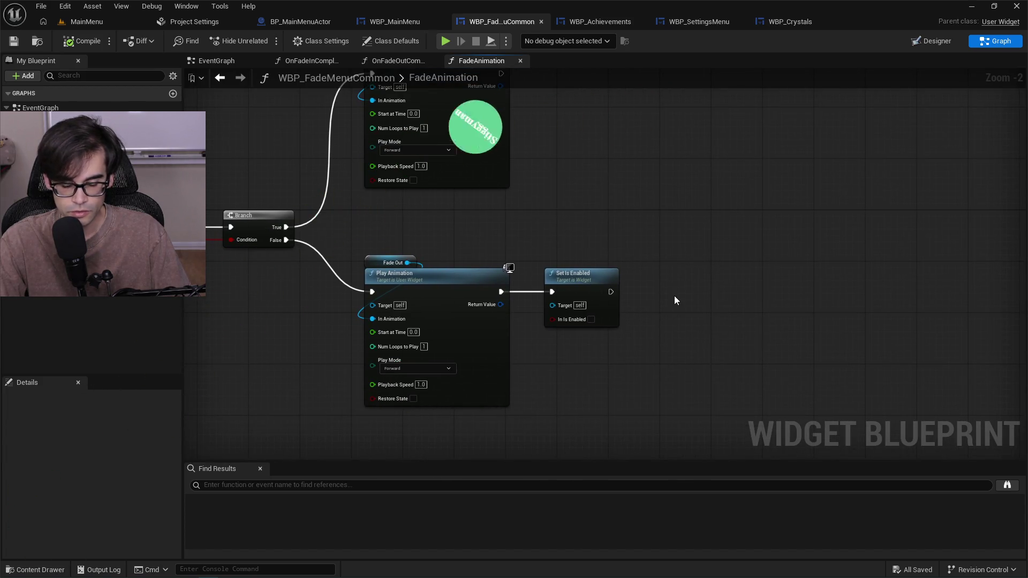
{"action": "key", "text": "ctrl+v"}
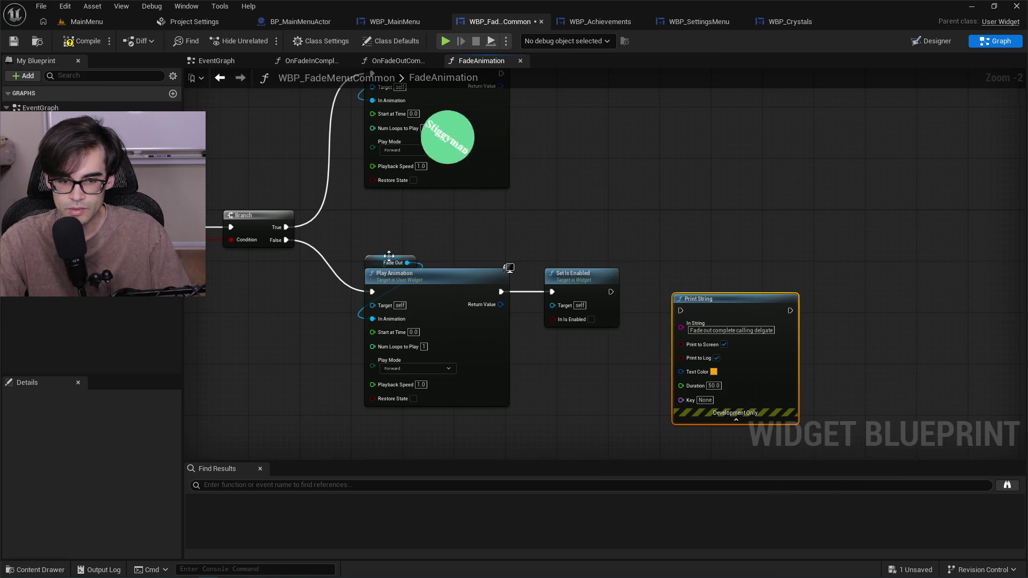
Wire the pasted Print String after the fade-out Set Is Enabled node
{"action": "left_click_drag", "start_coordinate": [357, 245], "coordinate": [518, 253]}
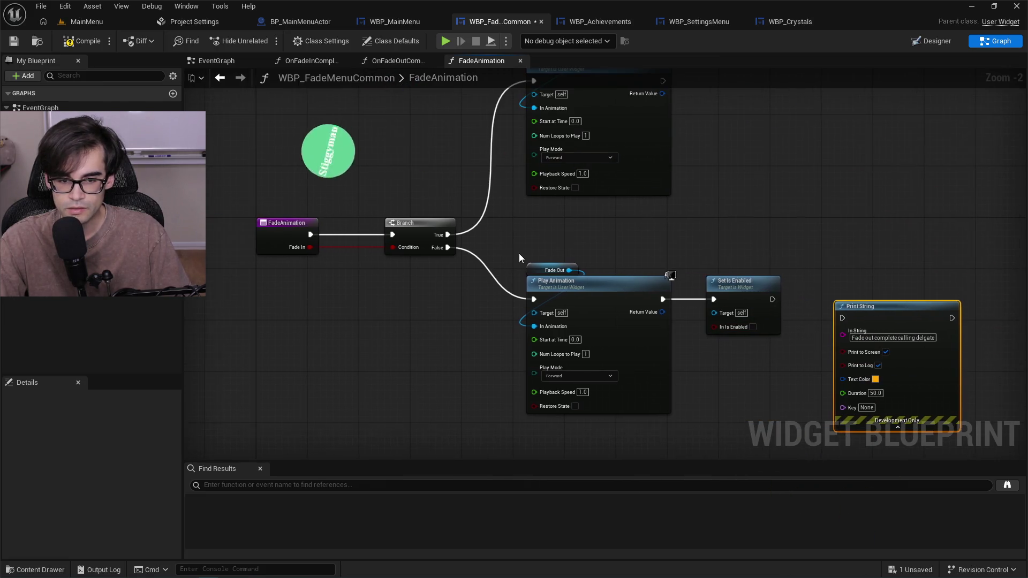
{"action": "left_click", "coordinate": [746, 284]}
{"action": "mouse_move", "coordinate": [798, 320]}
{"action": "left_mouse_down"}
{"action": "mouse_move", "coordinate": [646, 313]}
{"action": "mouse_move", "coordinate": [691, 311]}
{"action": "mouse_move", "coordinate": [694, 288]}
{"action": "left_mouse_up"}
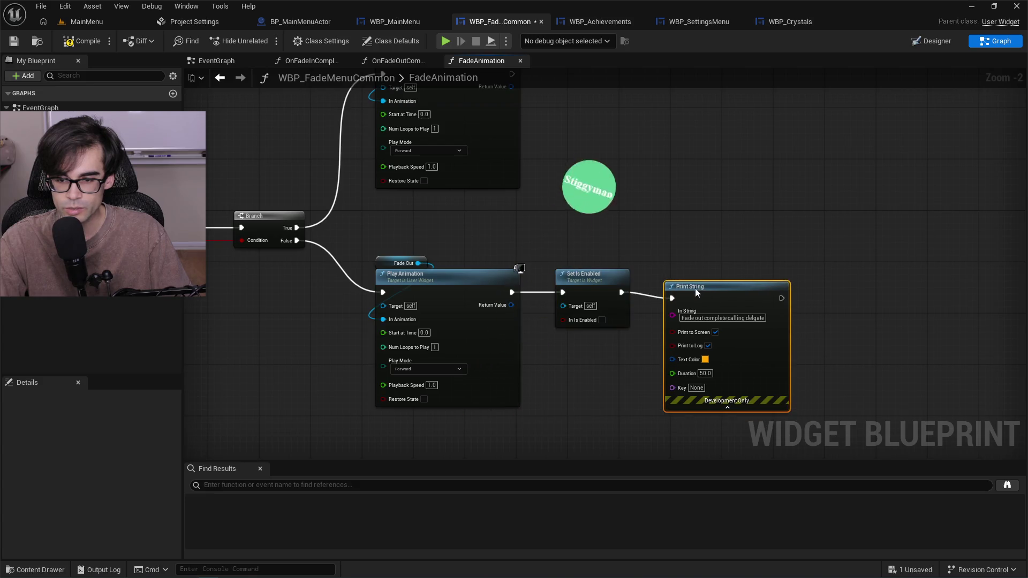
Change its message to 'Playing fade out animation', then compile and save the blueprint
{"action": "scroll", "coordinate": [702, 313], "scroll_direction": "up", "scroll_amount": 2}
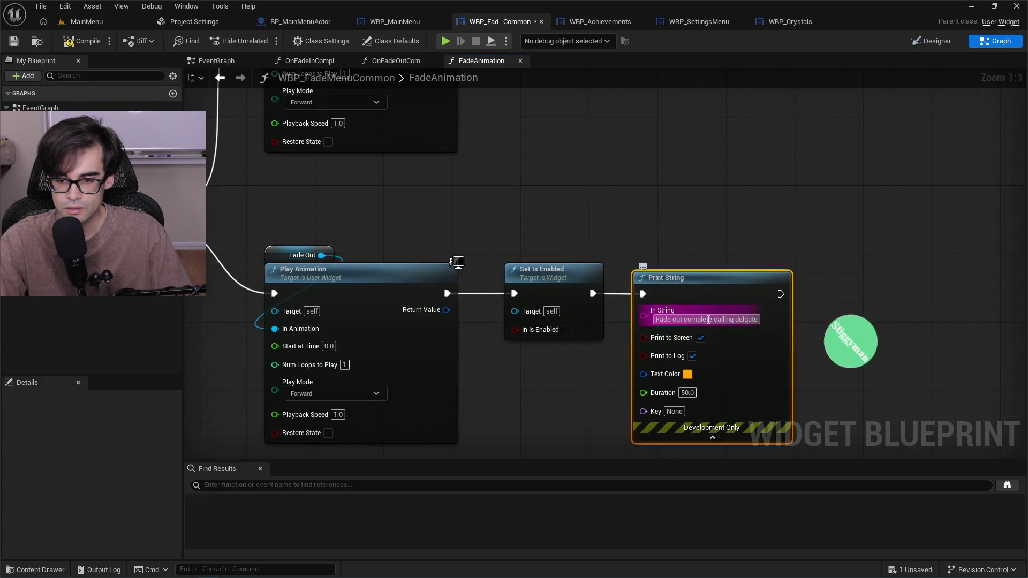
{"action": "left_click", "coordinate": [708, 319]}
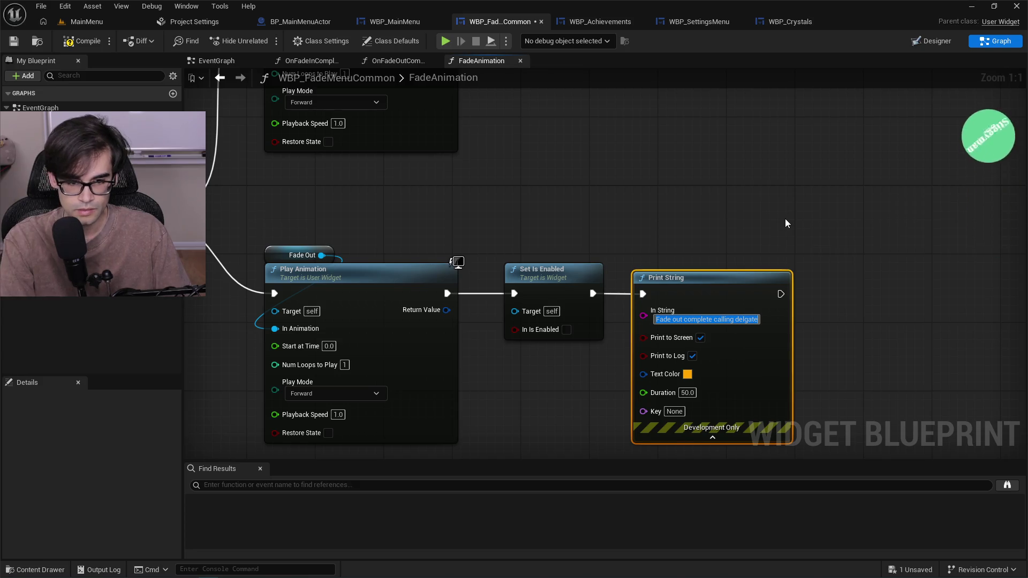
{"action": "type", "text": "C"}
{"action": "key", "text": "Return"}
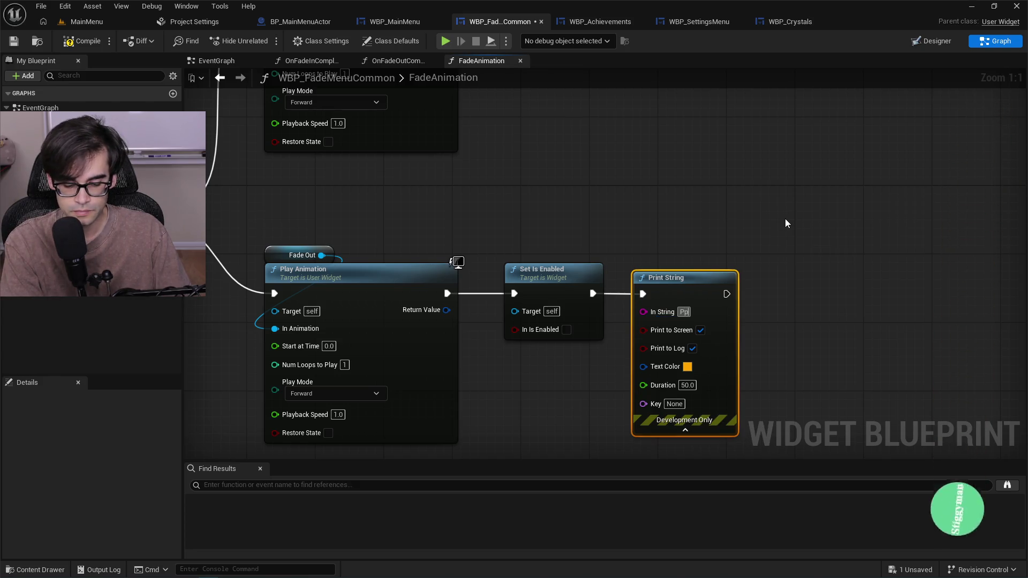
{"action": "type", "text": "aying fade out animation"}
{"action": "key", "text": "Return"}
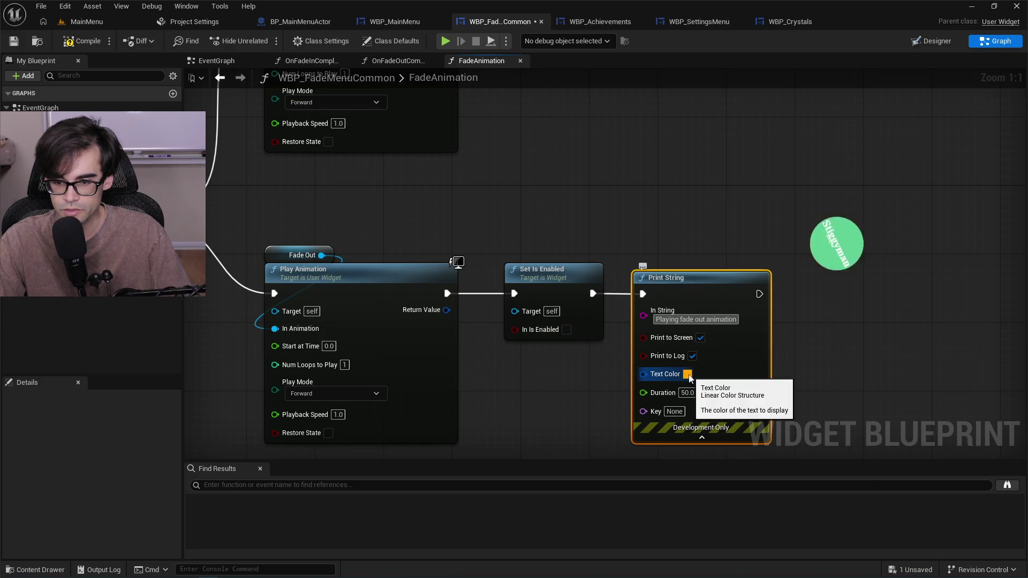
{"action": "left_click", "coordinate": [70, 42]}
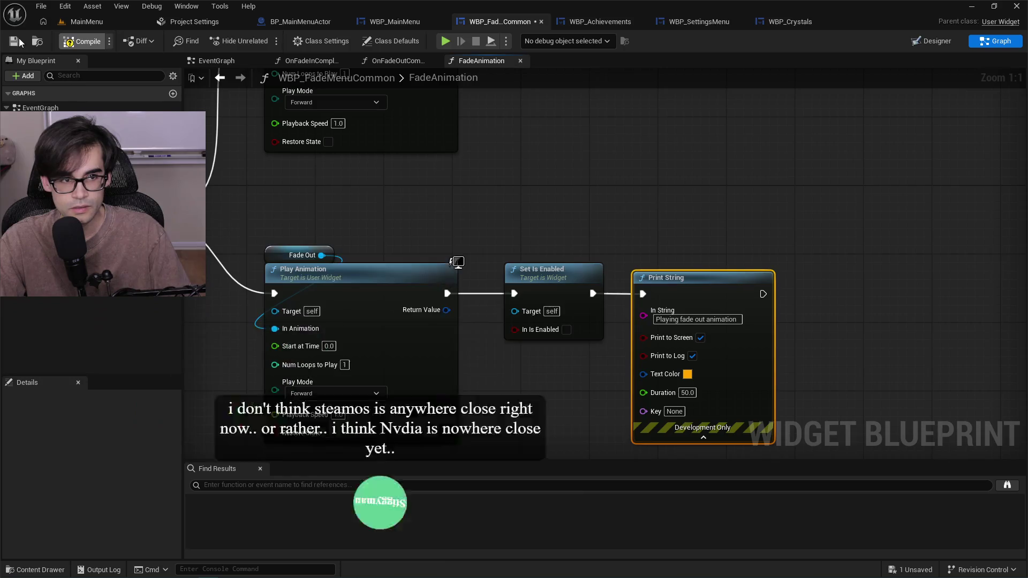
{"action": "left_click", "coordinate": [86, 21]}
Play the MainMenu level in-editor and click in the game to trigger the menu flip
{"action": "left_click", "coordinate": [259, 42]}
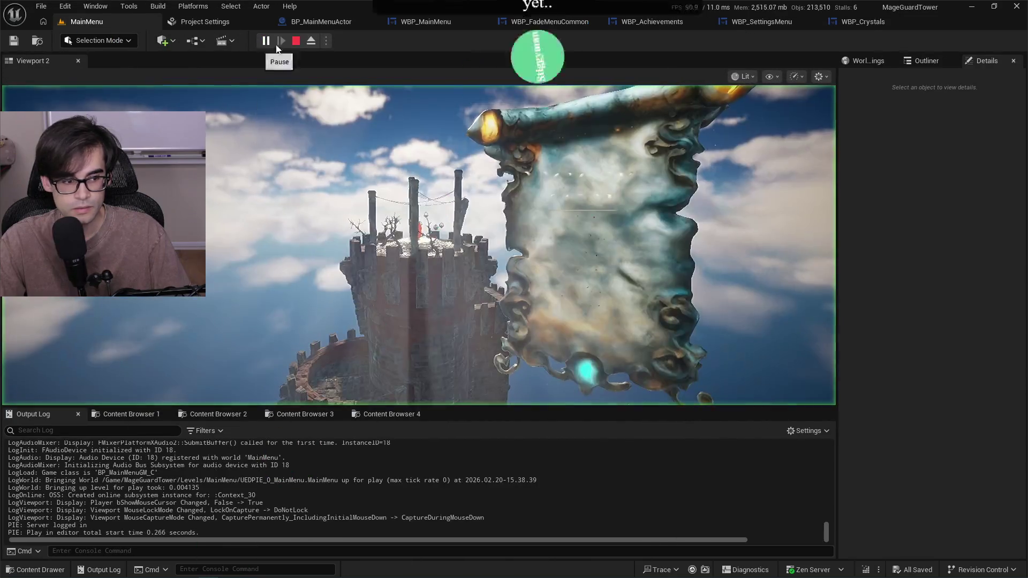
{"action": "left_click", "coordinate": [585, 289]}
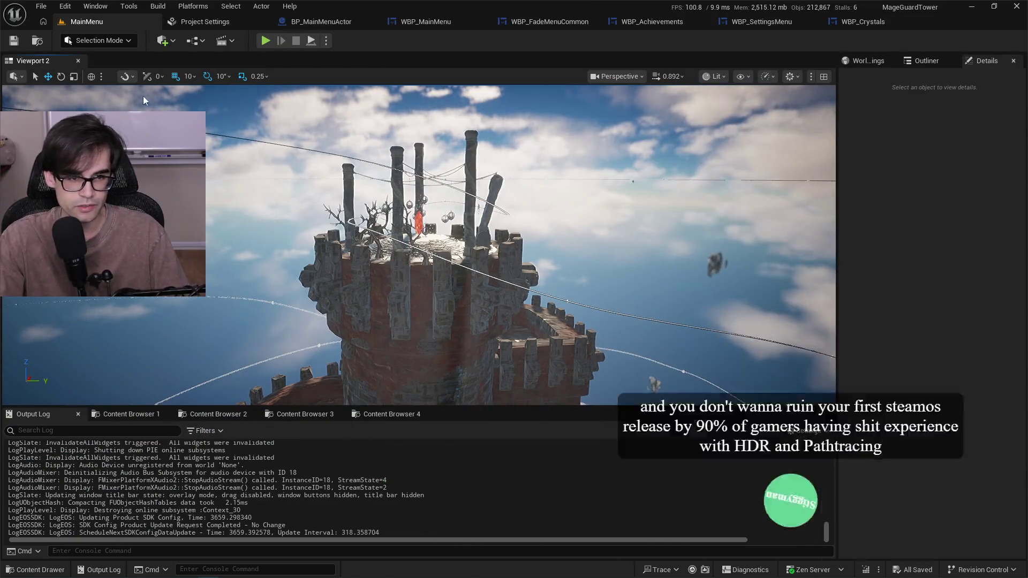
Look over Project Settings and the MainMenu level, ending on the BP_MainMenuActor graph
{"action": "left_click", "coordinate": [220, 22]}
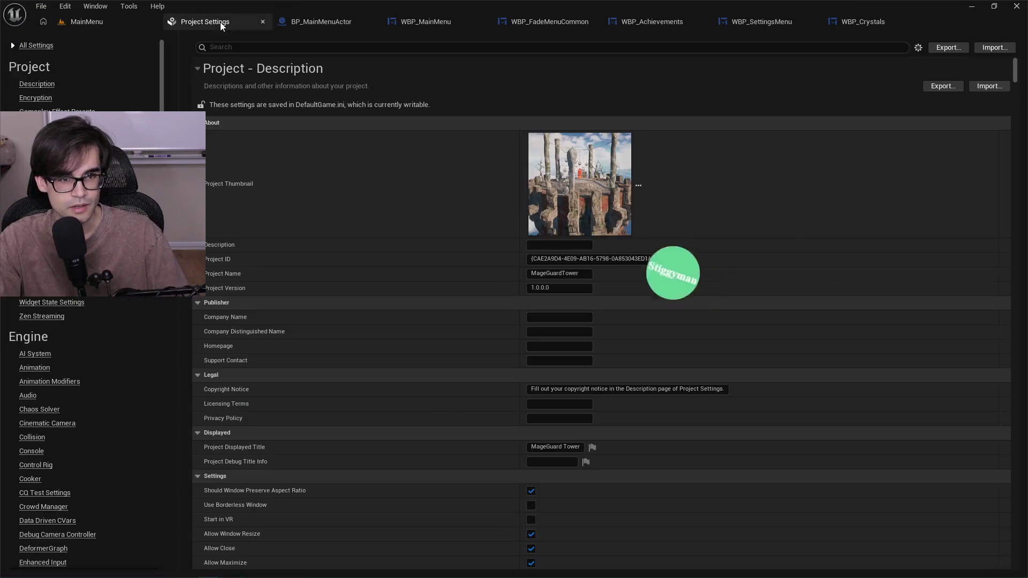
{"action": "left_click", "coordinate": [324, 26]}
{"action": "left_click", "coordinate": [187, 23]}
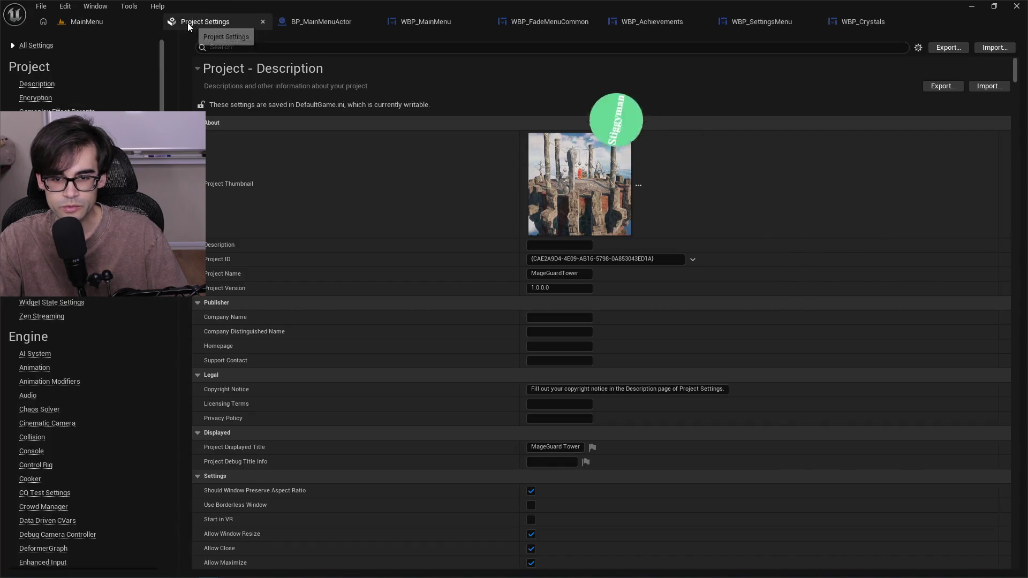
{"action": "left_click", "coordinate": [119, 21]}
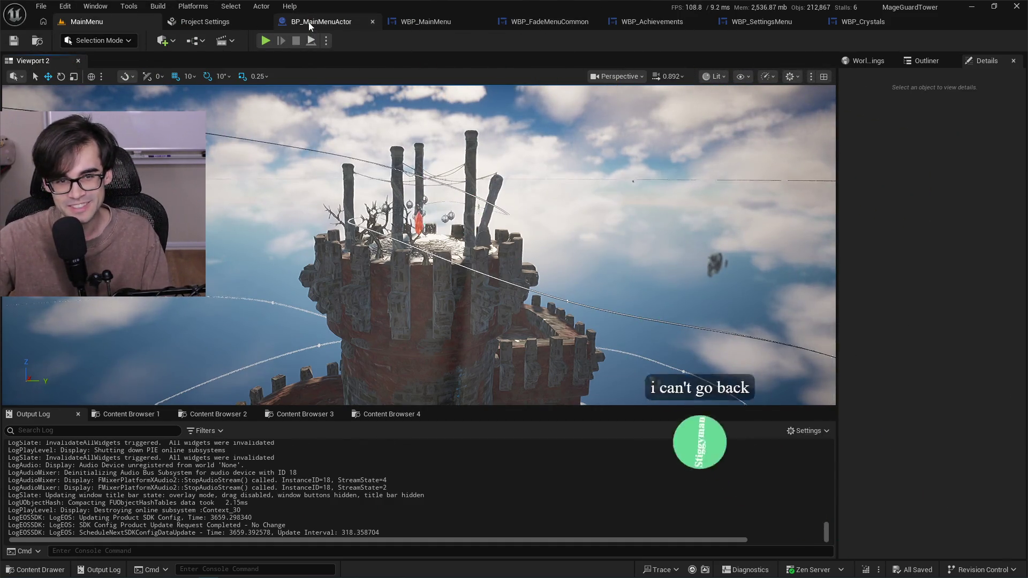
{"action": "left_click", "coordinate": [308, 22]}
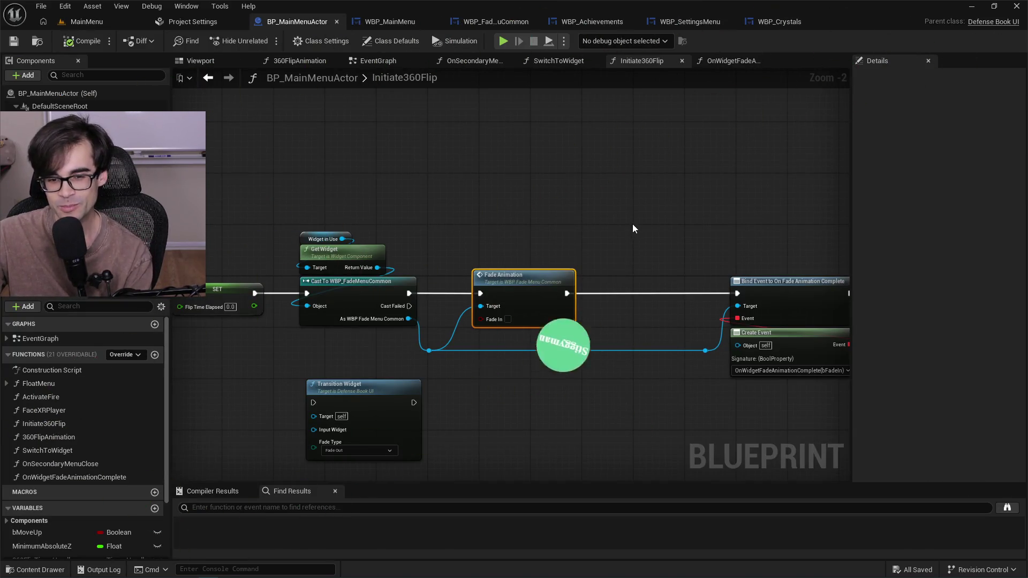
Survey the Initiate360Flip graph and center the view on the Fade Animation call
{"action": "left_click_drag", "start_coordinate": [632, 224], "coordinate": [420, 202]}
{"action": "scroll", "coordinate": [551, 229], "scroll_direction": "down", "scroll_amount": 2}
{"action": "mouse_move", "coordinate": [550, 229]}
{"action": "left_mouse_down"}
{"action": "mouse_move", "coordinate": [418, 229]}
{"action": "mouse_move", "coordinate": [695, 240]}
{"action": "mouse_move", "coordinate": [620, 222]}
{"action": "left_mouse_up"}
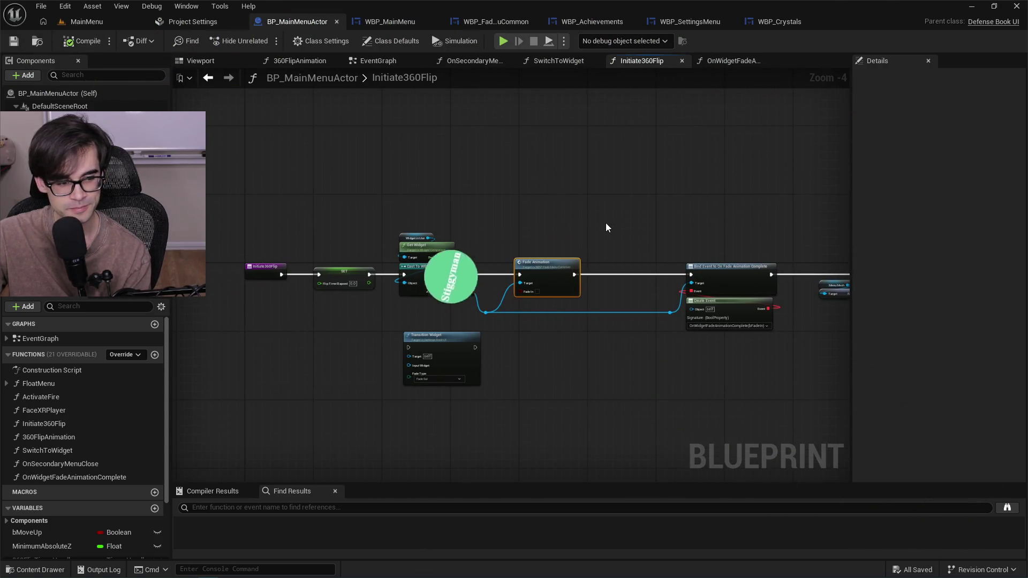
{"action": "scroll", "coordinate": [605, 223], "scroll_direction": "up", "scroll_amount": 2}
{"action": "left_click_drag", "start_coordinate": [605, 223], "coordinate": [493, 218]}
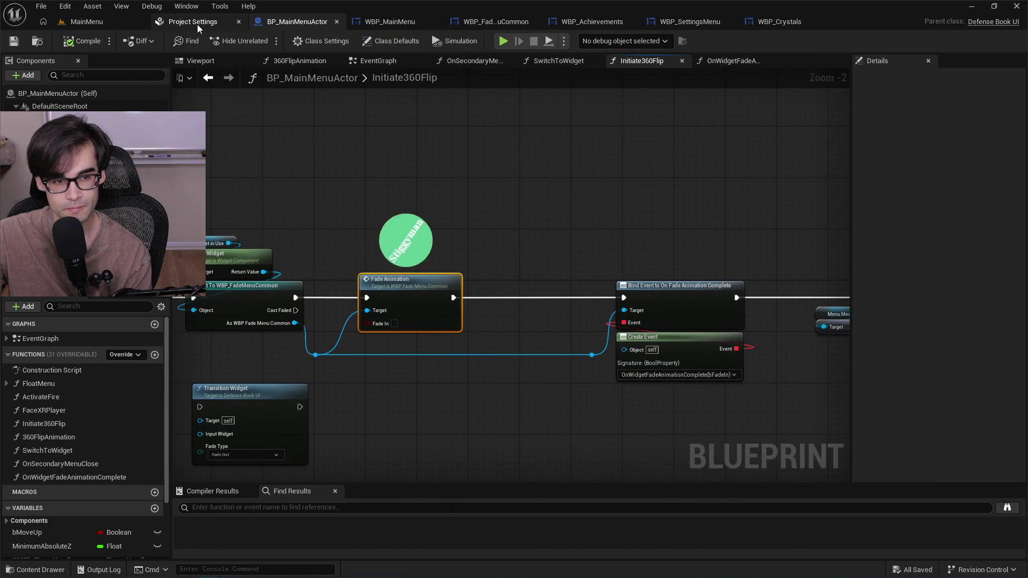
Glance at project settings and the WBP_MainMenu graph, then return to BP_MainMenuActor's flip graph
{"action": "left_click", "coordinate": [197, 24]}
{"action": "left_click", "coordinate": [305, 24]}
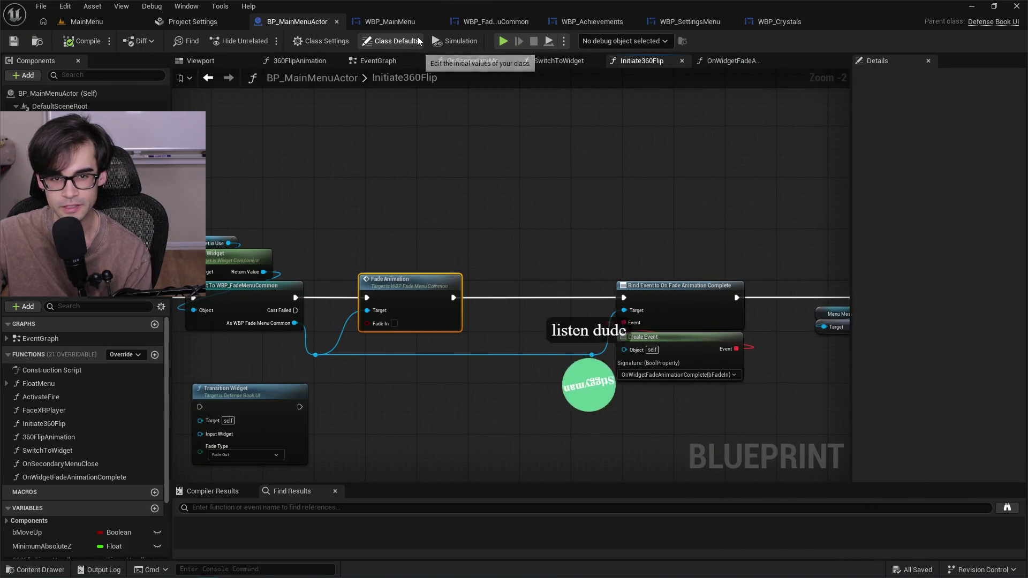
{"action": "left_click", "coordinate": [387, 24]}
{"action": "left_click", "coordinate": [289, 24]}
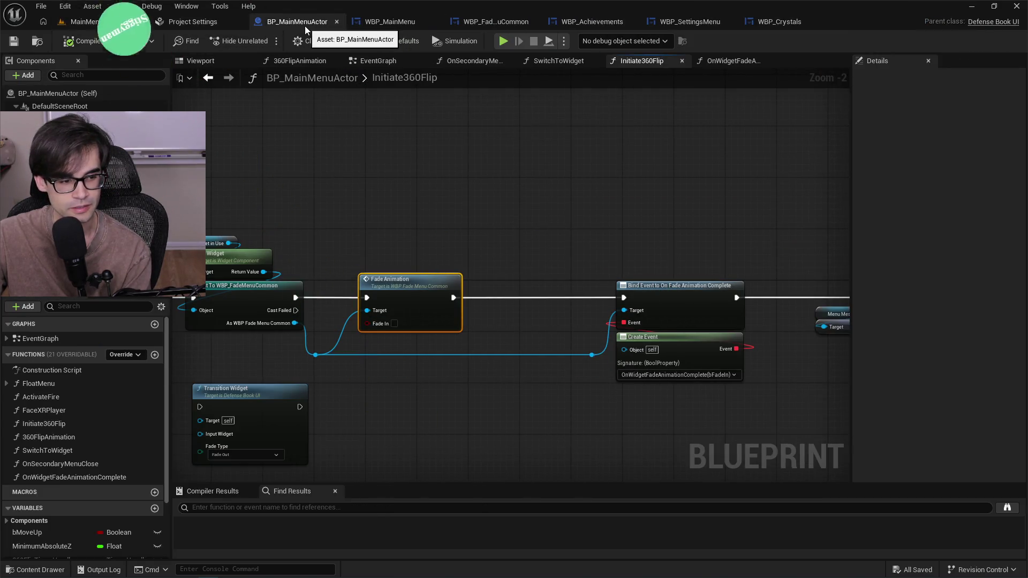
{"action": "left_click", "coordinate": [367, 24]}
{"action": "key", "text": "ctrl+Tab"}
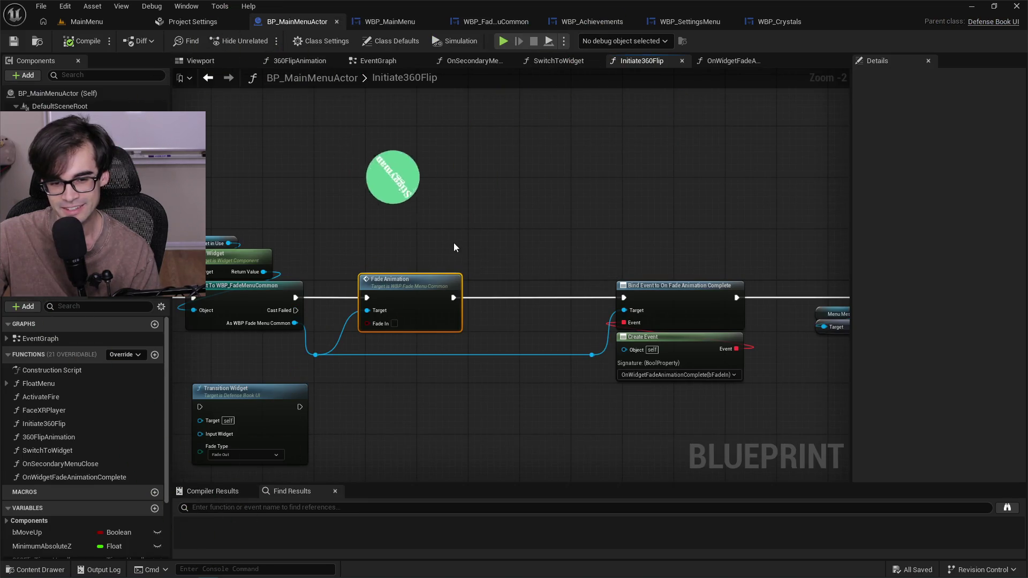
In Fade Animation, delete Set Is Enabled, wire Play Animation to Print String, then compile and save
{"action": "double_click", "coordinate": [511, 281]}
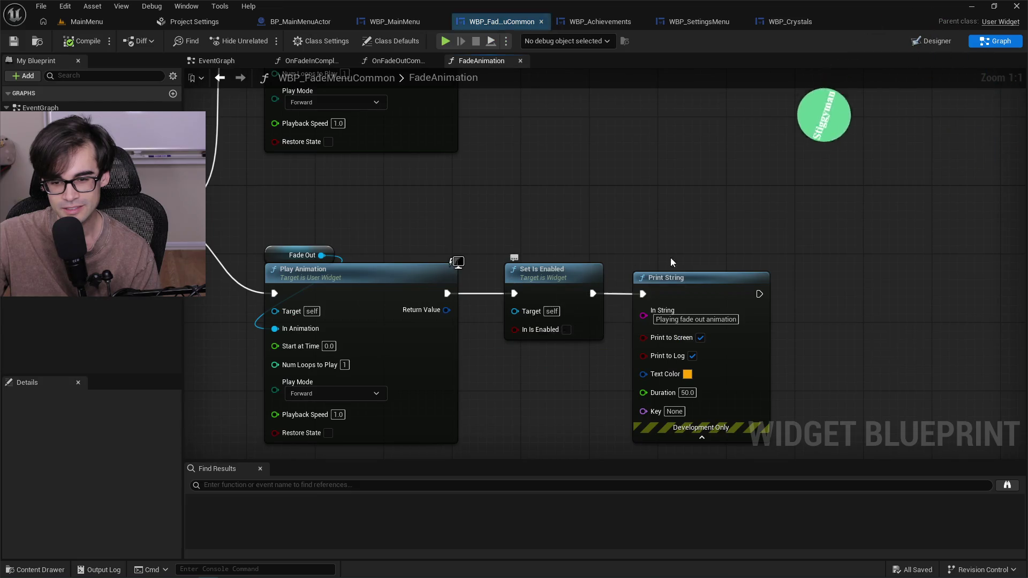
{"action": "left_click", "coordinate": [560, 317]}
{"action": "key", "text": "Delete"}
{"action": "mouse_move", "coordinate": [447, 293]}
{"action": "left_mouse_down"}
{"action": "mouse_move", "coordinate": [645, 295]}
{"action": "mouse_move", "coordinate": [543, 279]}
{"action": "left_mouse_up"}
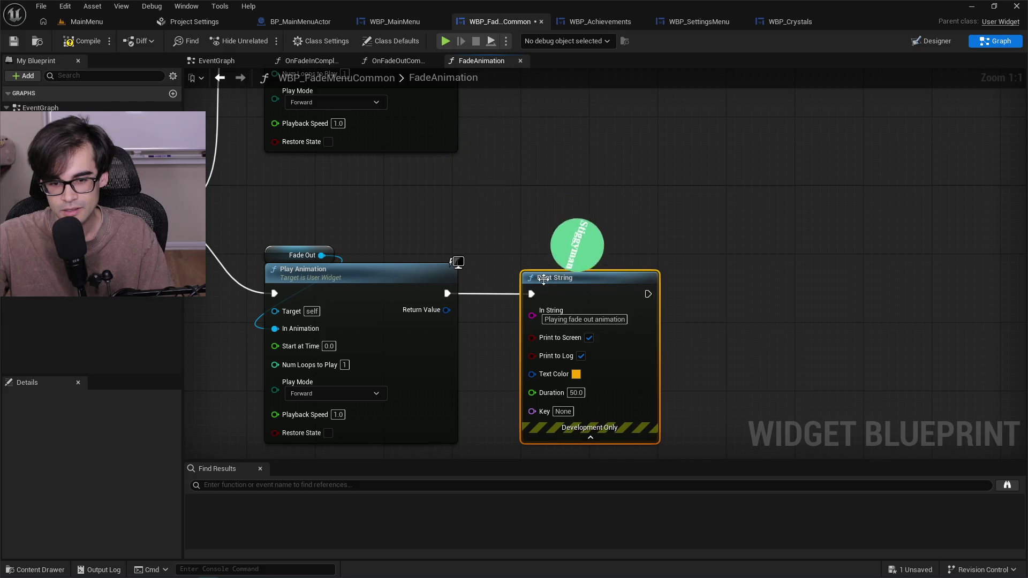
{"action": "left_click", "coordinate": [82, 41]}
{"action": "key", "text": "ctrl+s"}
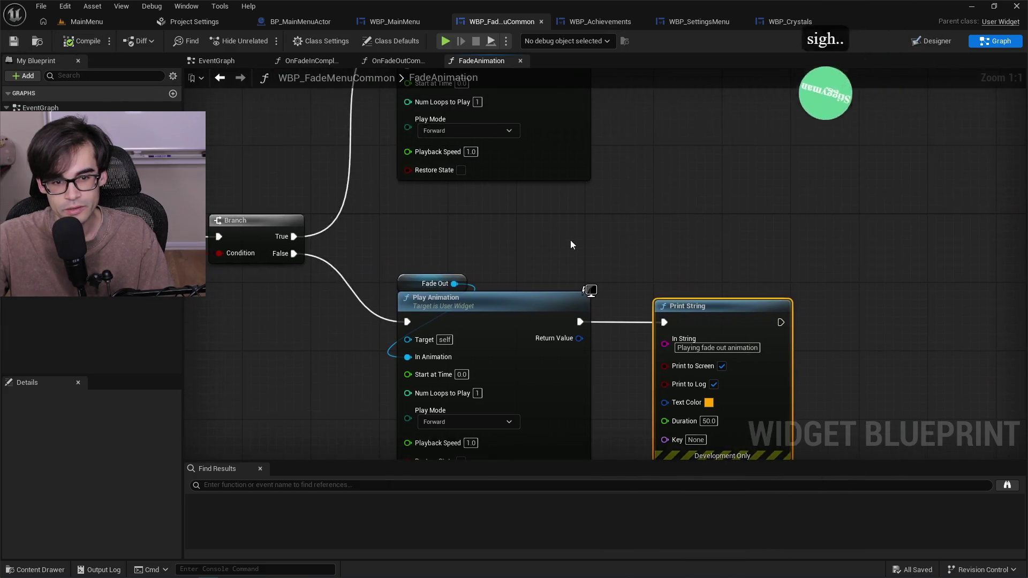
Paste Set Is Enabled after OnFadeOutComplete's Print String and start a Play-In-Editor test
{"action": "scroll", "coordinate": [570, 244], "scroll_direction": "down", "scroll_amount": 1}
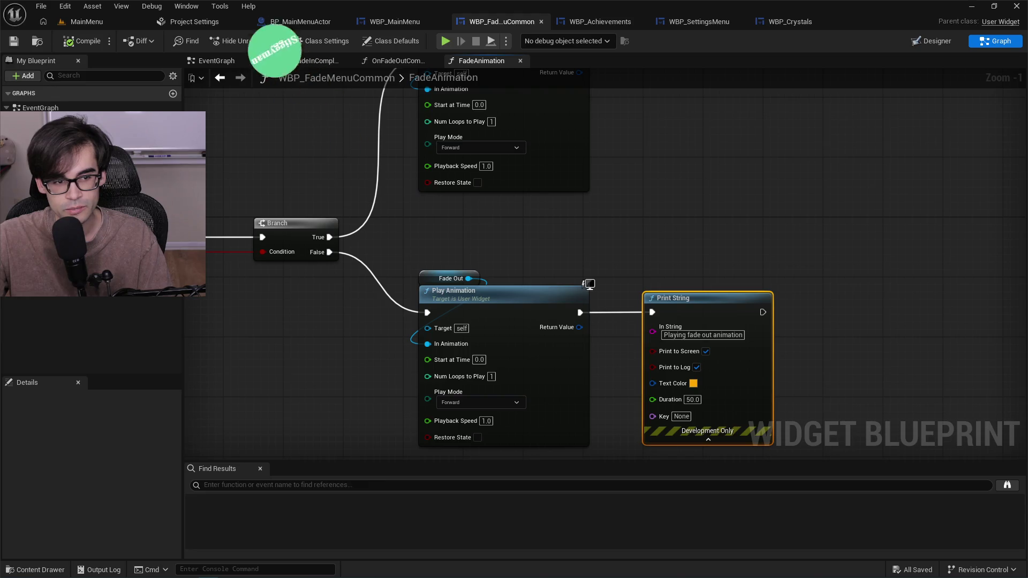
{"action": "left_click", "coordinate": [393, 60]}
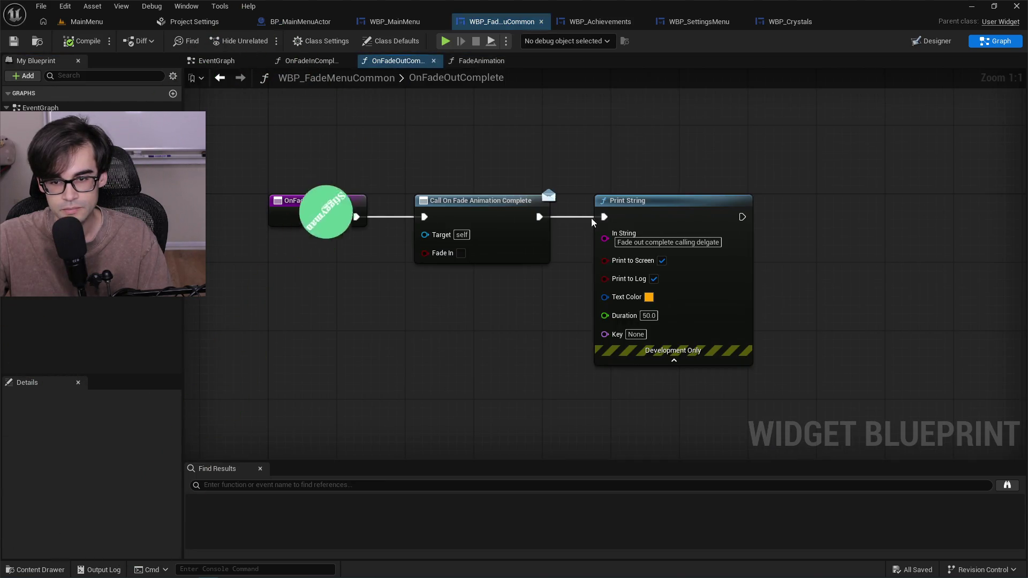
{"action": "key", "text": "ctrl+v"}
{"action": "mouse_move", "coordinate": [742, 217]}
{"action": "left_mouse_down"}
{"action": "mouse_move", "coordinate": [858, 236]}
{"action": "mouse_move", "coordinate": [796, 200]}
{"action": "left_mouse_up"}
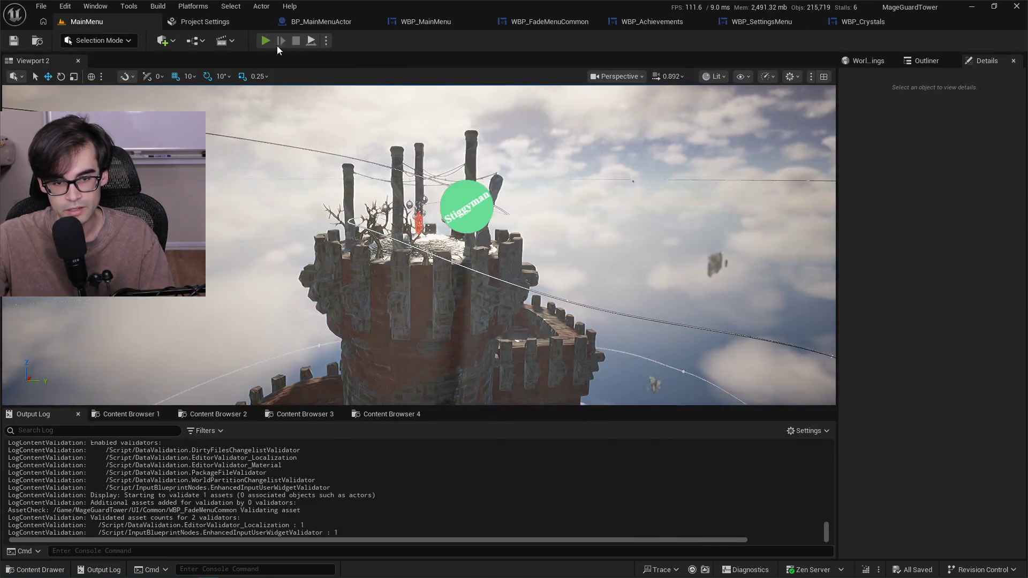
{"action": "left_click", "coordinate": [266, 41]}
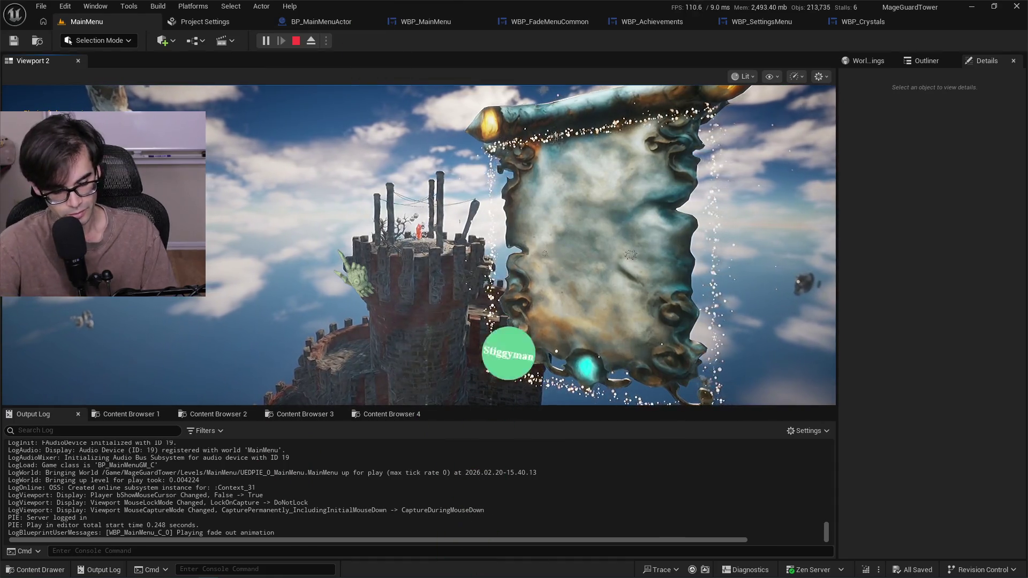
Stop the Play-In-Editor session after the fade-out message and return to the BP_MainMenuActor blueprint
{"action": "key", "text": "Escape"}
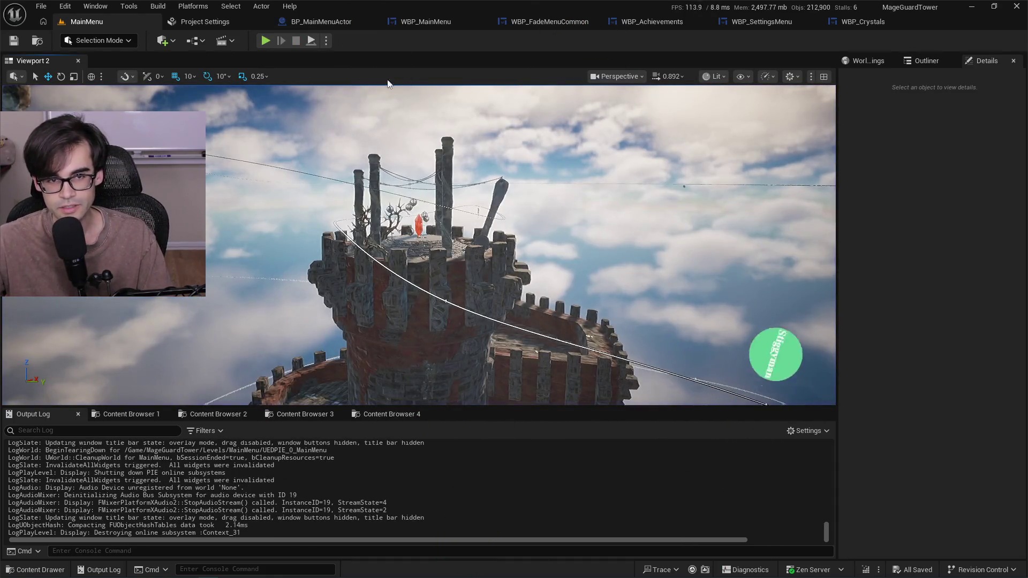
{"action": "left_click", "coordinate": [339, 22]}
Shift the selected Initiate360Flip node chain left and save BP_MainMenuActor
{"action": "scroll", "coordinate": [436, 215], "scroll_direction": "down", "scroll_amount": 2}
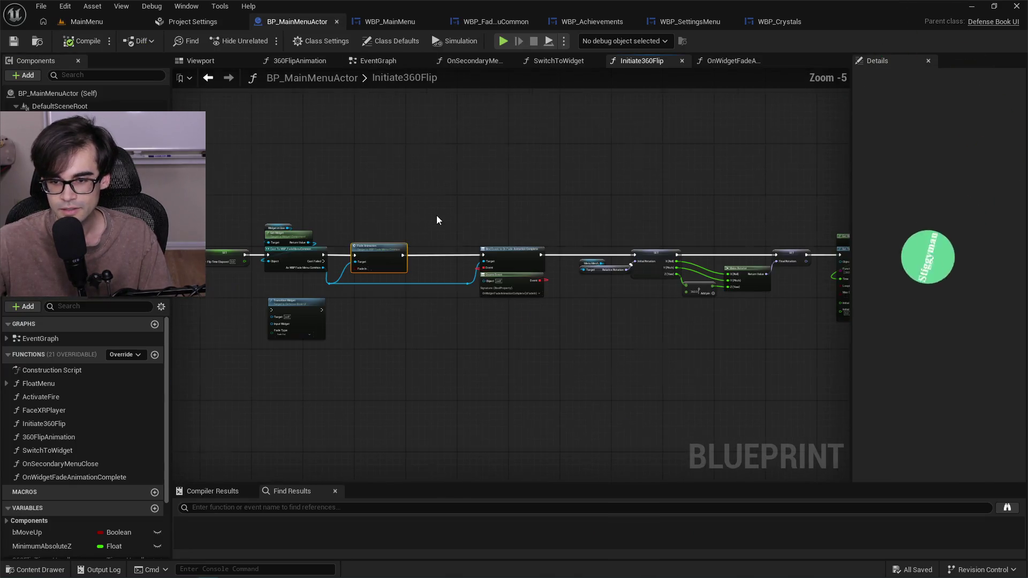
{"action": "mouse_move", "coordinate": [538, 239]}
{"action": "left_mouse_down"}
{"action": "mouse_move", "coordinate": [888, 359]}
{"action": "mouse_move", "coordinate": [785, 368]}
{"action": "left_mouse_up"}
{"action": "scroll", "coordinate": [582, 328], "scroll_direction": "up", "scroll_amount": 3}
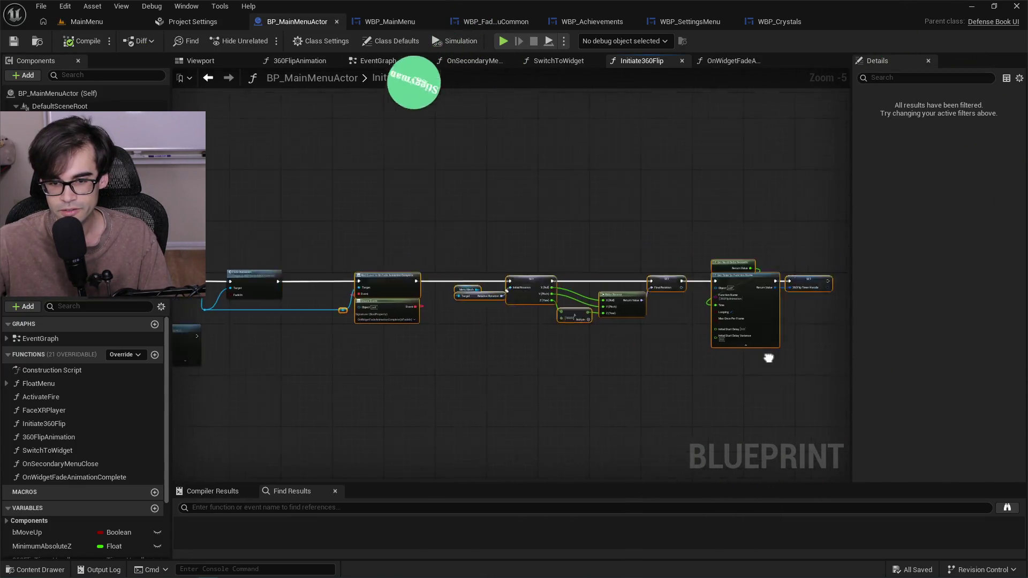
{"action": "mouse_move", "coordinate": [583, 325]}
{"action": "left_mouse_down"}
{"action": "mouse_move", "coordinate": [754, 321]}
{"action": "mouse_move", "coordinate": [757, 295]}
{"action": "left_mouse_up"}
{"action": "left_click", "coordinate": [648, 217]}
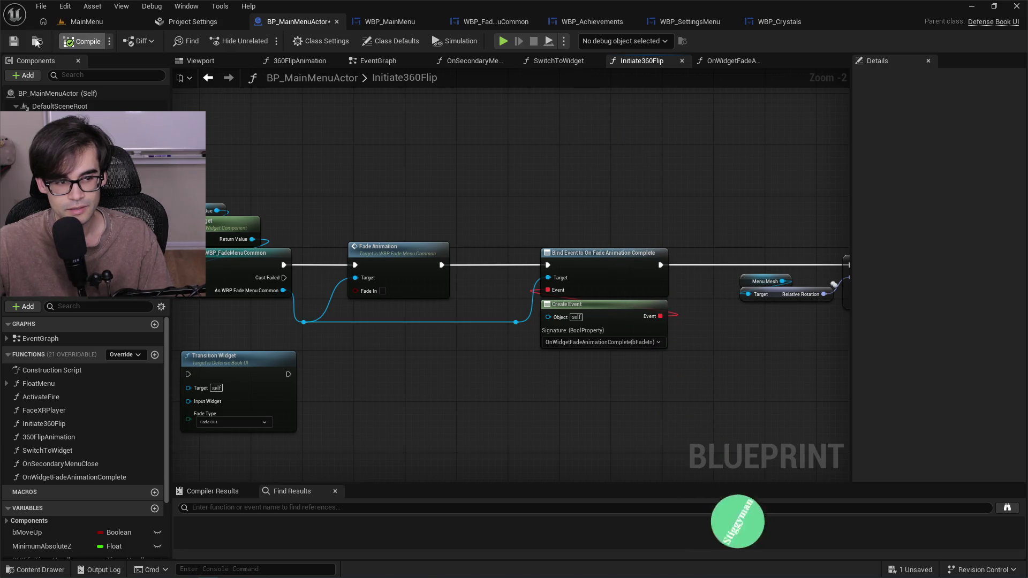
{"action": "key", "text": "ctrl+s"}
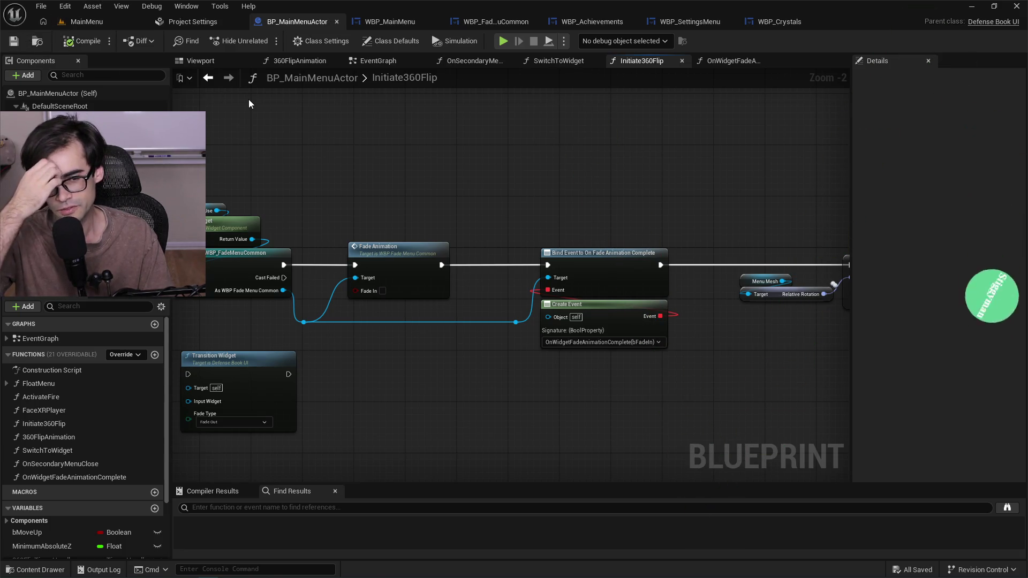
Reselect the Bind Event, Create Event and Menu Mesh nodes to check their layout, then deselect
{"action": "scroll", "coordinate": [557, 277], "scroll_direction": "down", "scroll_amount": 3}
{"action": "mouse_move", "coordinate": [519, 234]}
{"action": "left_mouse_down"}
{"action": "mouse_move", "coordinate": [714, 336]}
{"action": "mouse_move", "coordinate": [855, 366]}
{"action": "mouse_move", "coordinate": [744, 377]}
{"action": "left_mouse_up"}
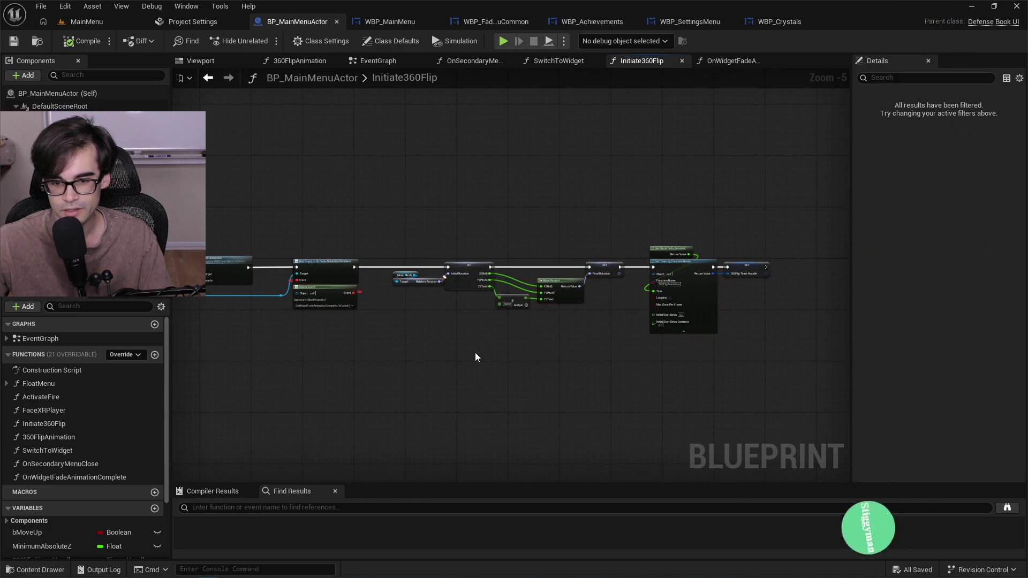
{"action": "scroll", "coordinate": [615, 326], "scroll_direction": "up", "scroll_amount": 3}
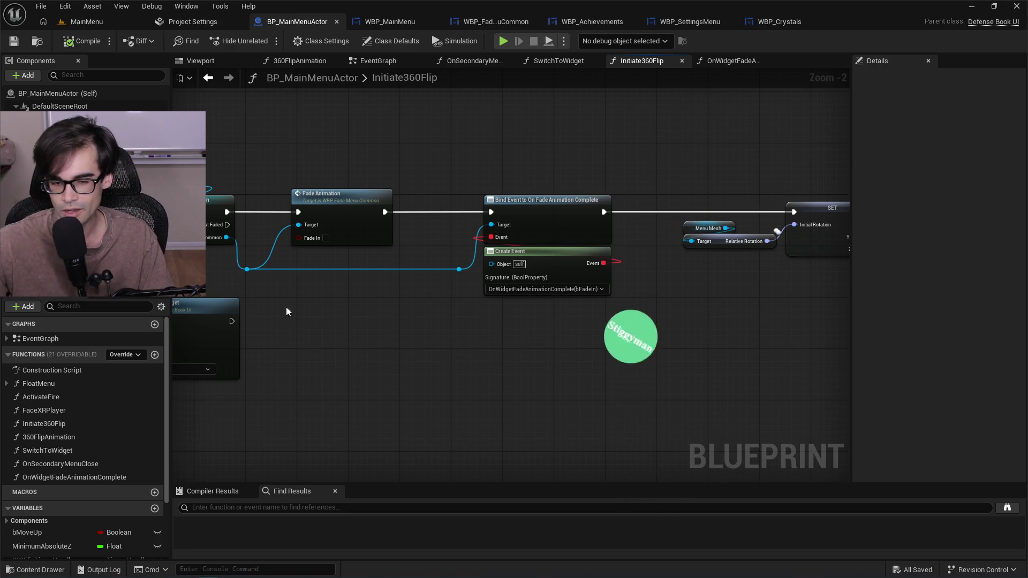
{"action": "scroll", "coordinate": [431, 332], "scroll_direction": "down", "scroll_amount": 2}
{"action": "mouse_move", "coordinate": [426, 348]}
{"action": "left_mouse_down"}
{"action": "mouse_move", "coordinate": [691, 261]}
{"action": "mouse_move", "coordinate": [878, 232]}
{"action": "mouse_move", "coordinate": [637, 206]}
{"action": "mouse_move", "coordinate": [707, 203]}
{"action": "left_mouse_up"}
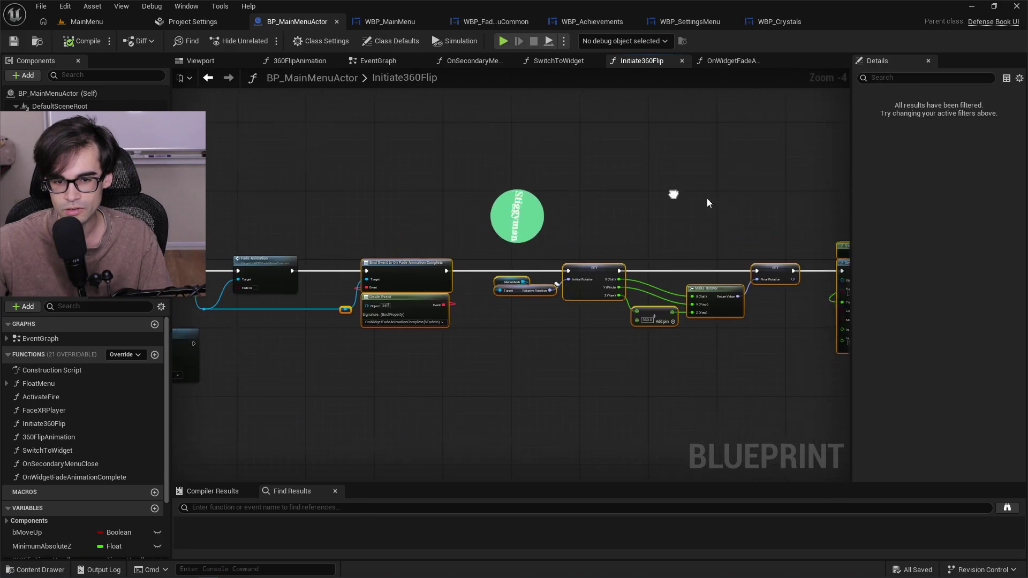
{"action": "left_click", "coordinate": [429, 223]}
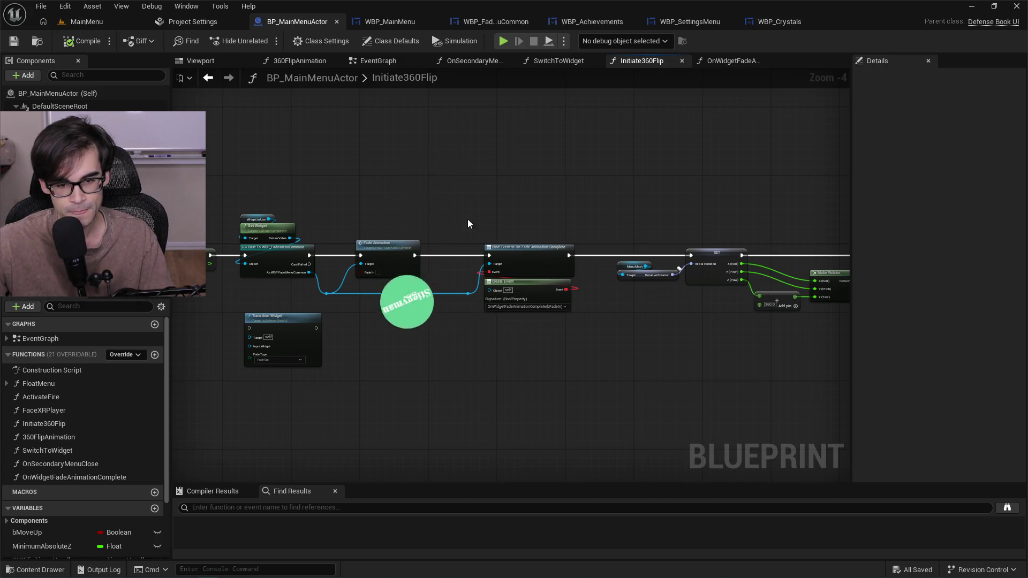
{"action": "mouse_move", "coordinate": [513, 256]}
{"action": "left_mouse_down"}
{"action": "mouse_move", "coordinate": [841, 342]}
{"action": "mouse_move", "coordinate": [810, 361]}
{"action": "left_mouse_up"}
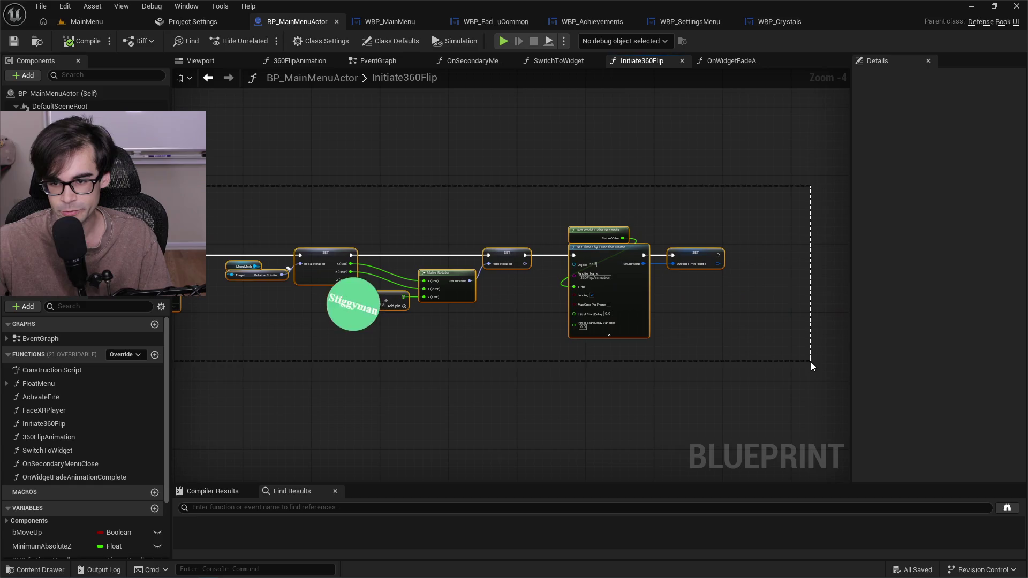
{"action": "scroll", "coordinate": [505, 335], "scroll_direction": "up", "scroll_amount": 2}
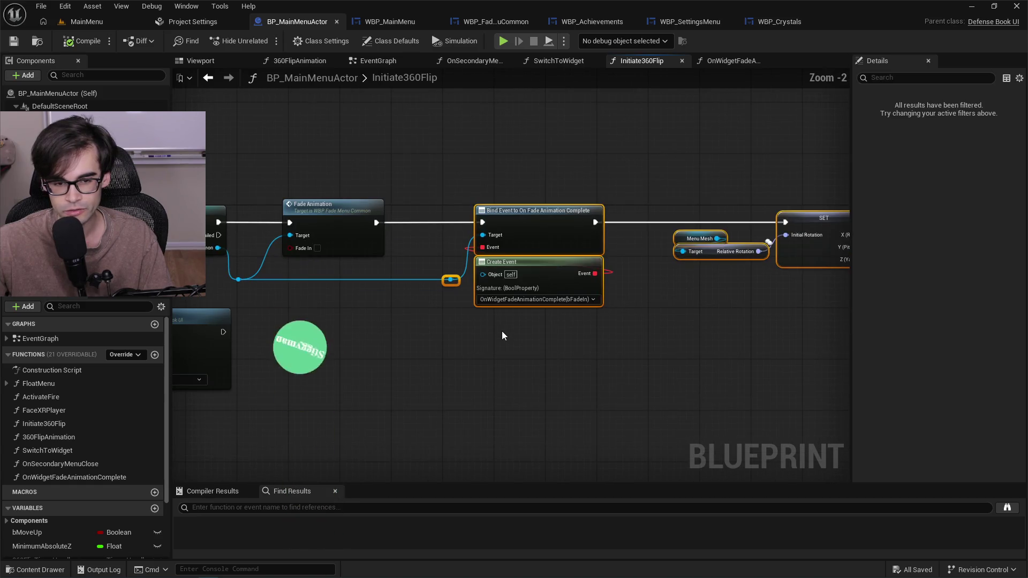
{"action": "mouse_move", "coordinate": [499, 307]}
{"action": "left_mouse_down"}
{"action": "mouse_move", "coordinate": [736, 325]}
{"action": "mouse_move", "coordinate": [573, 319]}
{"action": "left_mouse_up"}
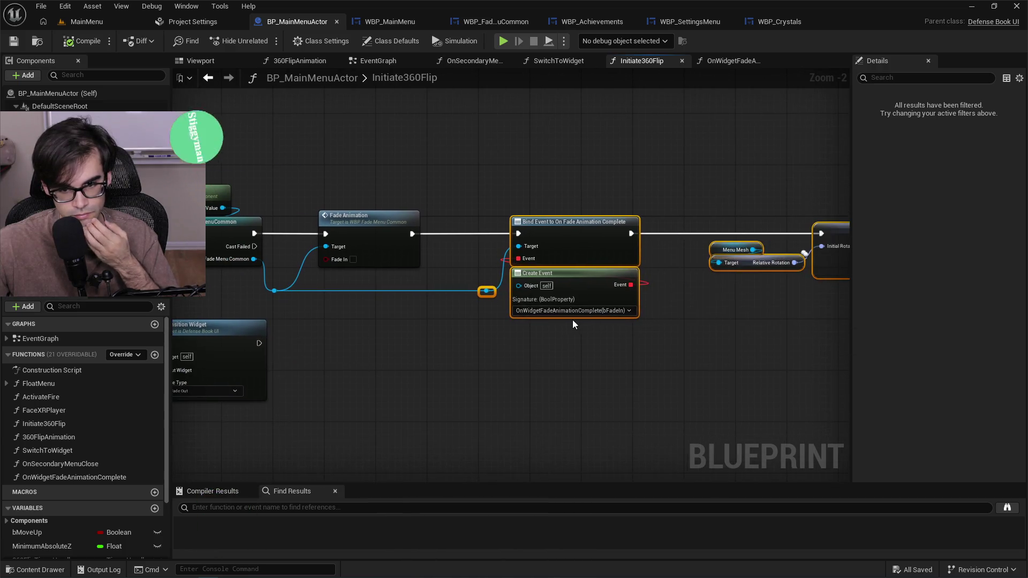
{"action": "left_click", "coordinate": [561, 323]}
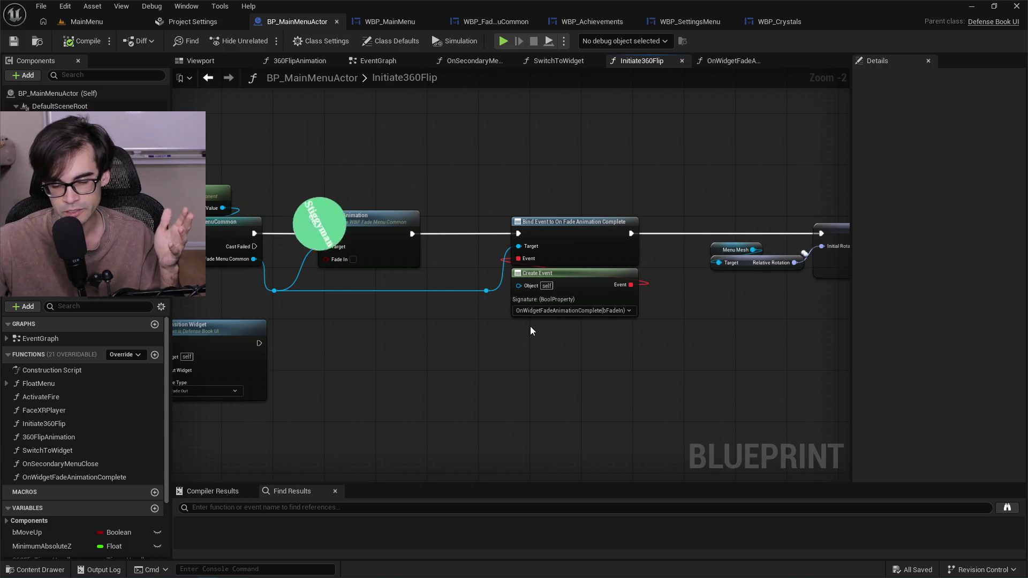
{"action": "mouse_move", "coordinate": [439, 369]}
{"action": "left_mouse_down"}
{"action": "mouse_move", "coordinate": [531, 303]}
{"action": "mouse_move", "coordinate": [835, 229]}
{"action": "mouse_move", "coordinate": [631, 206]}
{"action": "left_mouse_up"}
{"action": "scroll", "coordinate": [818, 231], "scroll_direction": "down", "scroll_amount": 2}
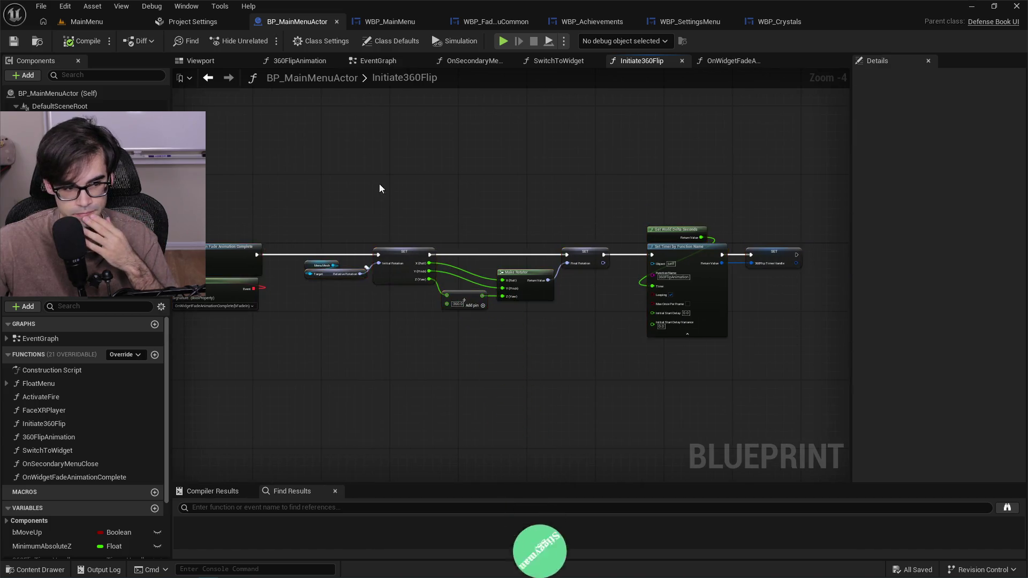
{"action": "left_click_drag", "start_coordinate": [379, 185], "coordinate": [645, 218]}
{"action": "left_click", "coordinate": [525, 215]}
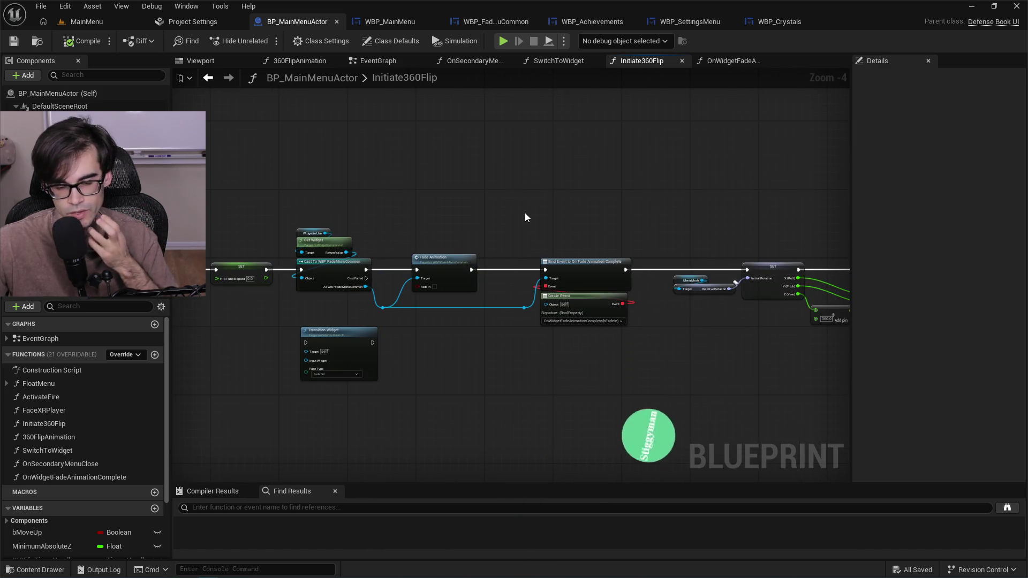